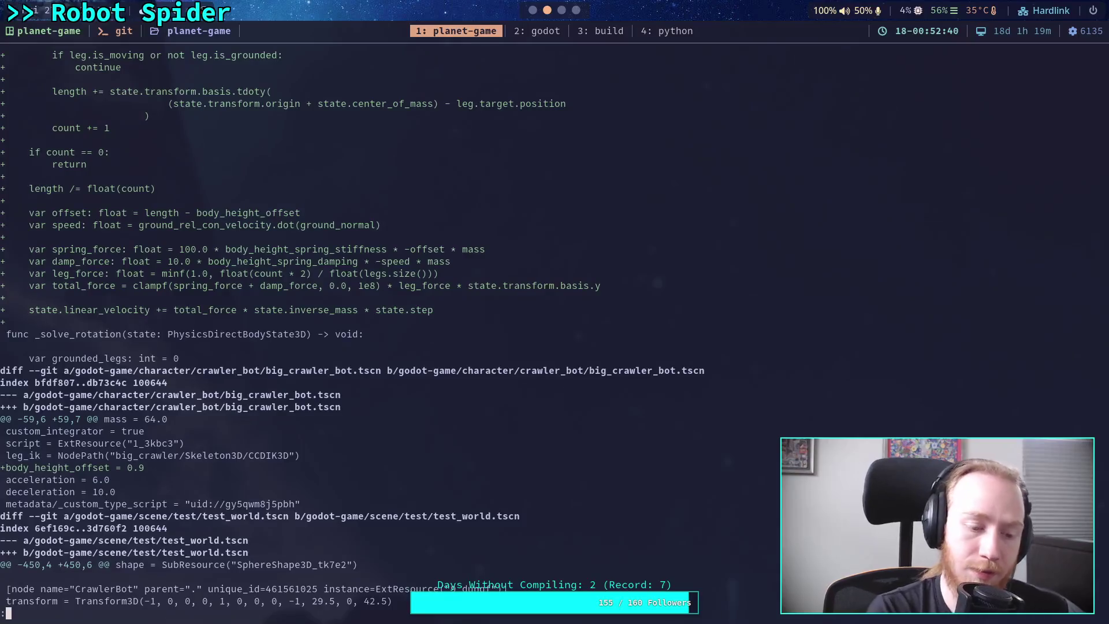
Quit the pager, list modified files with git status, then show the git diff
text(qgit status)
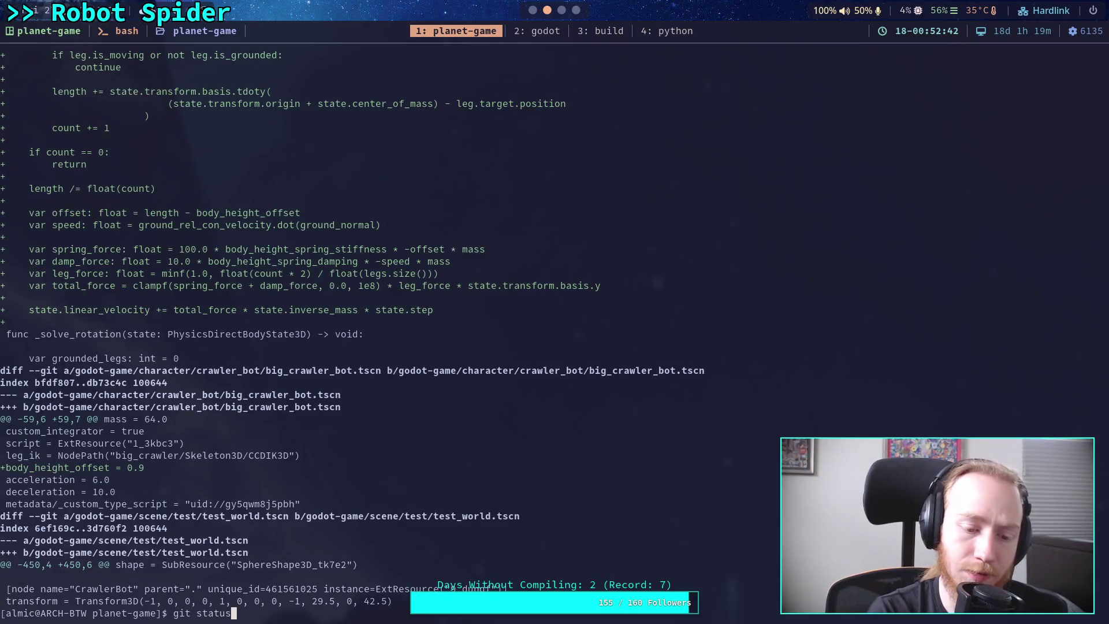
key(Return)
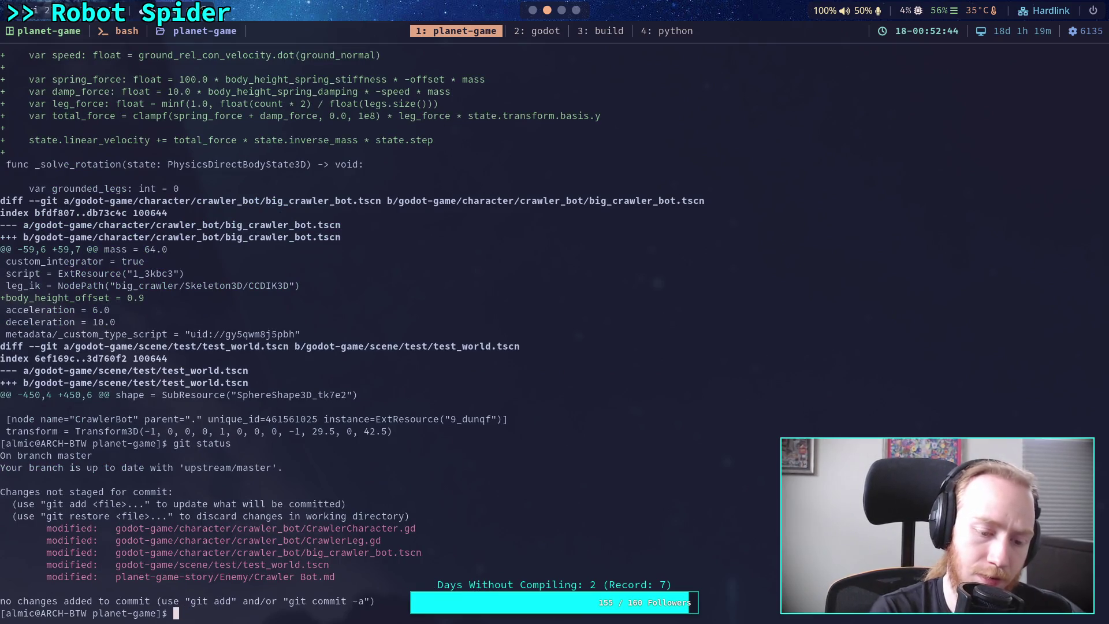
text(git )
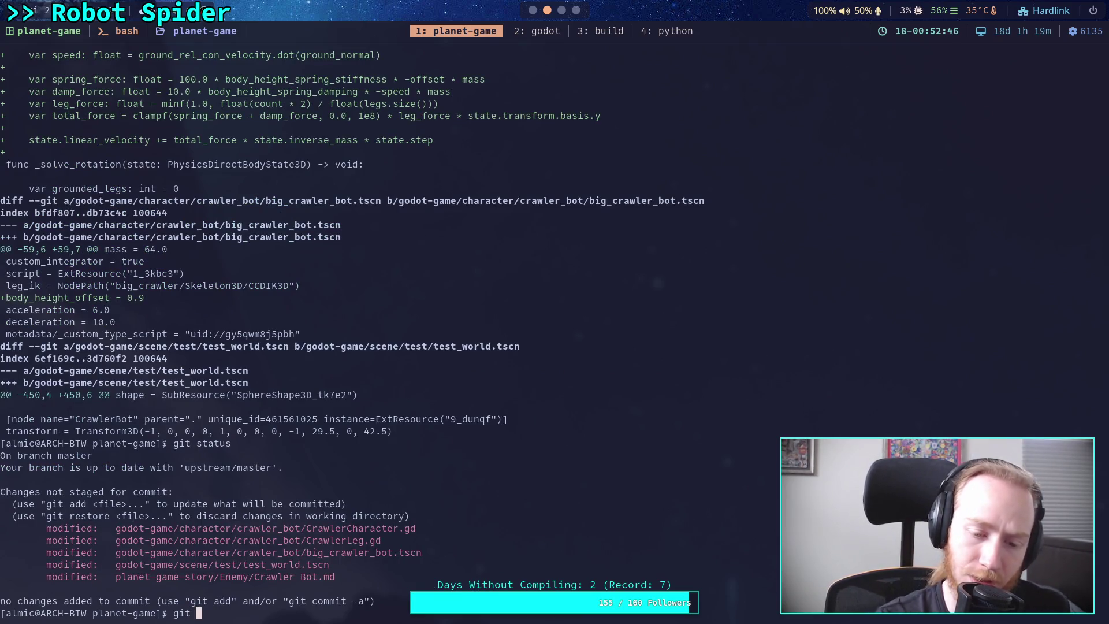
text(diff)
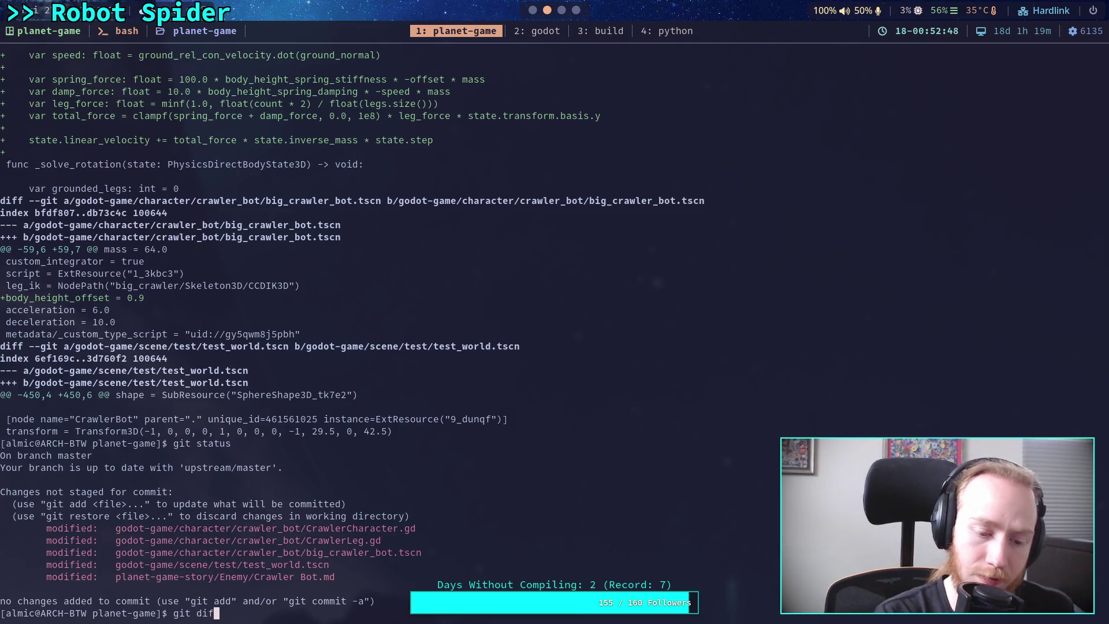
key(Return)
Scroll the diff to review the _solve_height_offset per-leg split_force changes
scroll(347, 328, down, 8)
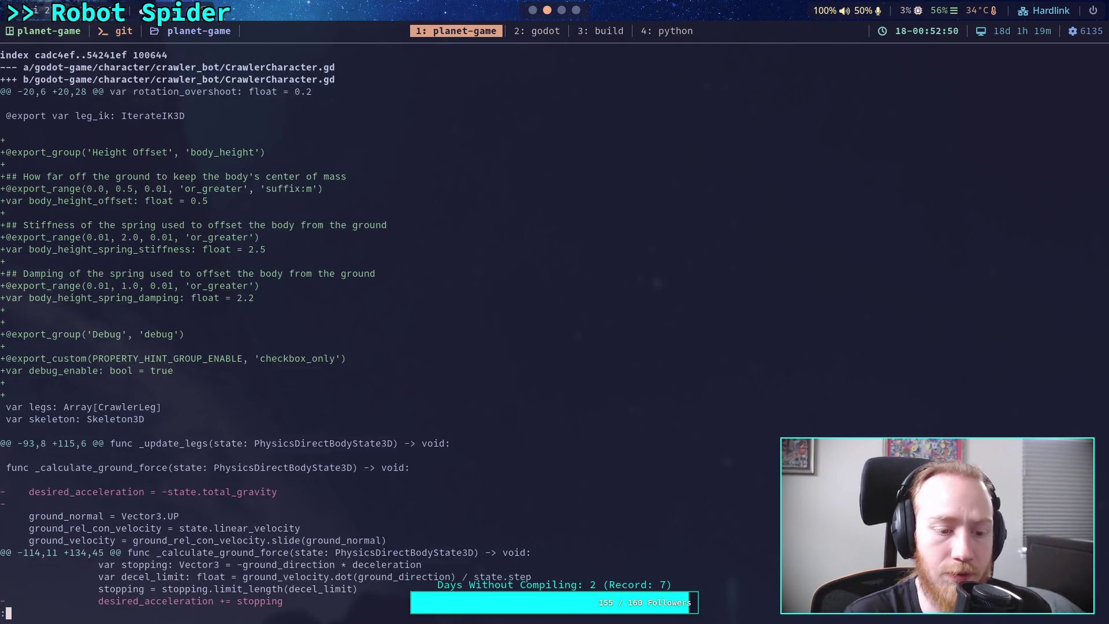
scroll(346, 328, down, 5)
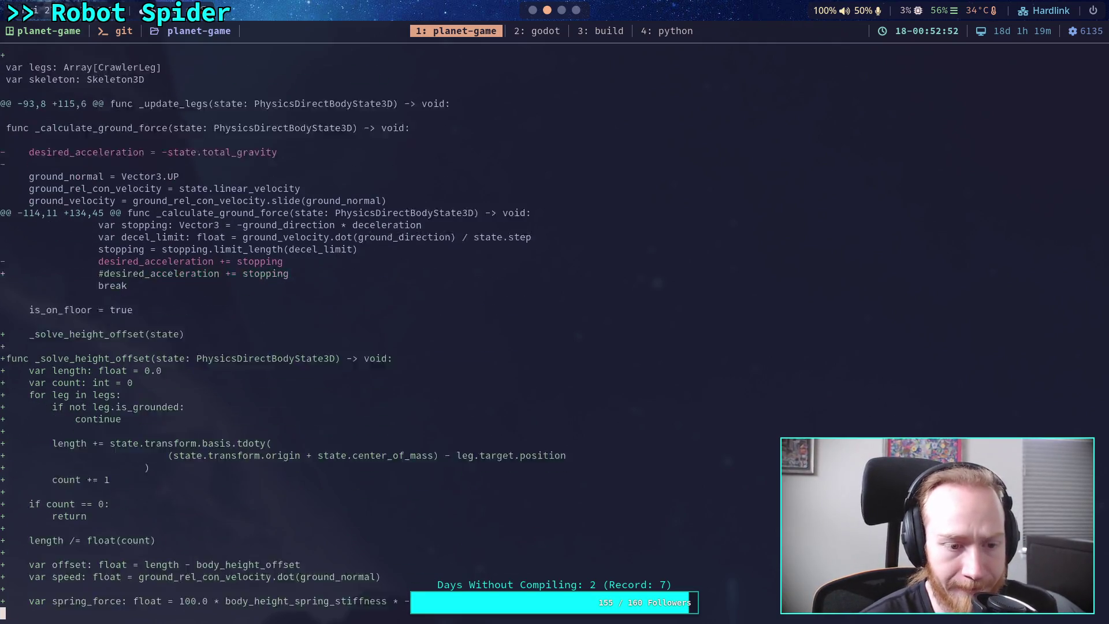
scroll(346, 328, down, 3)
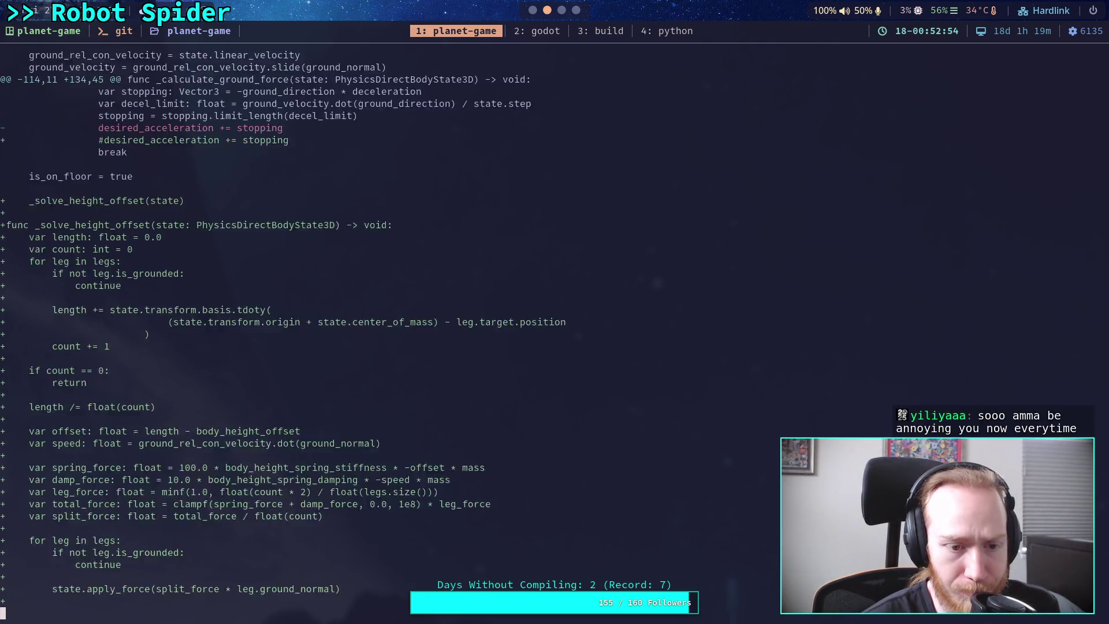
scroll(311, 328, up, 1)
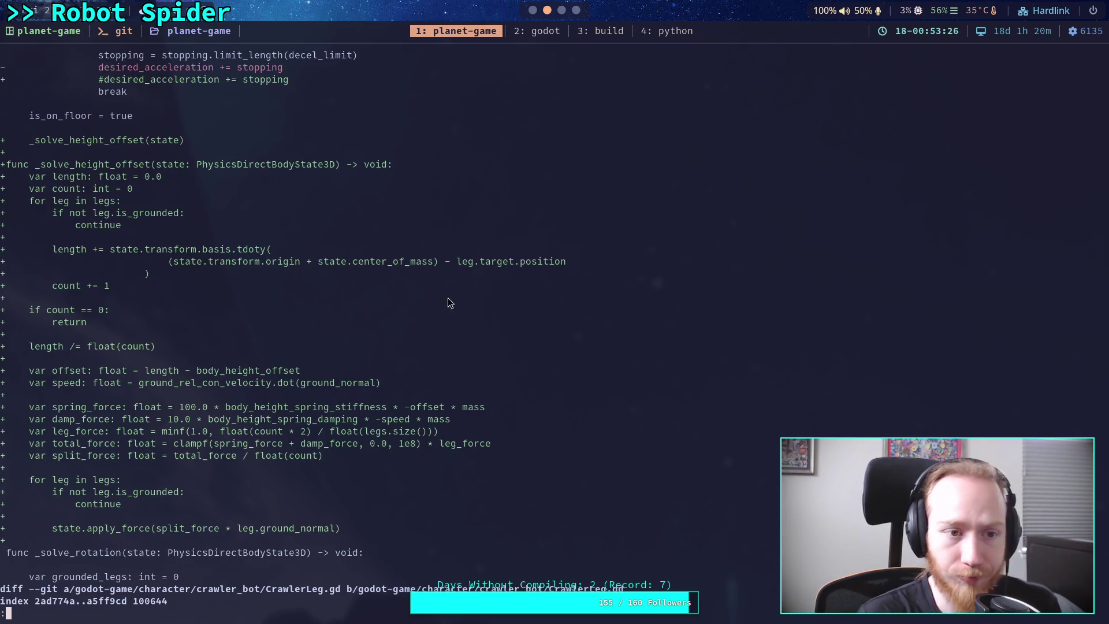
key(super+2)
In CrawlerCharacter.gd, comment out the per-leg force loop on lines 170–174
scroll(479, 407, down, 15)
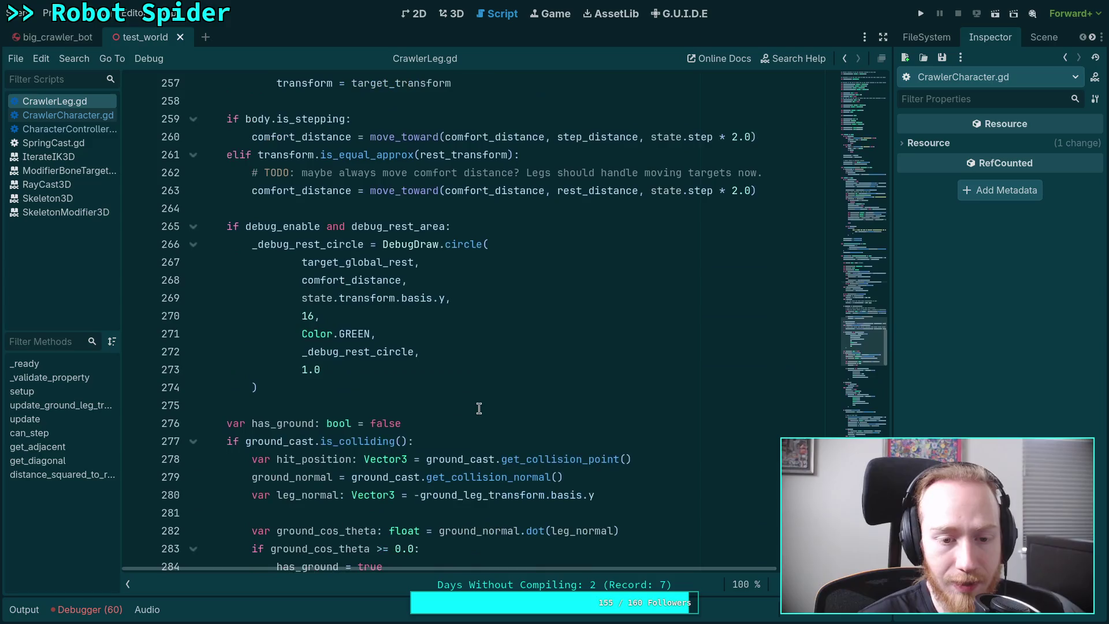
click(81, 115)
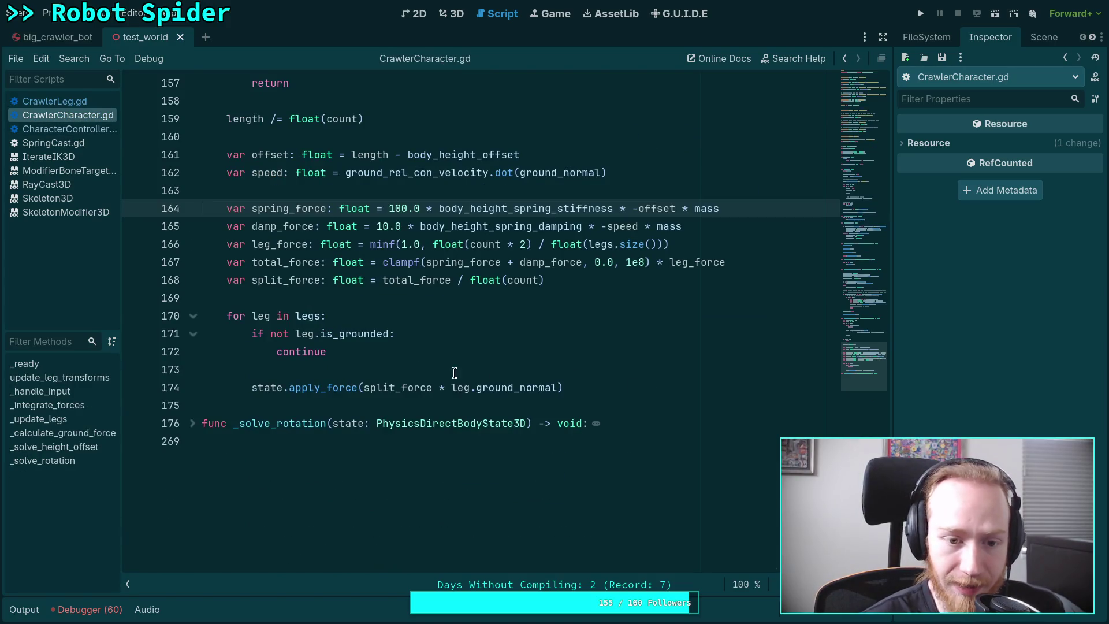
mouse_move(370, 386)
mouse_down()
mouse_move(252, 386)
mouse_move(226, 316)
mouse_move(606, 371)
mouse_move(621, 383)
mouse_up()
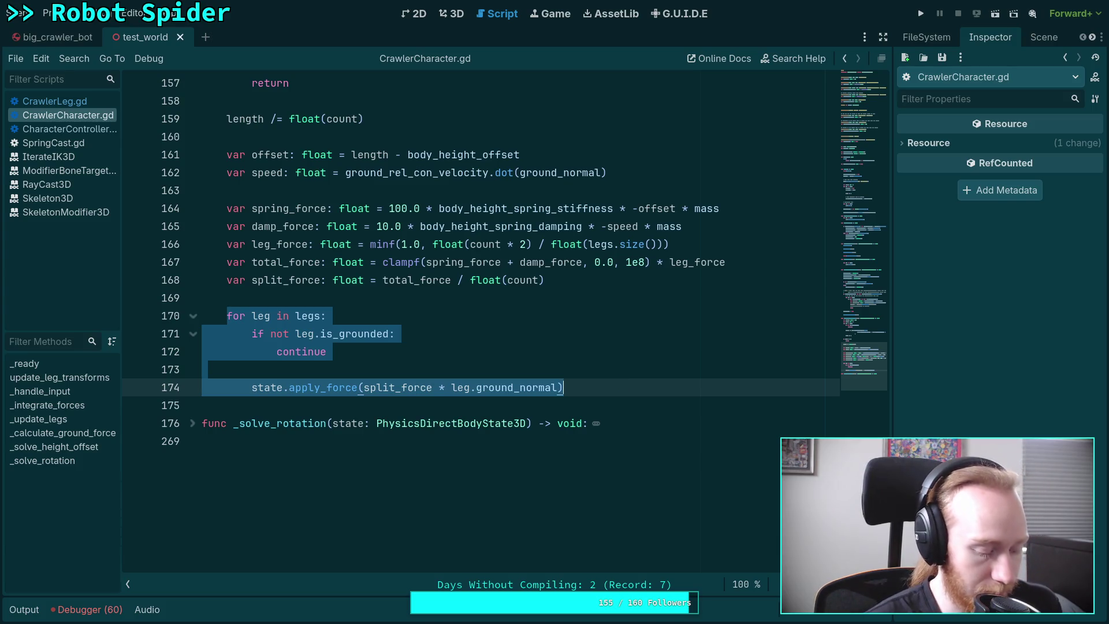
key(ctrl+k)
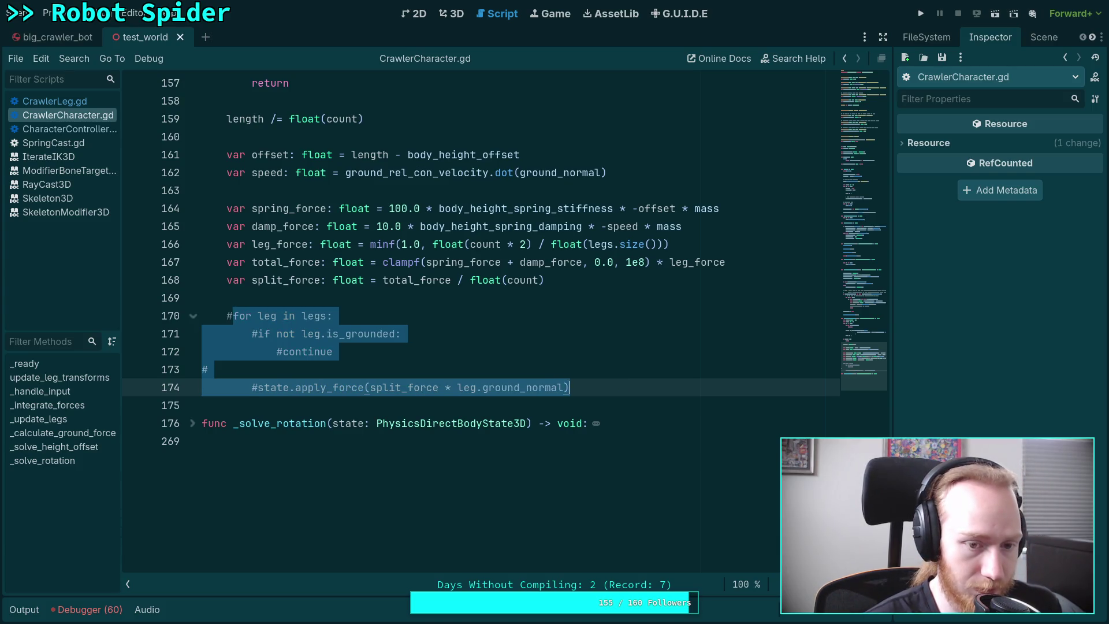
Add state.apply_force(total_force * state.transform.basis.y) above the split_force line
click(659, 387)
key(Return)
text(state.appli)
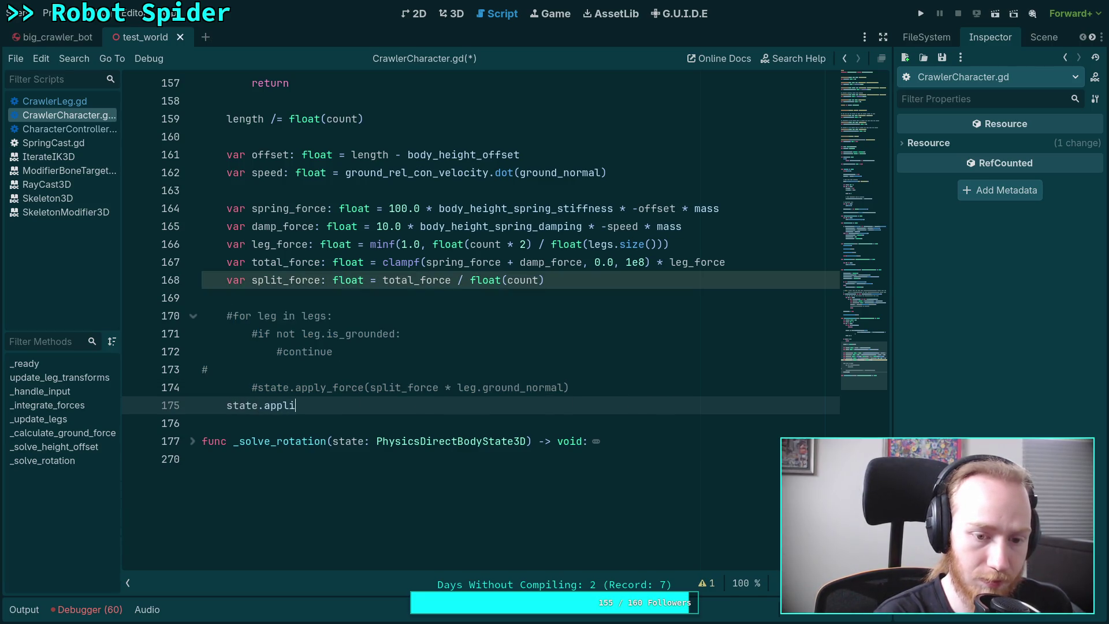
key(BackSpace)
key(Down)
key(Down)
key(Return)
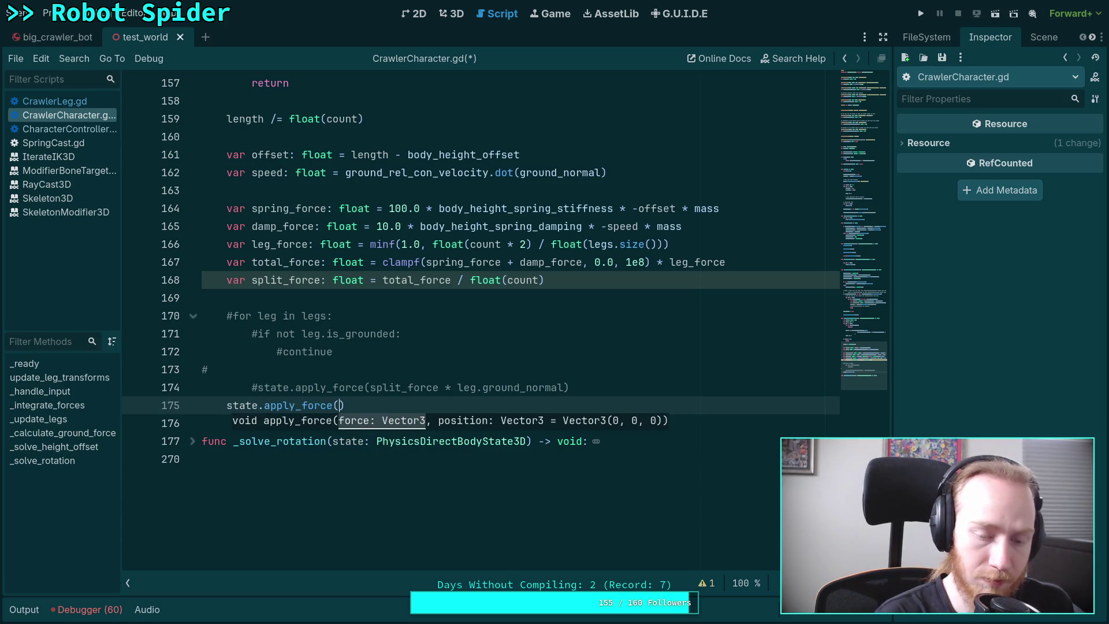
text(total_force * )
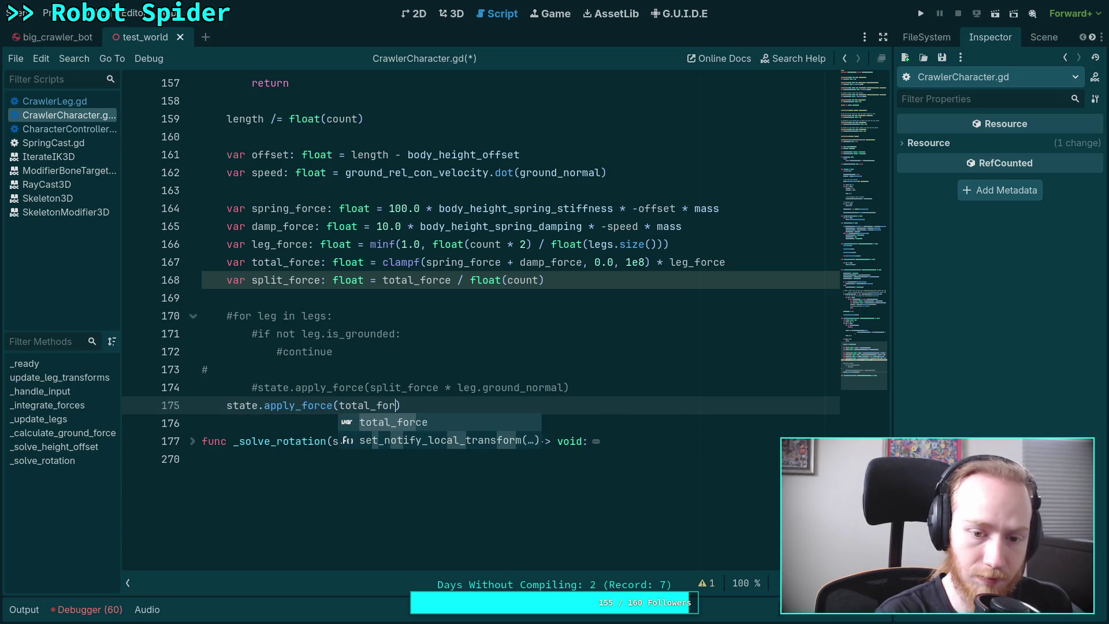
text(state.transform.ba)
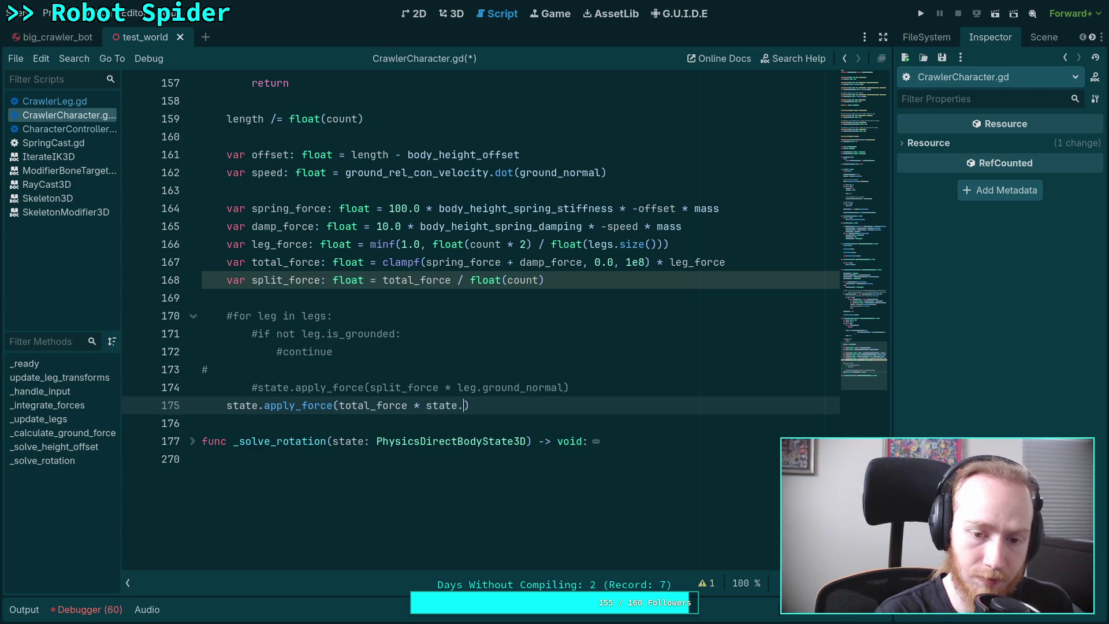
text(sisy)
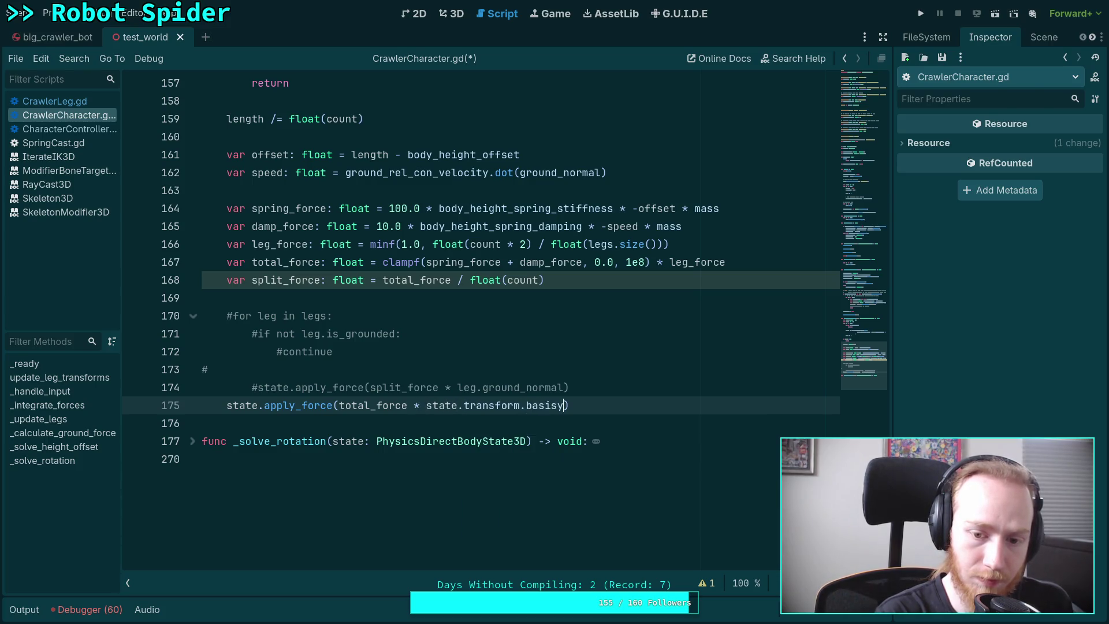
key(alt+Up)
key(alt+Up)
key(alt+Up)
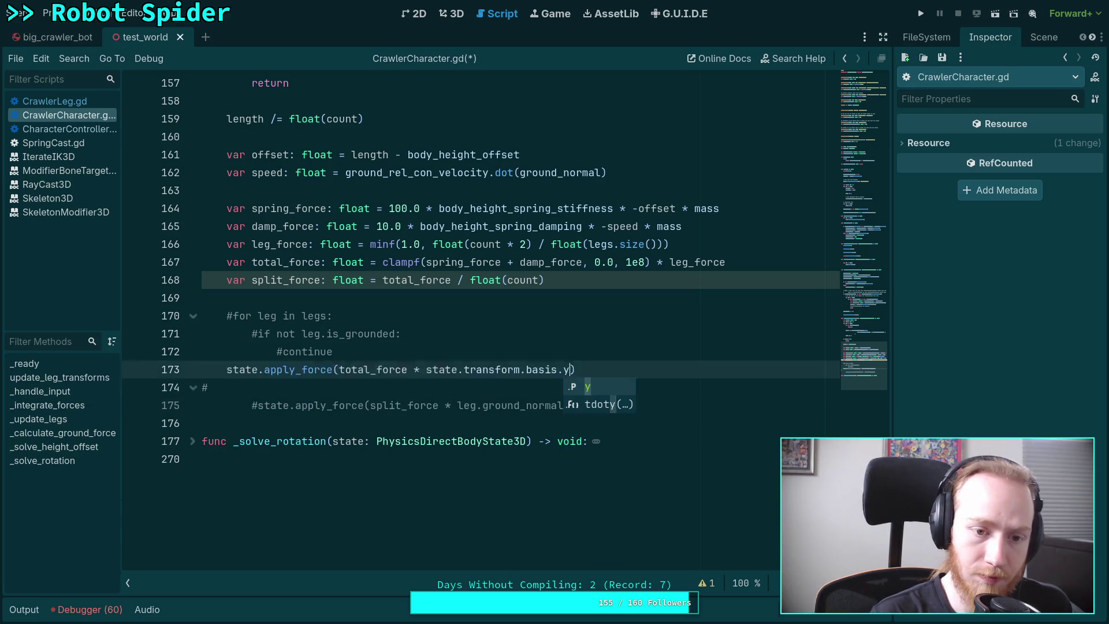
key(Escape)
key(End)
key(Return)
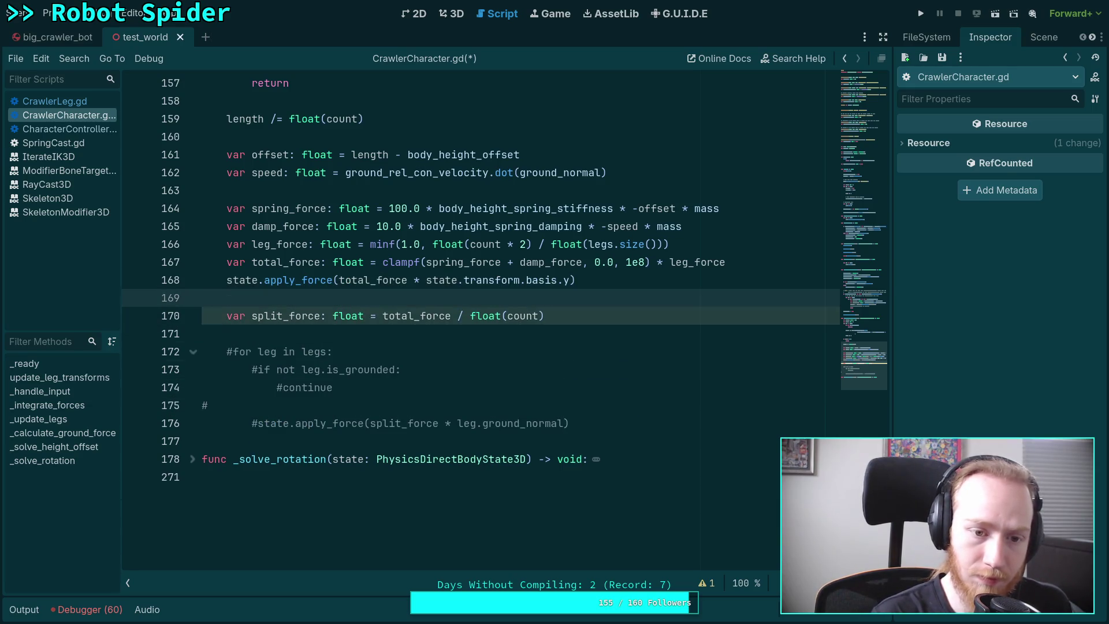
Comment out the split_force line and save the script
key(Down)
key(End)
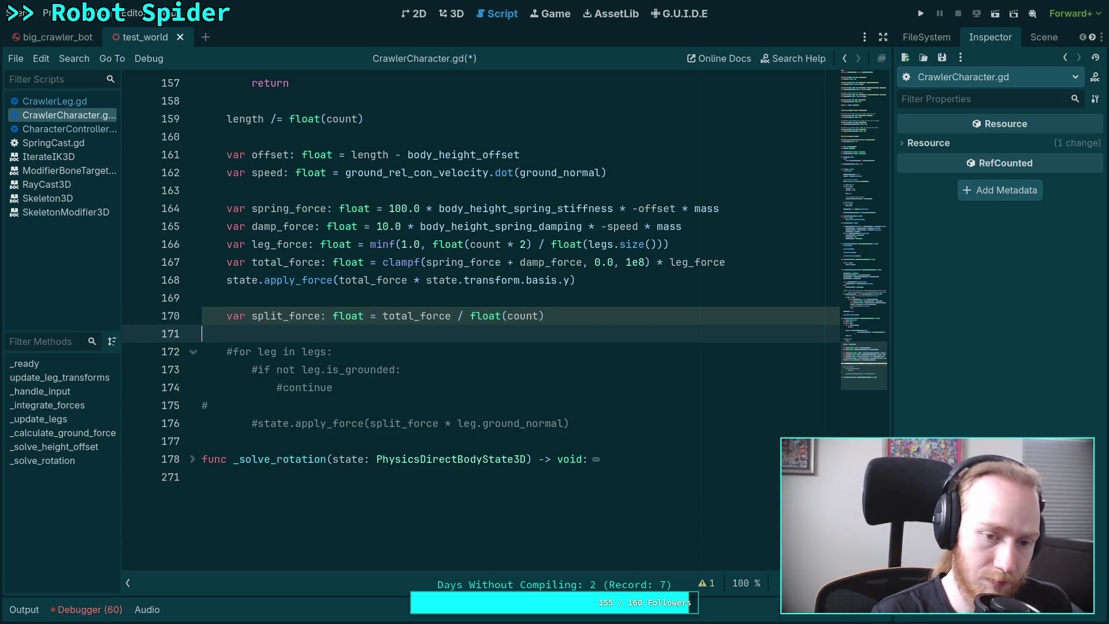
key(Delete)
key(ctrl+shift+k)
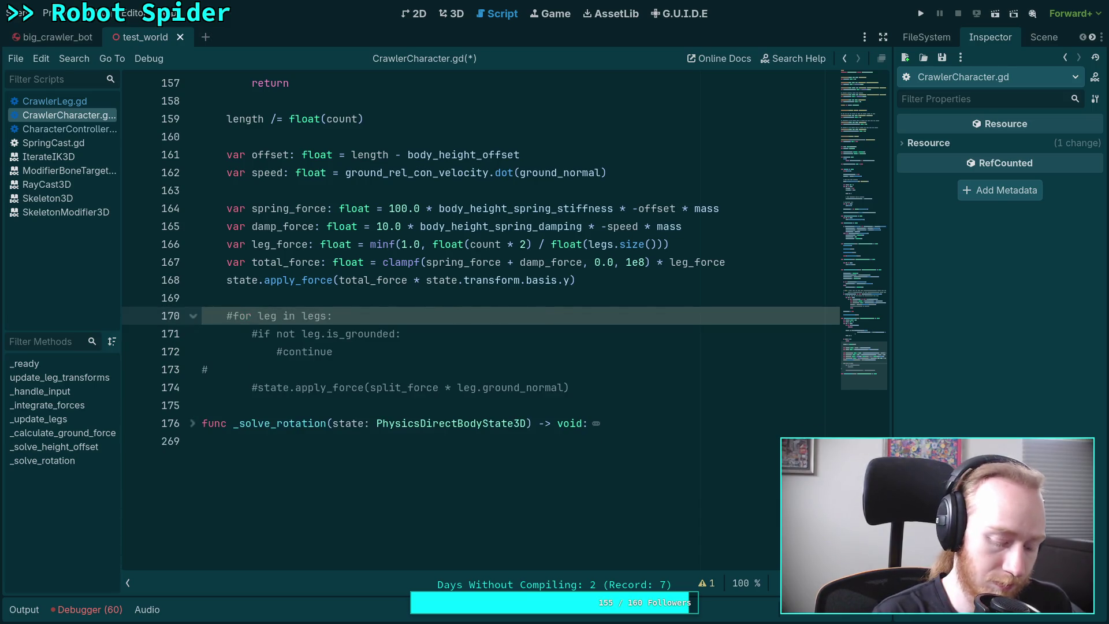
key(ctrl+z)
key(ctrl+k)
key(ctrl+s)
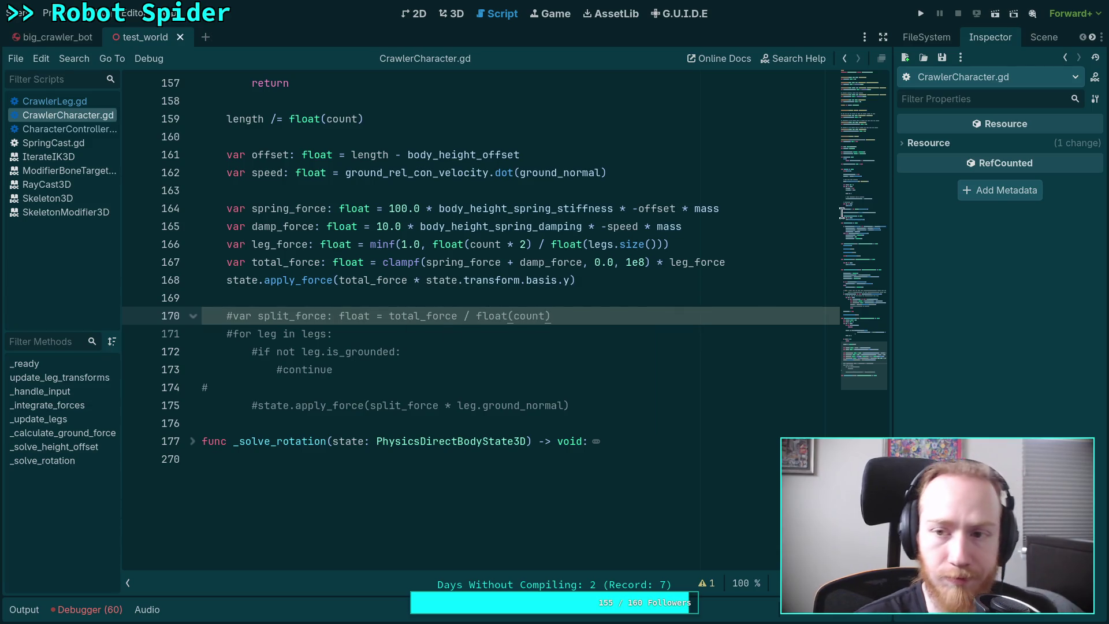
key(F5)
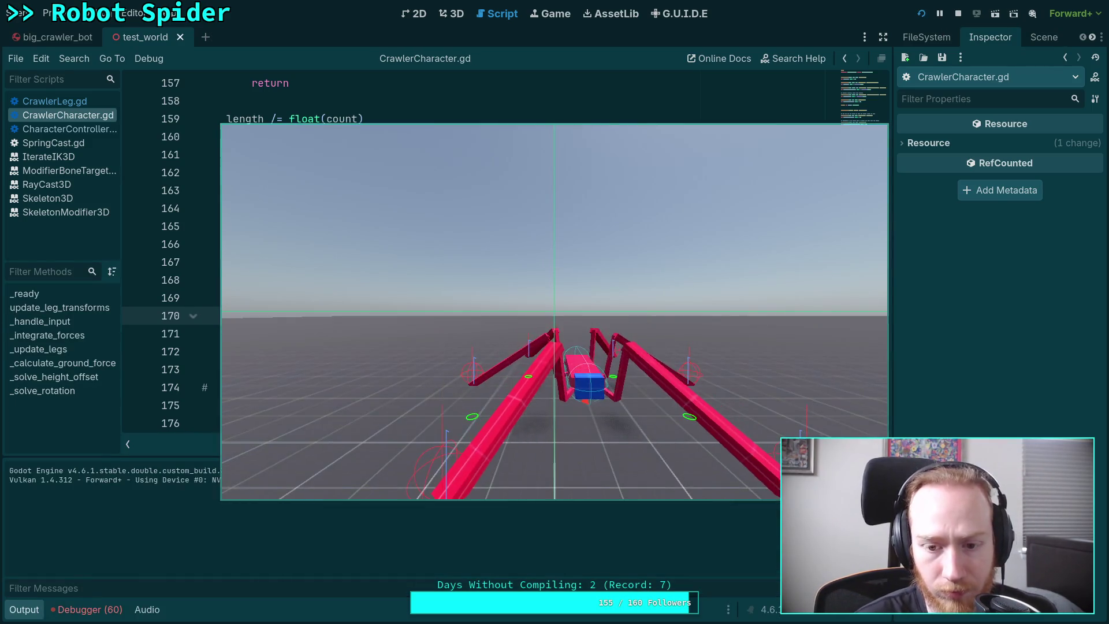
Stop the running game and scroll through _solve_height_offset in the script editor
key(F8)
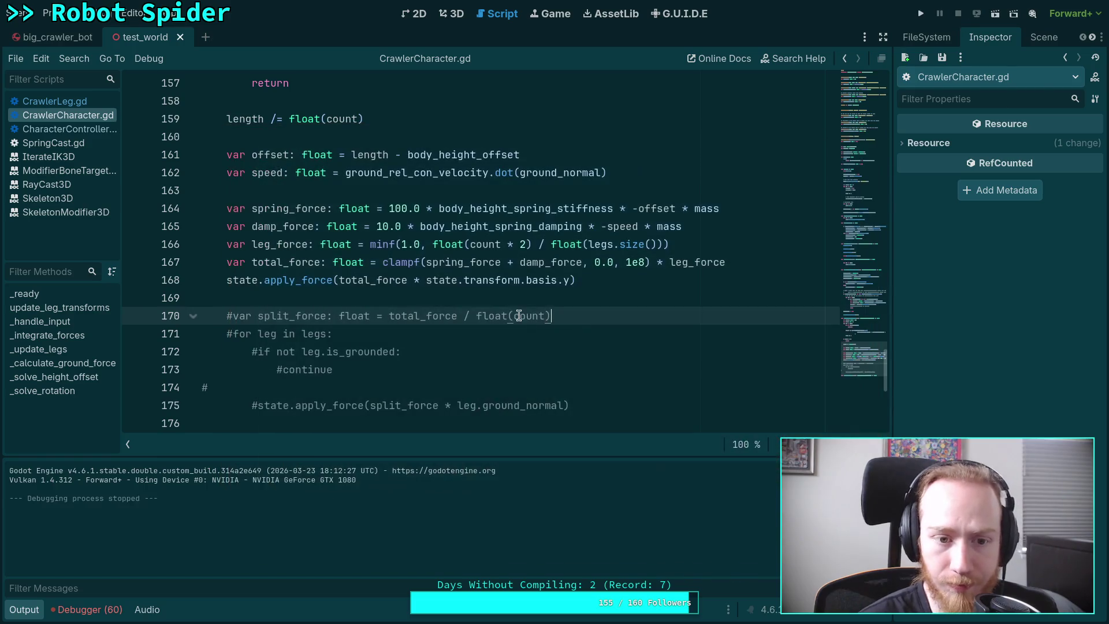
scroll(348, 327, down, 1)
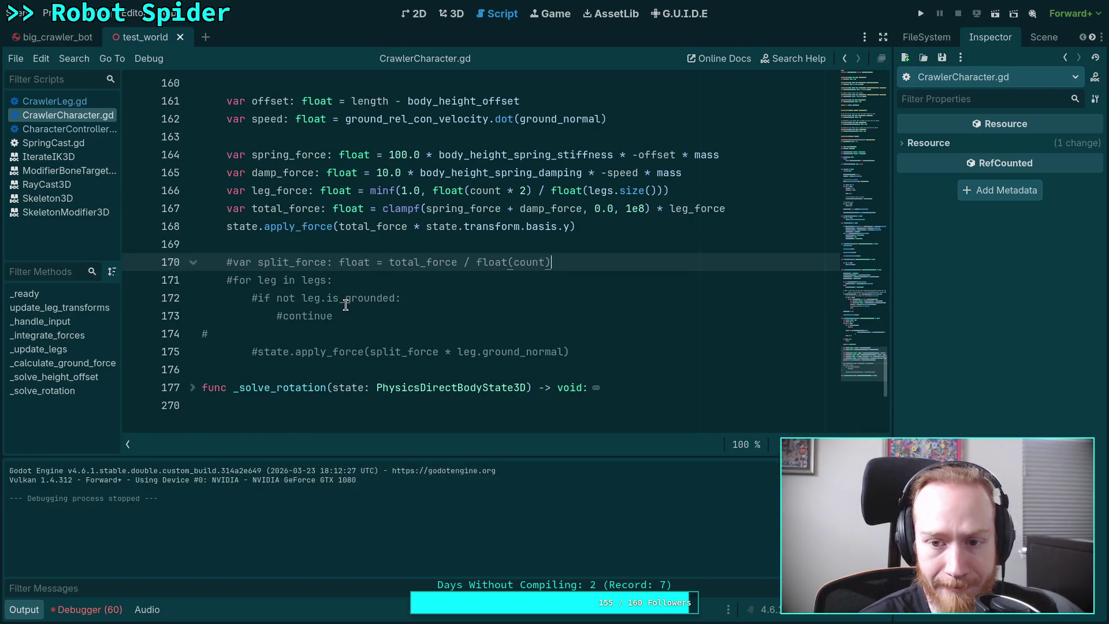
scroll(359, 305, up, 1)
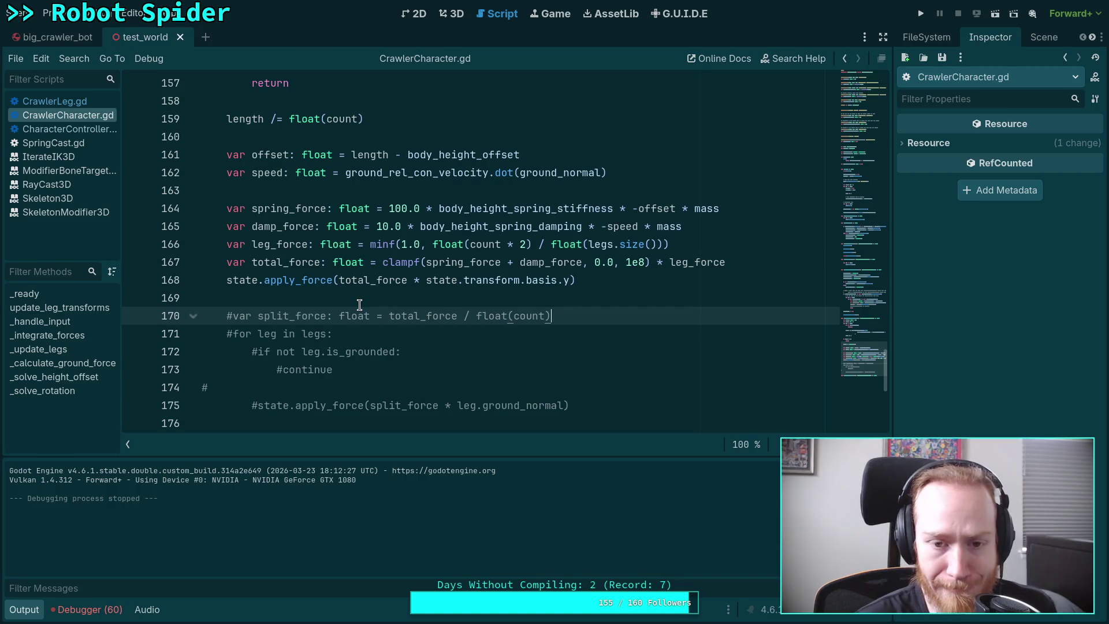
scroll(359, 306, up, 5)
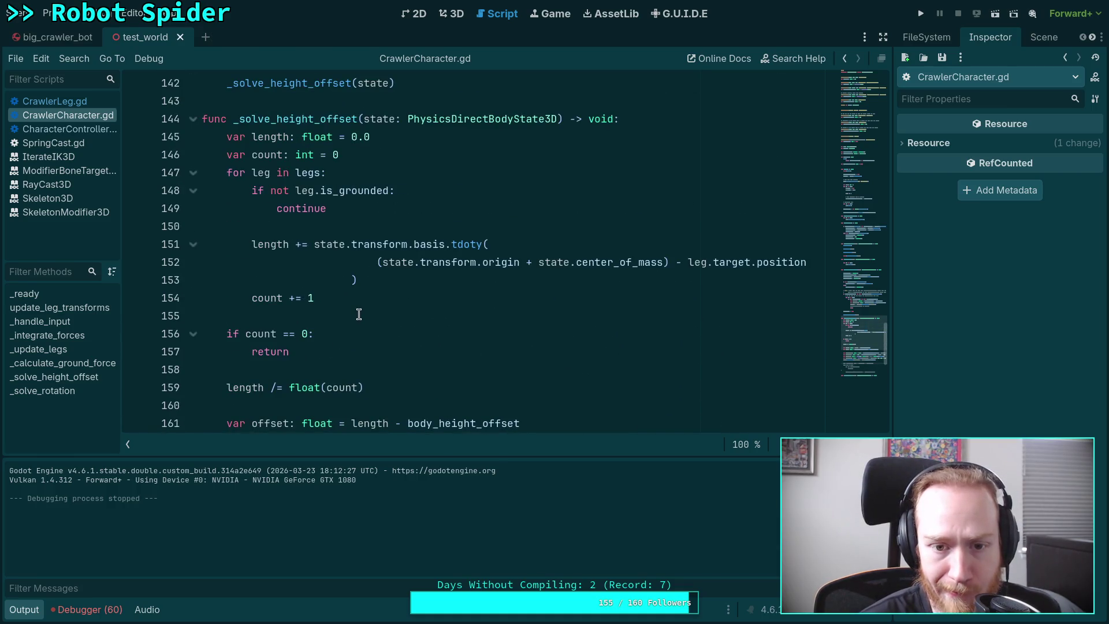
scroll(359, 313, down, 4)
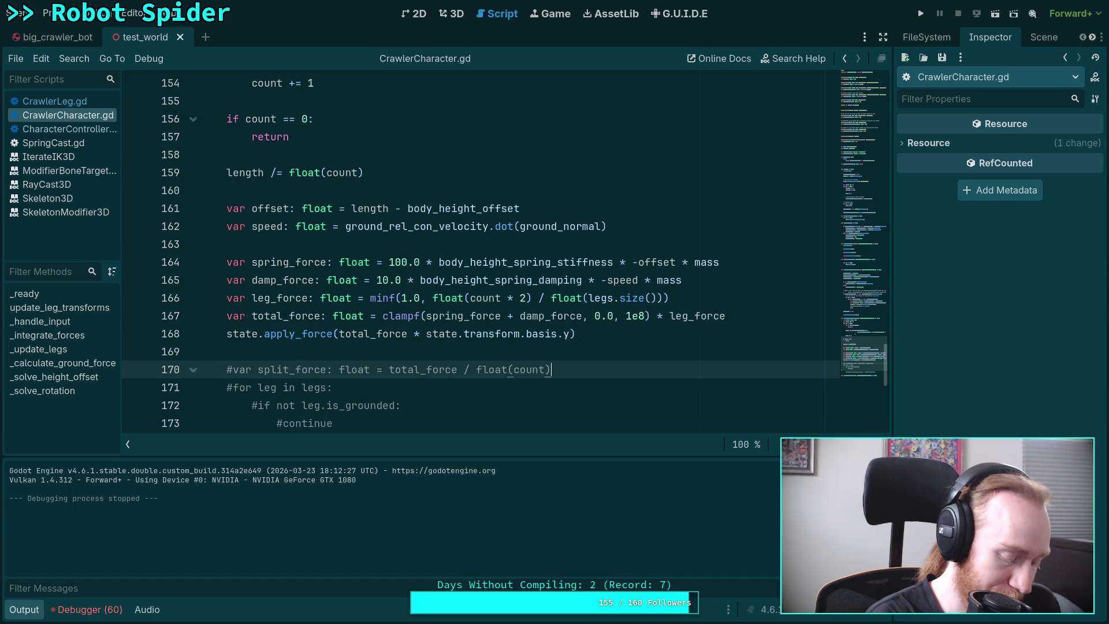
key(super+1)
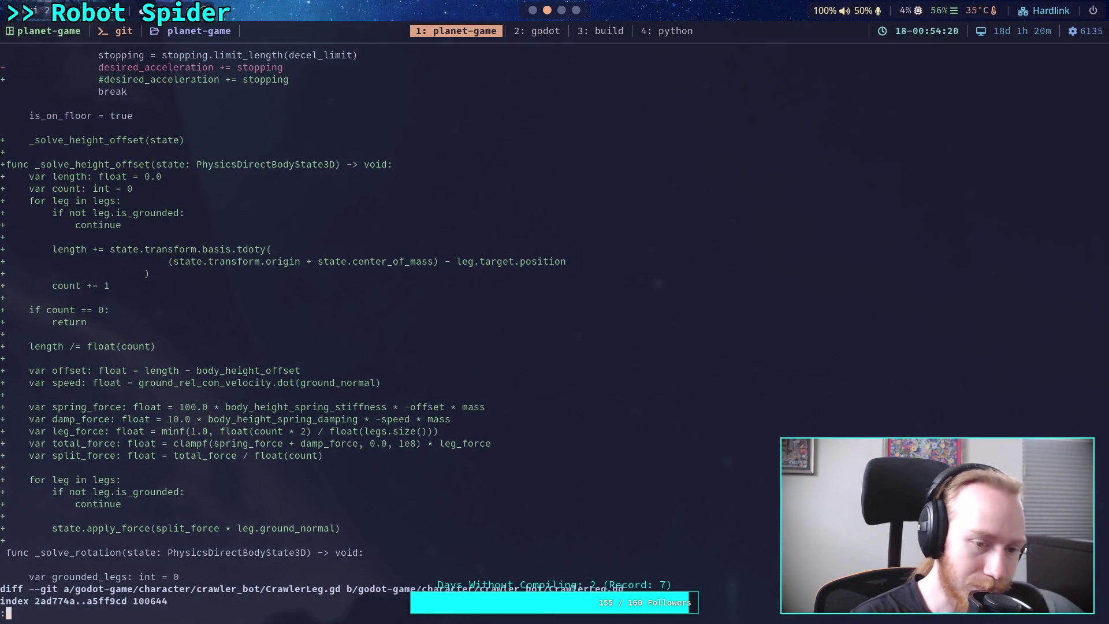
Scroll the diff down to the test_world.tscn CrawlerBot spring stiffness 2.5 and damping 2.2 changes
scroll(541, 335, down, 6)
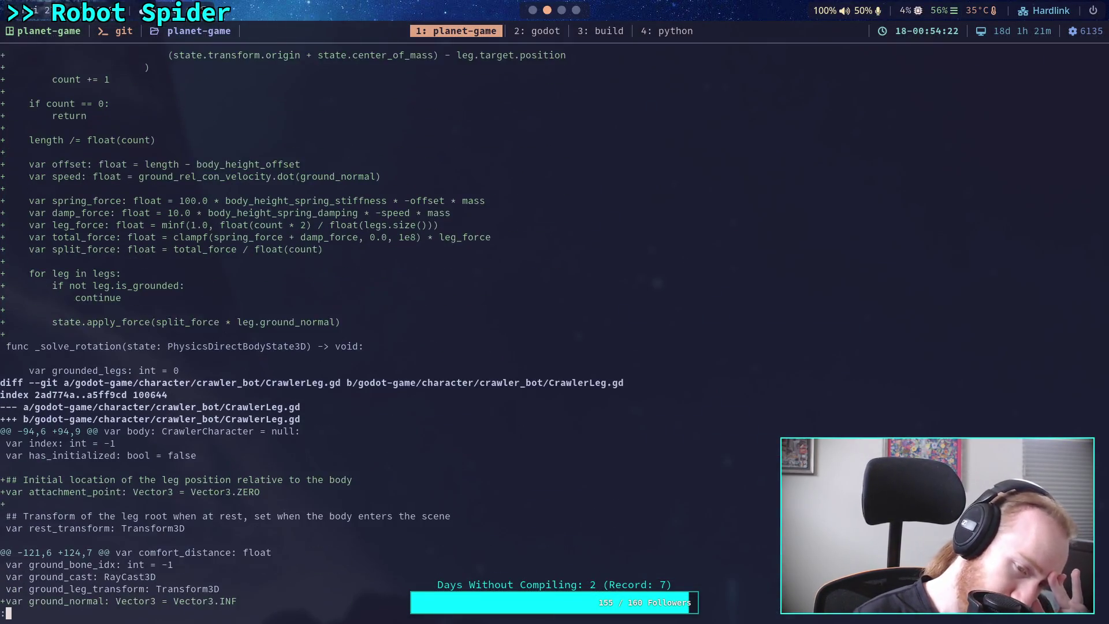
scroll(541, 335, down, 7)
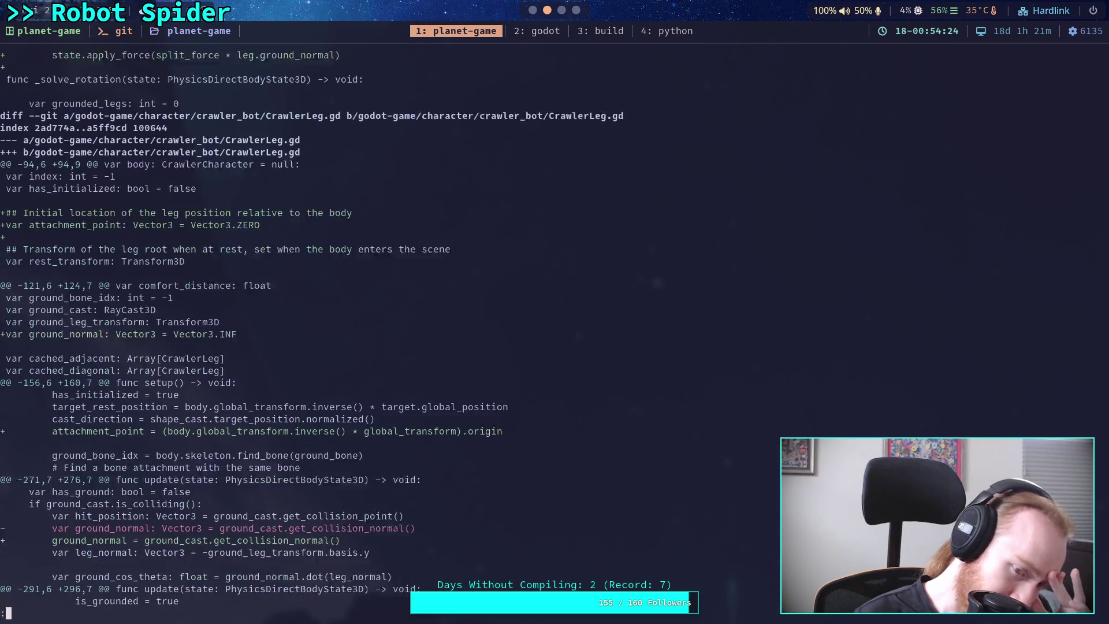
scroll(540, 335, down, 1)
scroll(540, 335, down, 5)
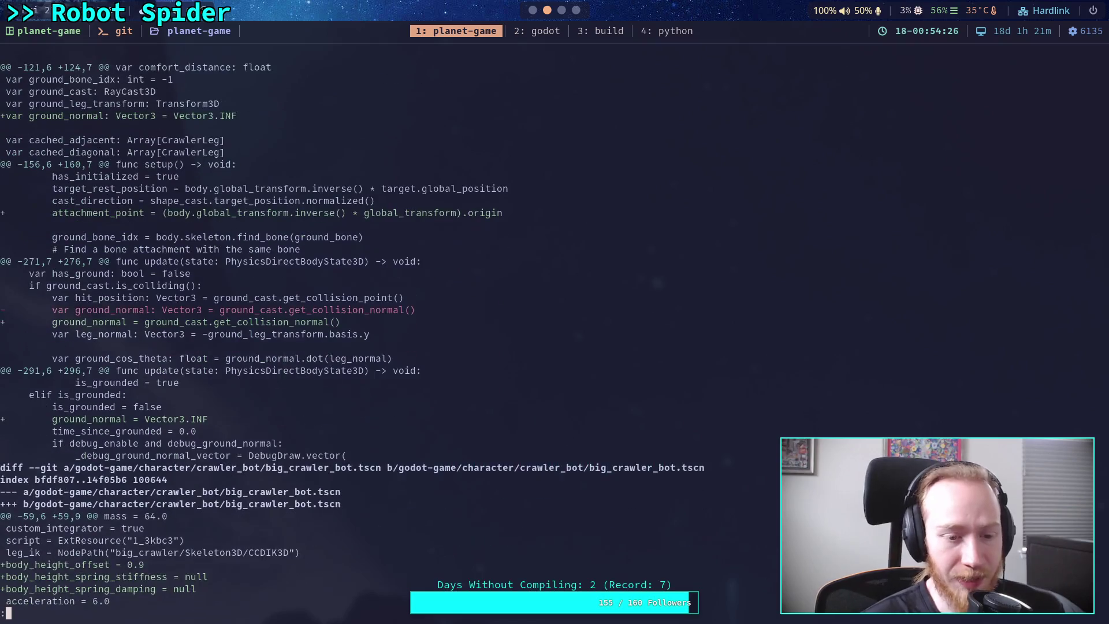
scroll(353, 328, up, 1)
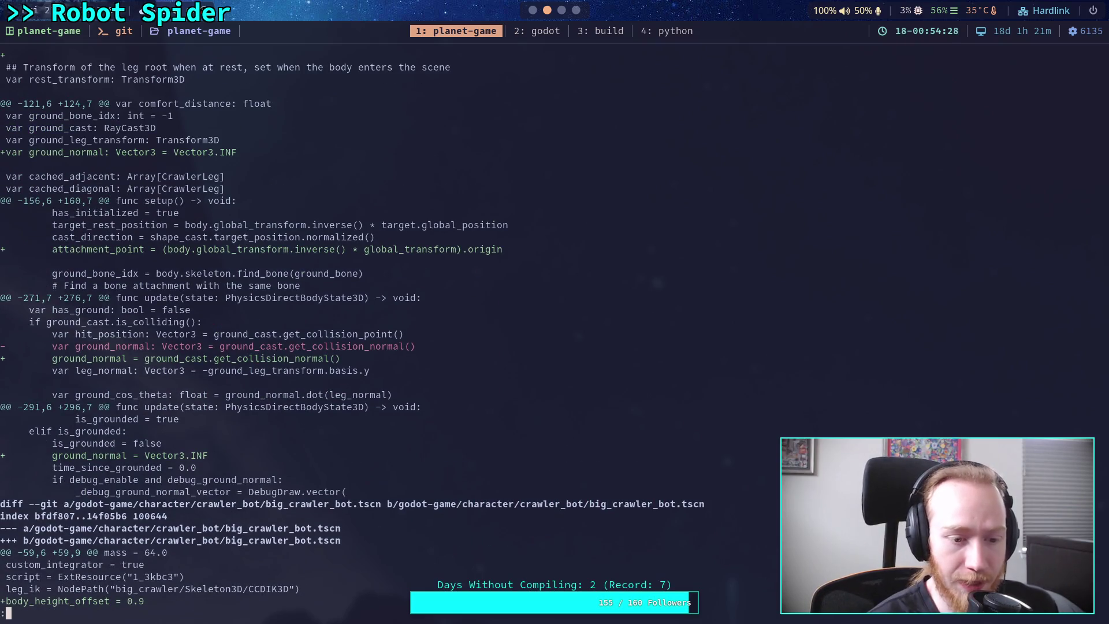
scroll(352, 328, up, 2)
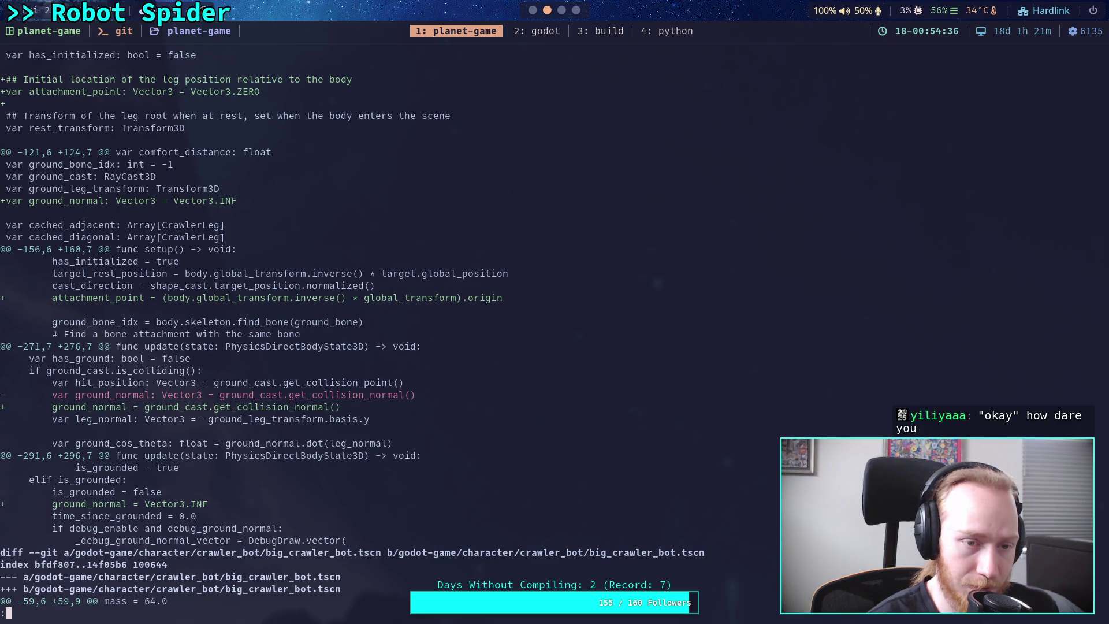
scroll(501, 328, down, 5)
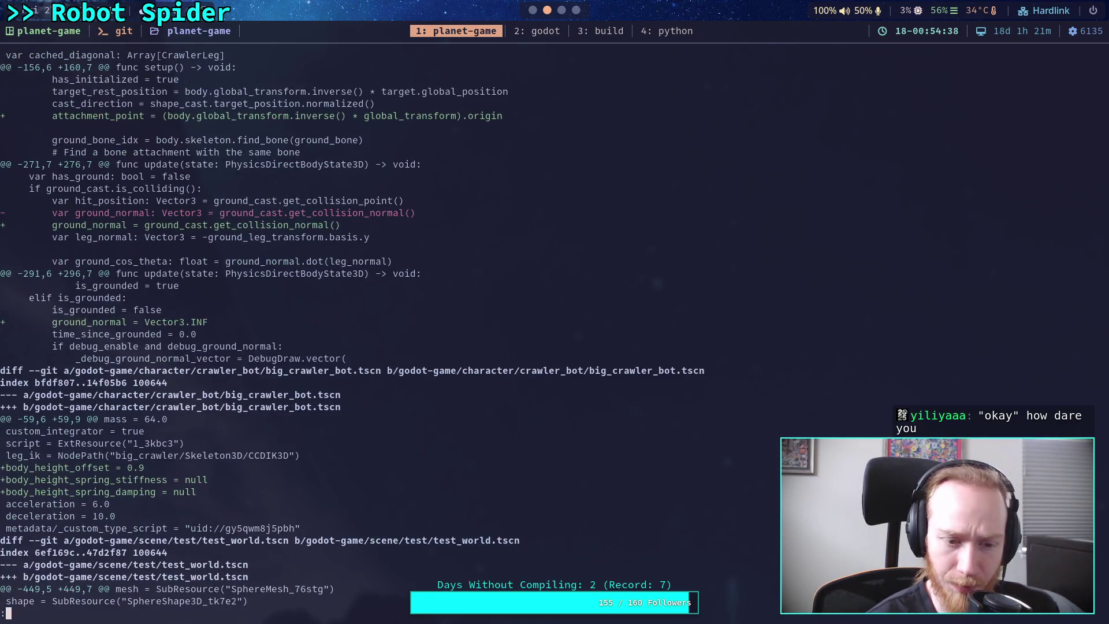
scroll(501, 328, down, 2)
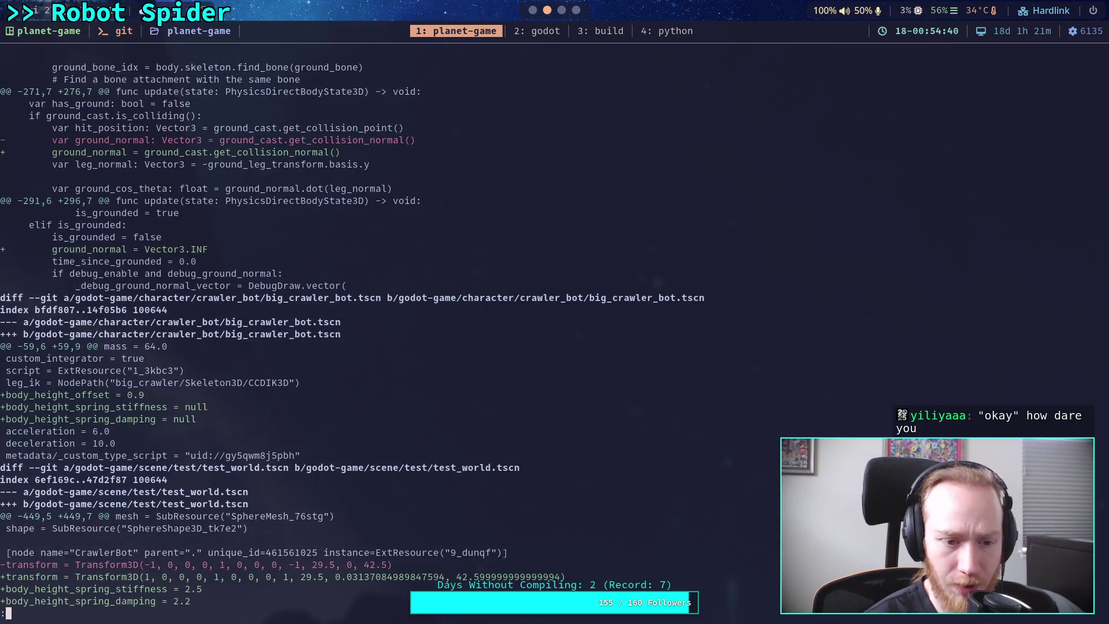
key(super+2)
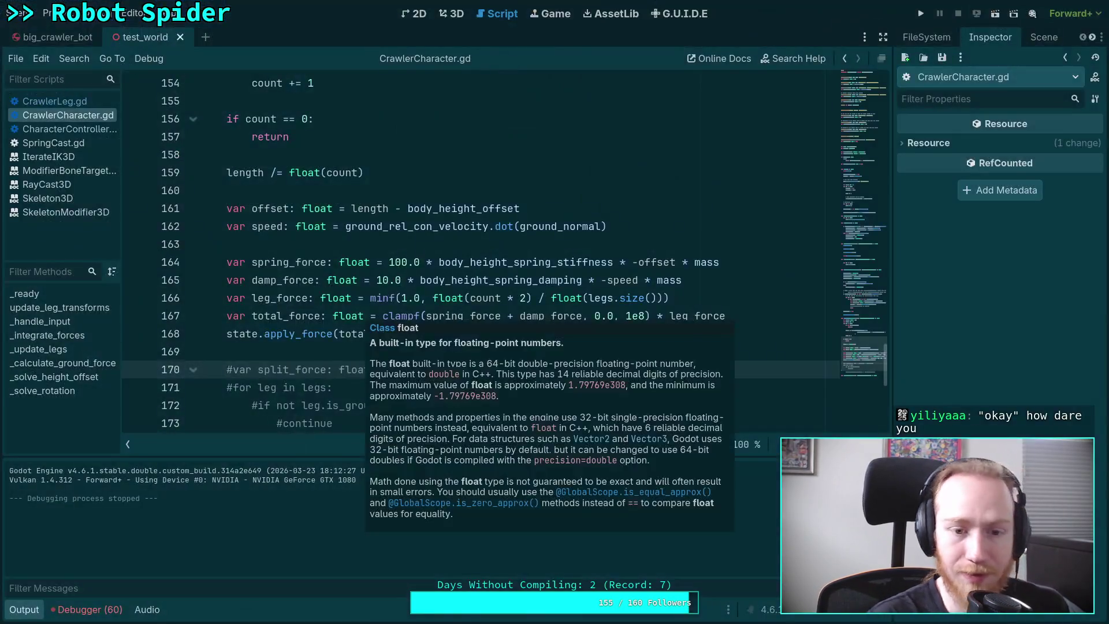
Reset big_crawler_bot's Spring Damping to 2.2 and Spring Stiffness to 2.5, and save
click(90, 35)
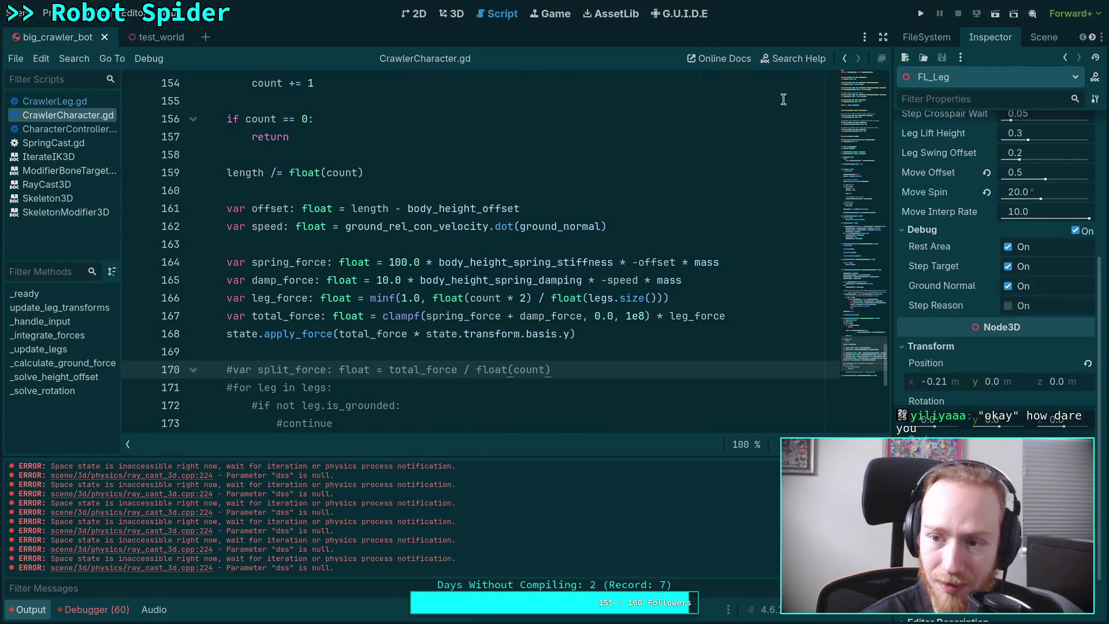
scroll(963, 332, up, 5)
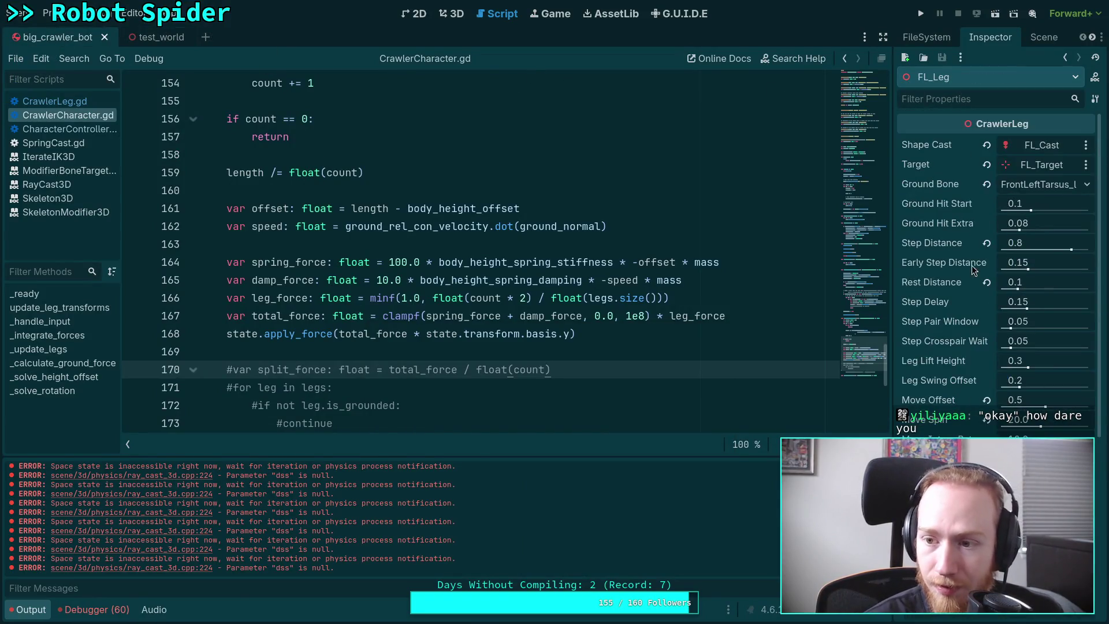
click(1039, 37)
click(970, 85)
click(990, 35)
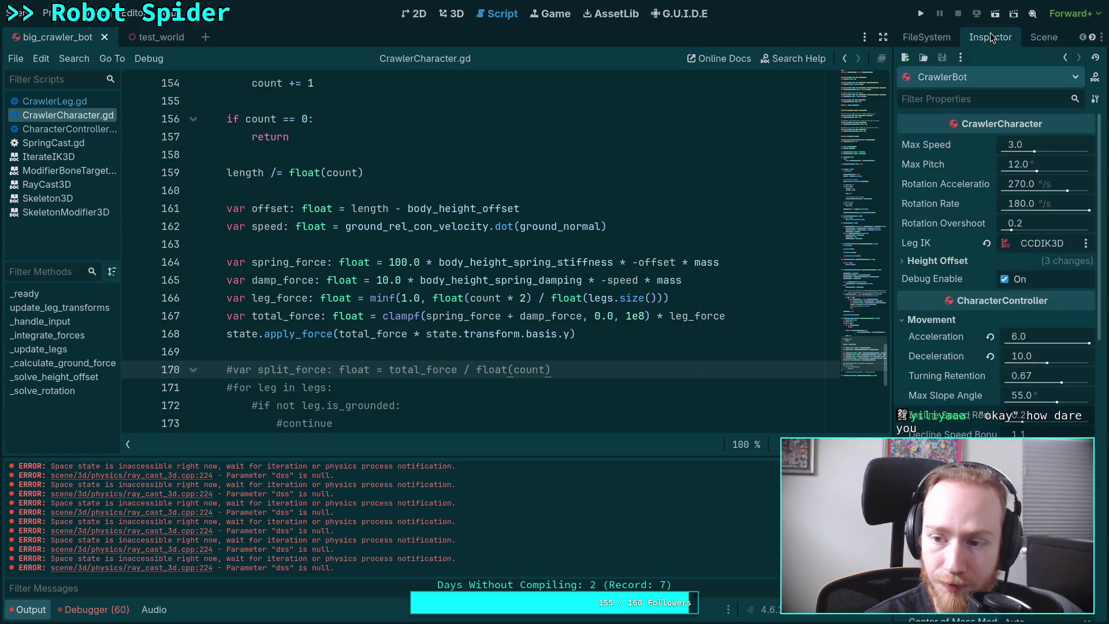
click(924, 262)
click(990, 316)
click(991, 297)
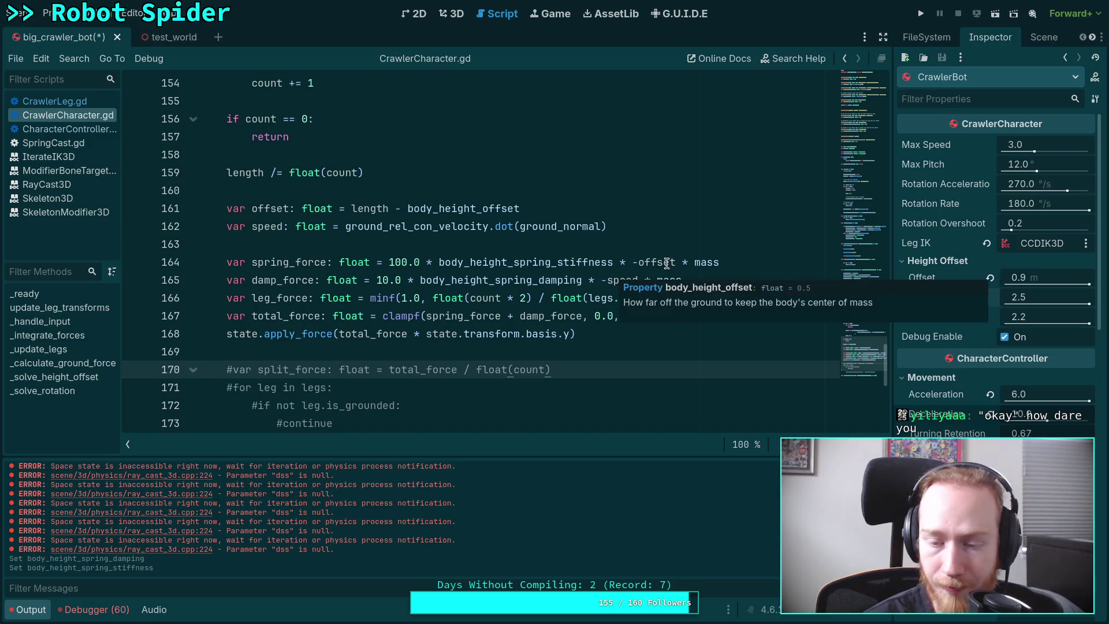
key(ctrl+s)
Switch to test_world, expand Height Offset, then run and stop the game
key(ctrl+Tab)
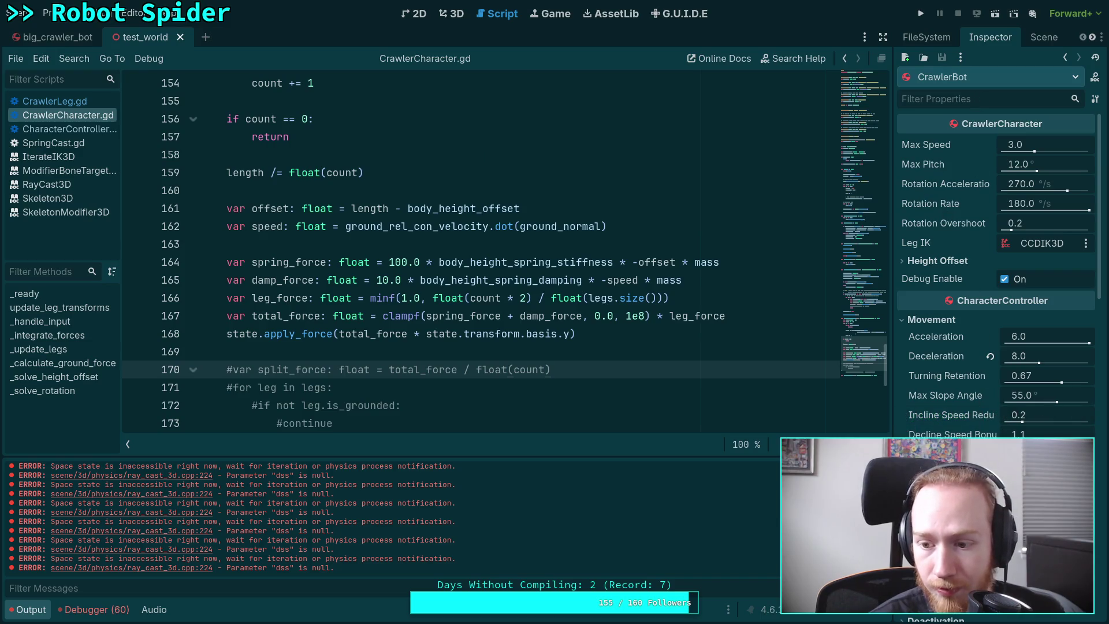
click(937, 260)
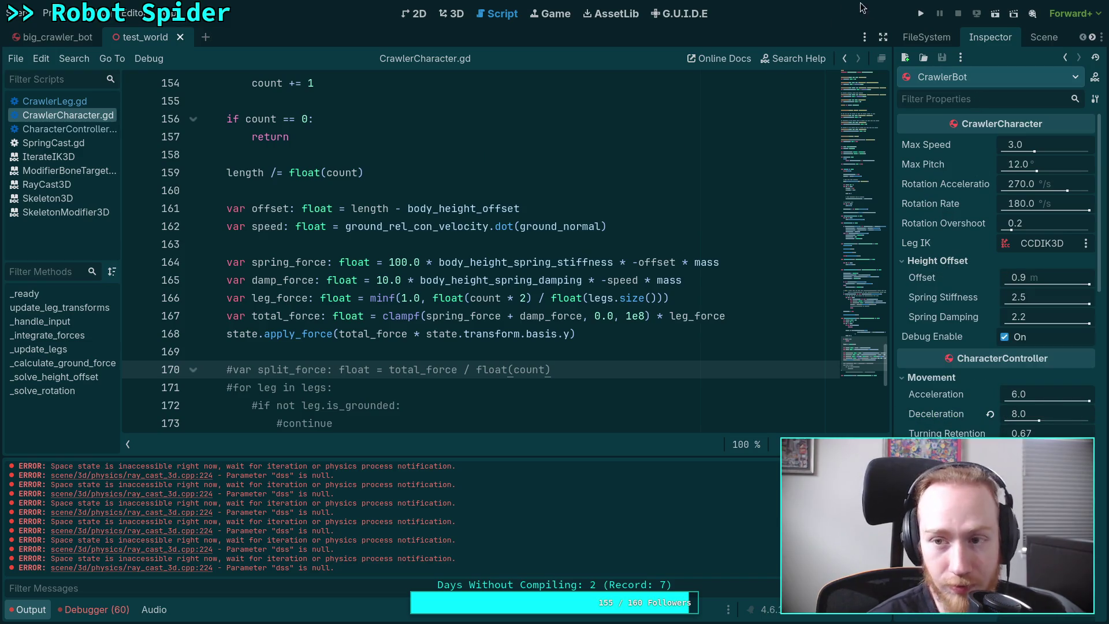
click(922, 16)
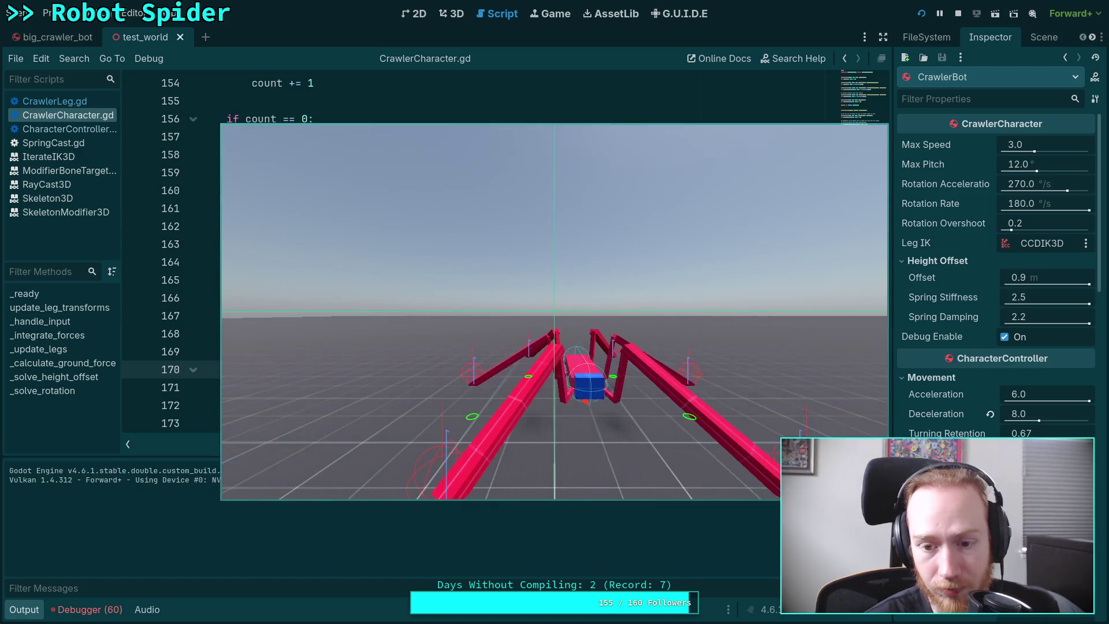
click(957, 13)
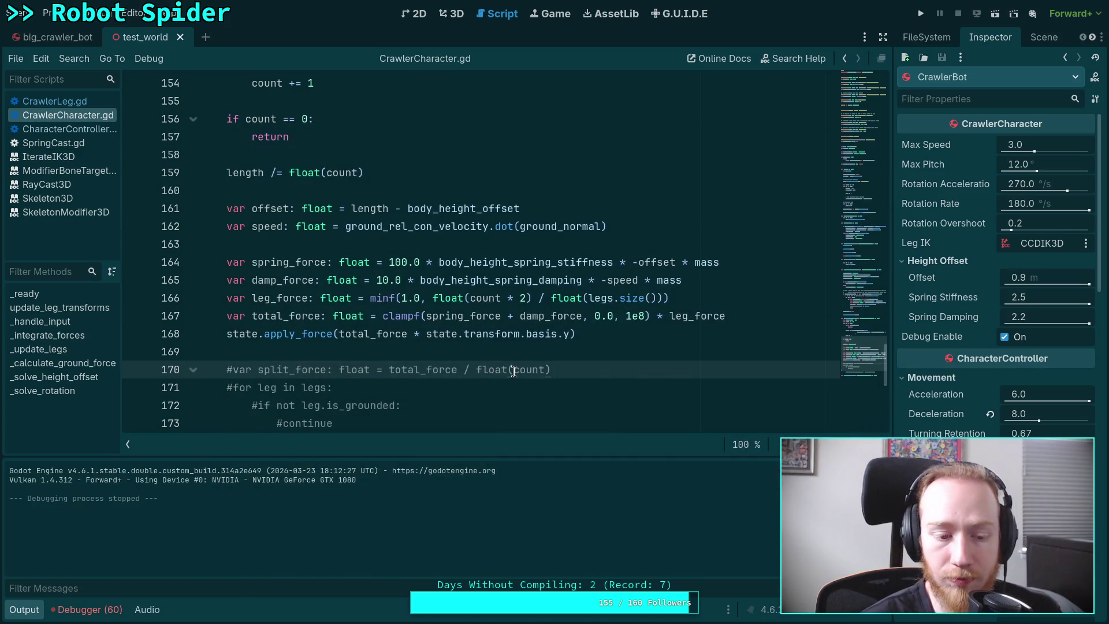
Hide the Output panel and scroll through the height-spring code in CrawlerCharacter.gd
click(23, 609)
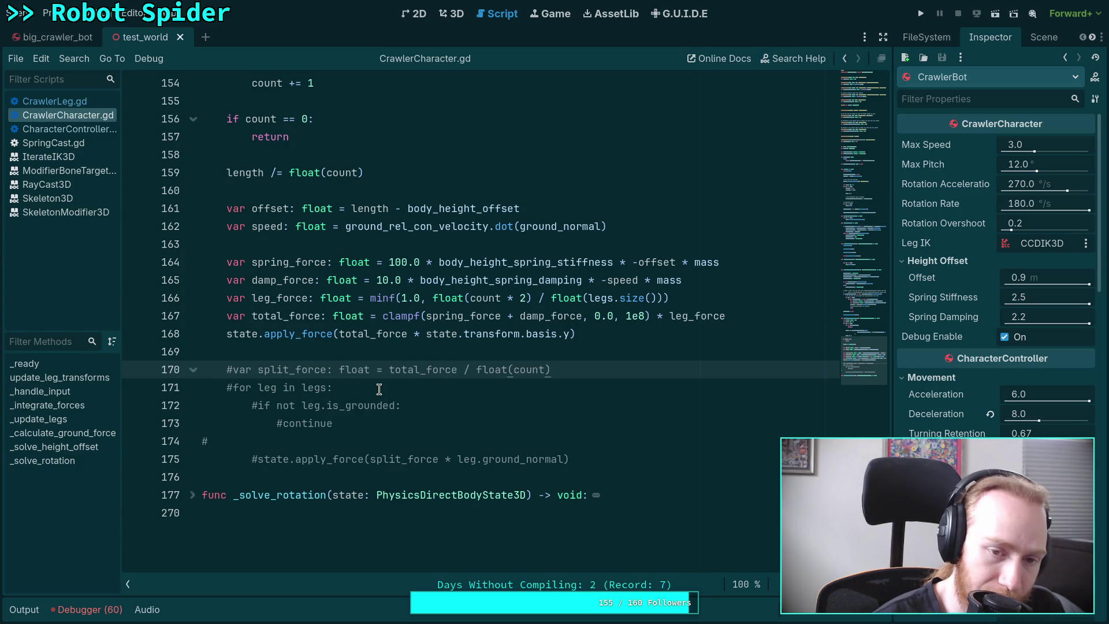
scroll(379, 388, up, 3)
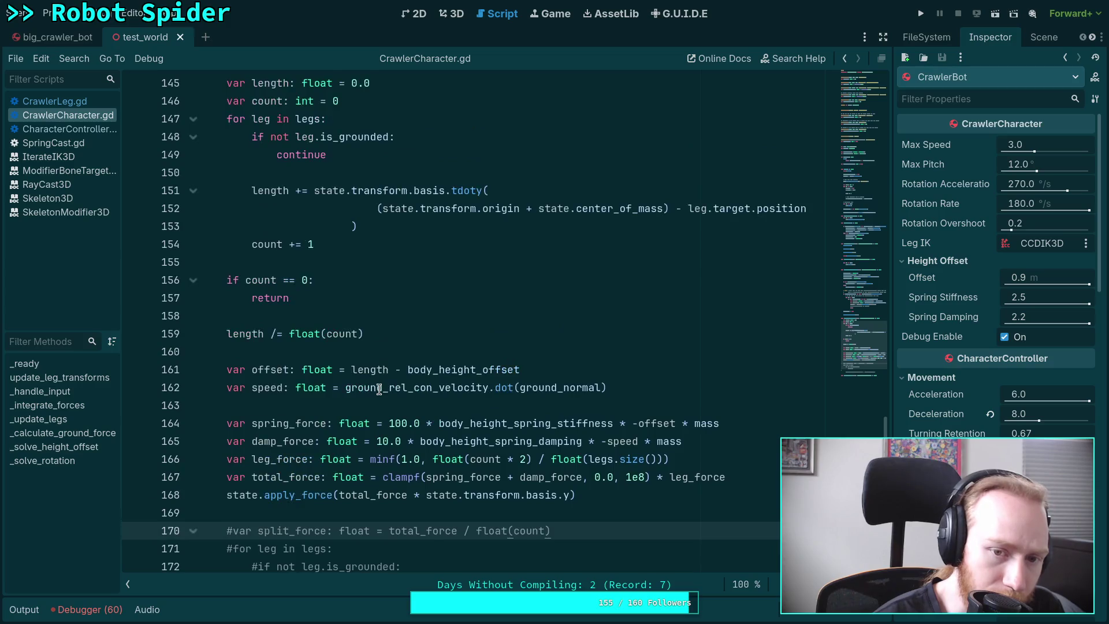
scroll(379, 389, down, 3)
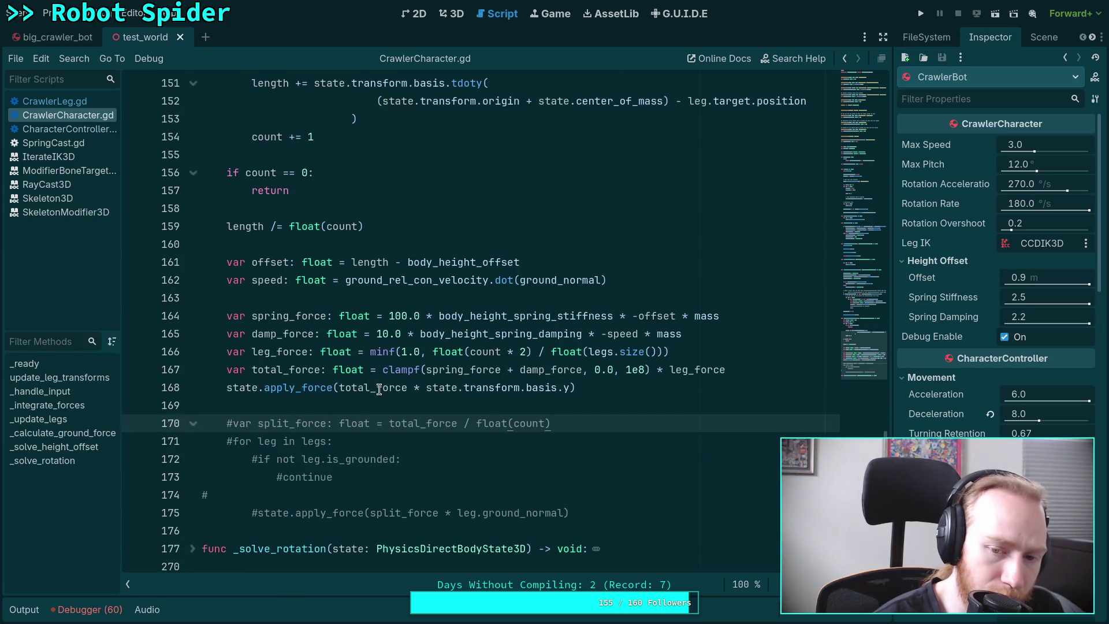
click(451, 13)
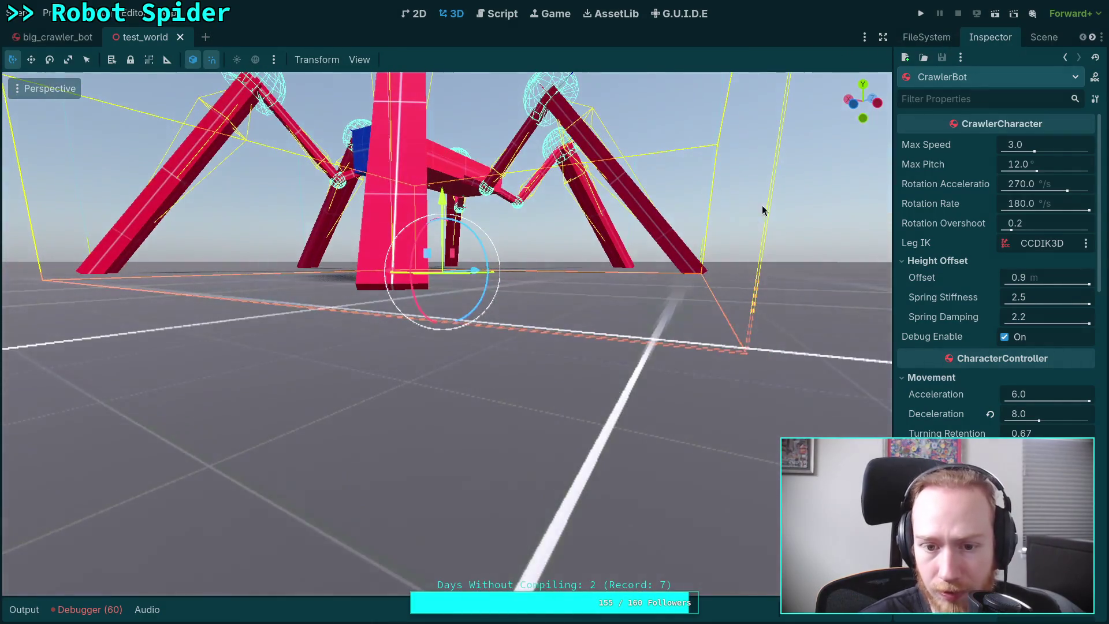
Review CrawlerBot's properties in test_world, then save, run and stop the game
click(1038, 42)
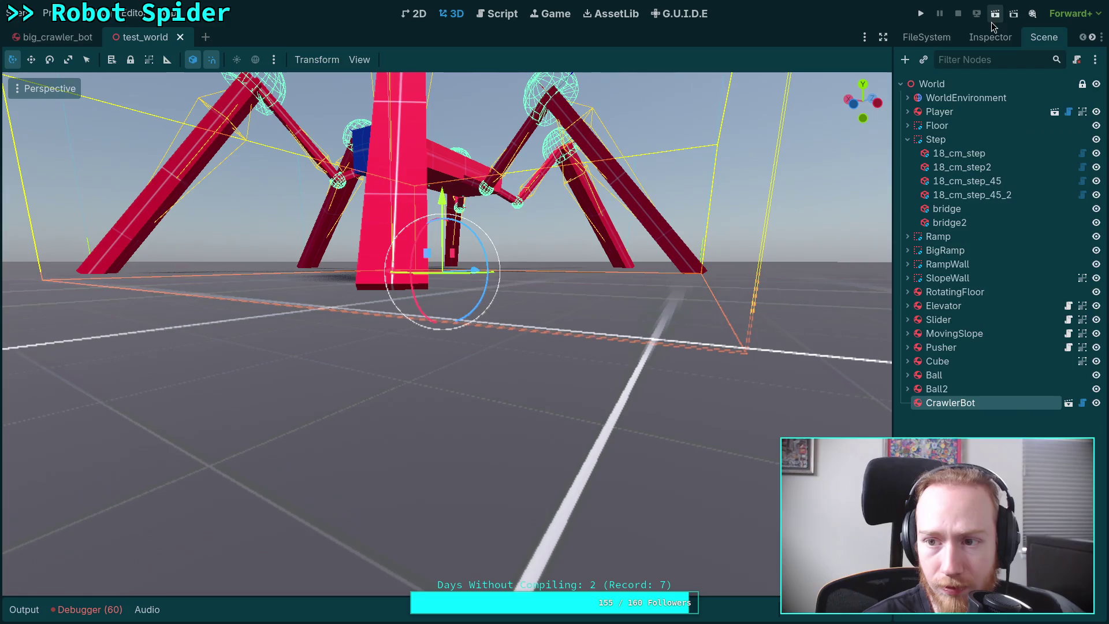
click(990, 37)
scroll(953, 307, down, 15)
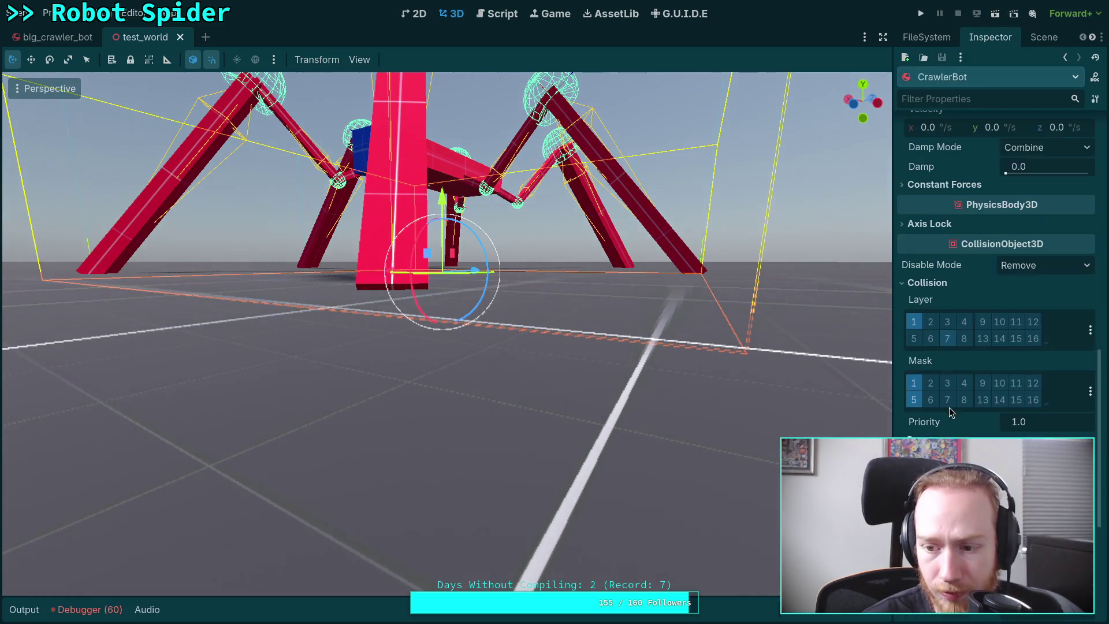
scroll(948, 407, down, 2)
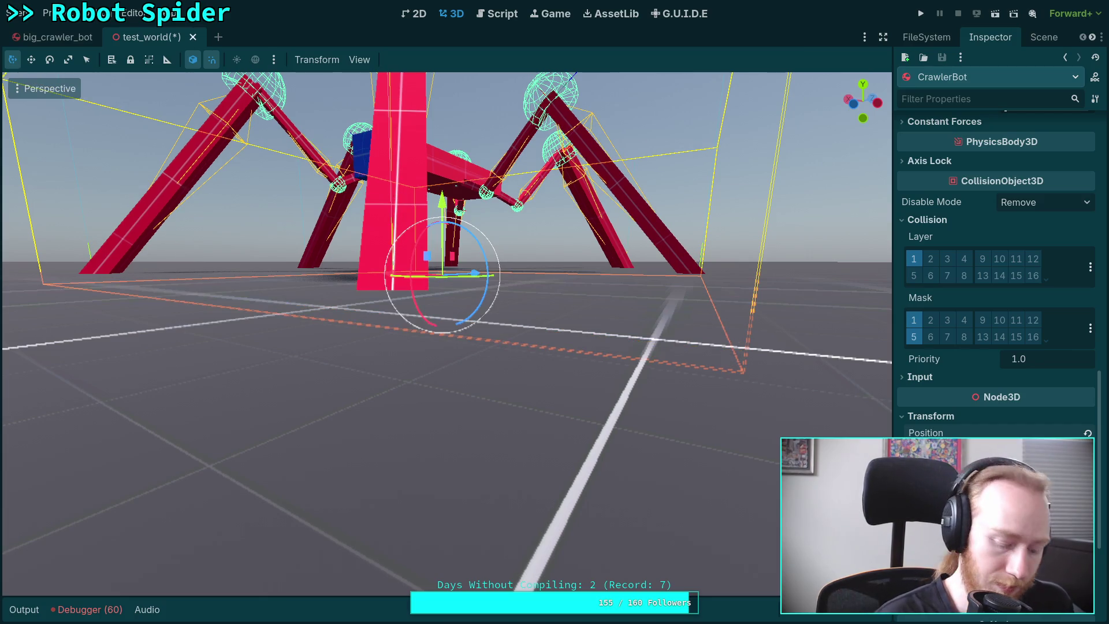
key(F5)
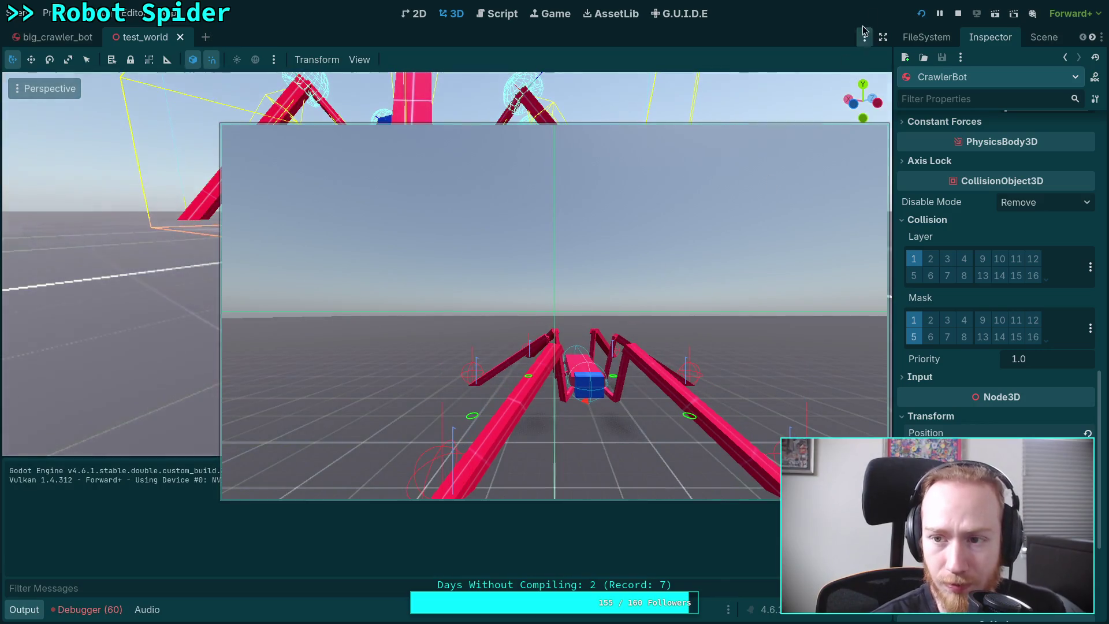
click(958, 13)
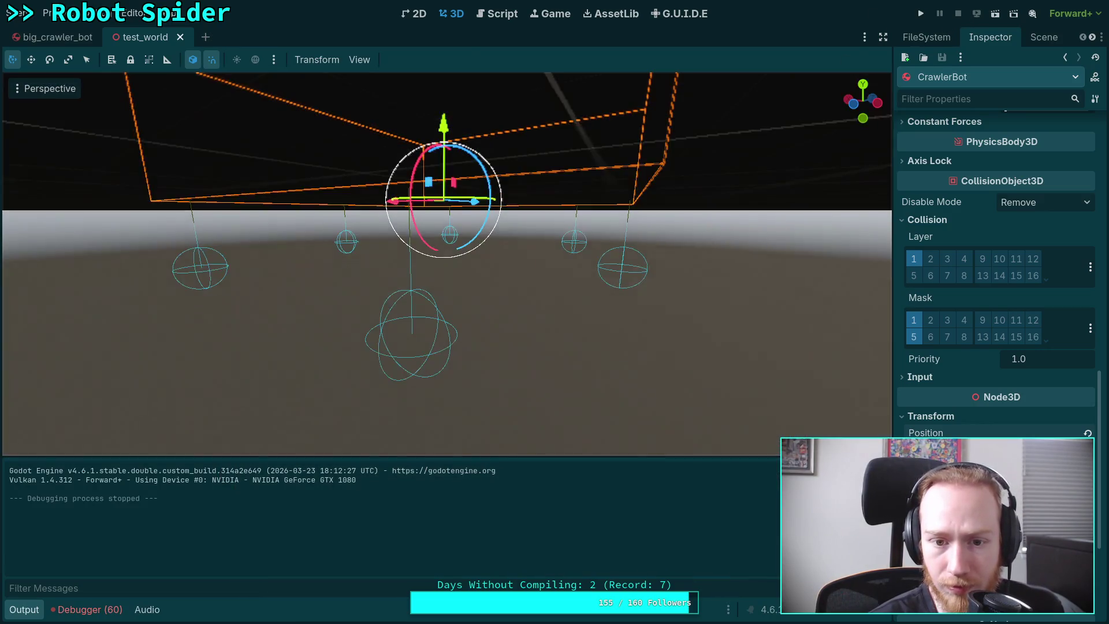
Fly the 3D view around the spider to inspect it, then run and stop again
key(s)
key(w)
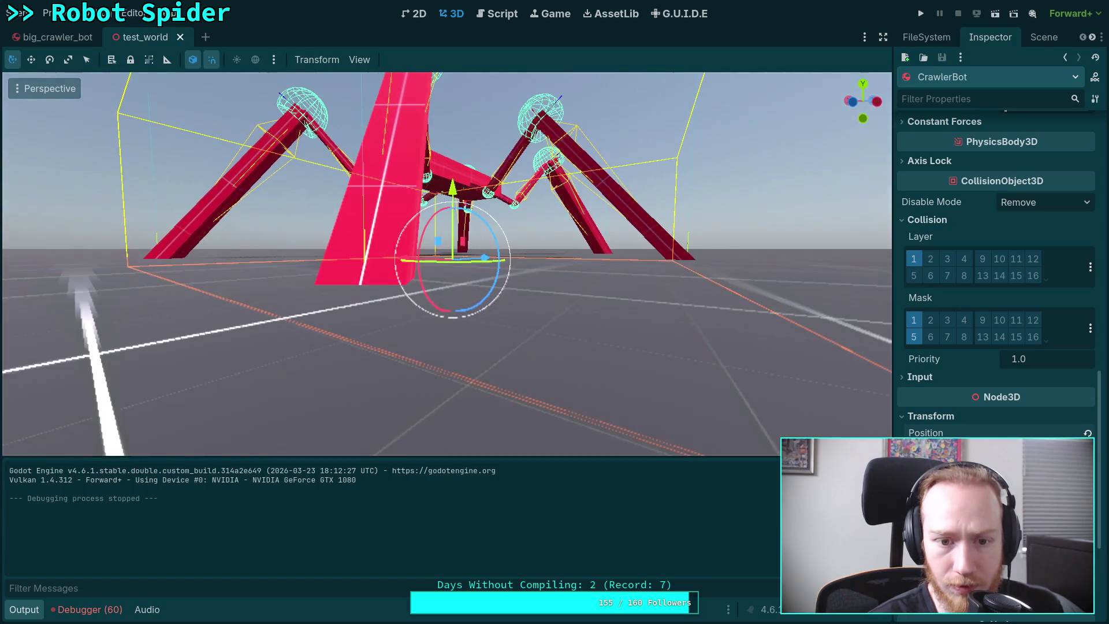
key(s)
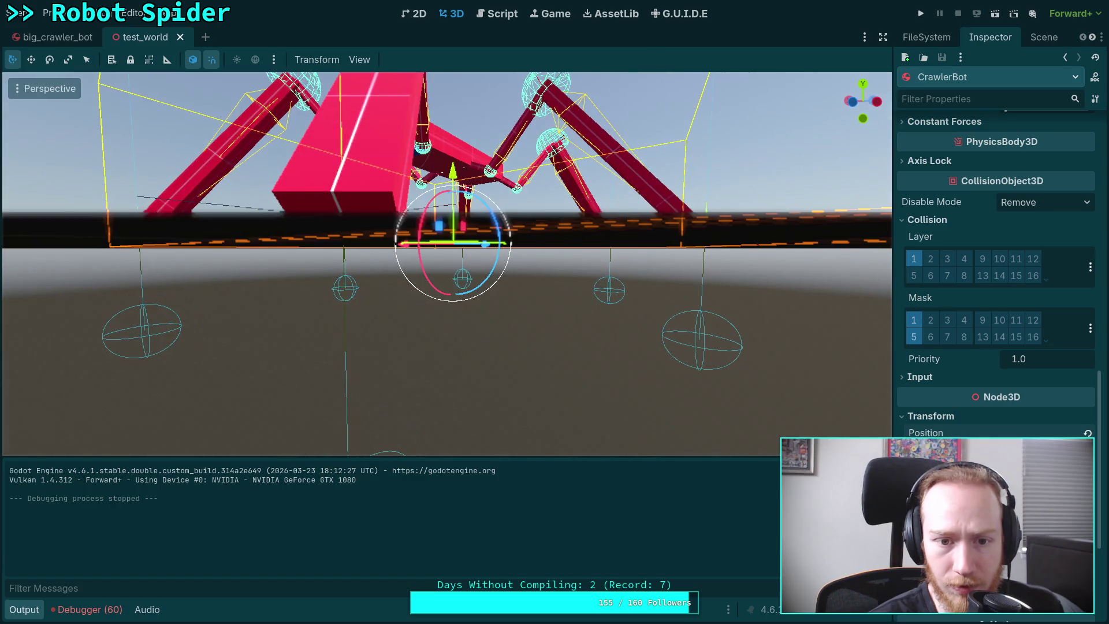
key(w)
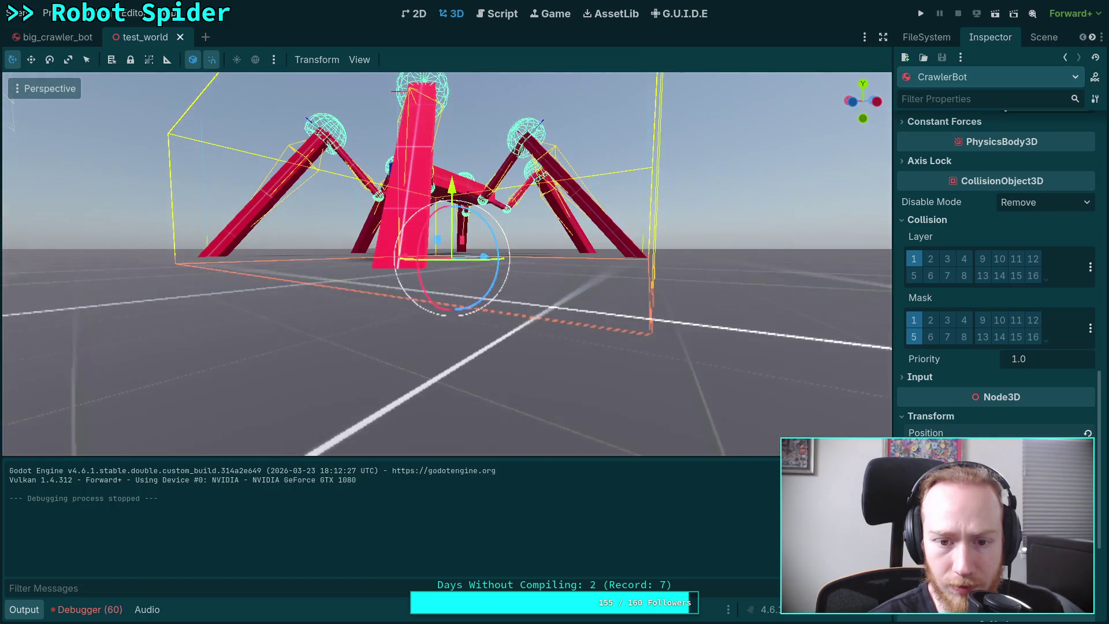
key(s)
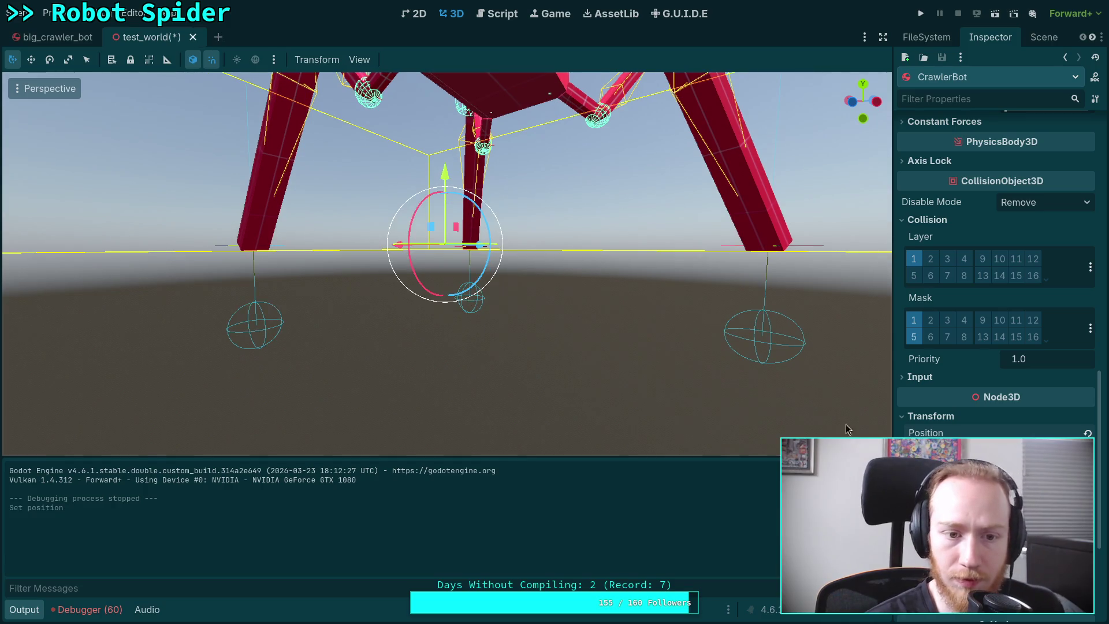
key(s)
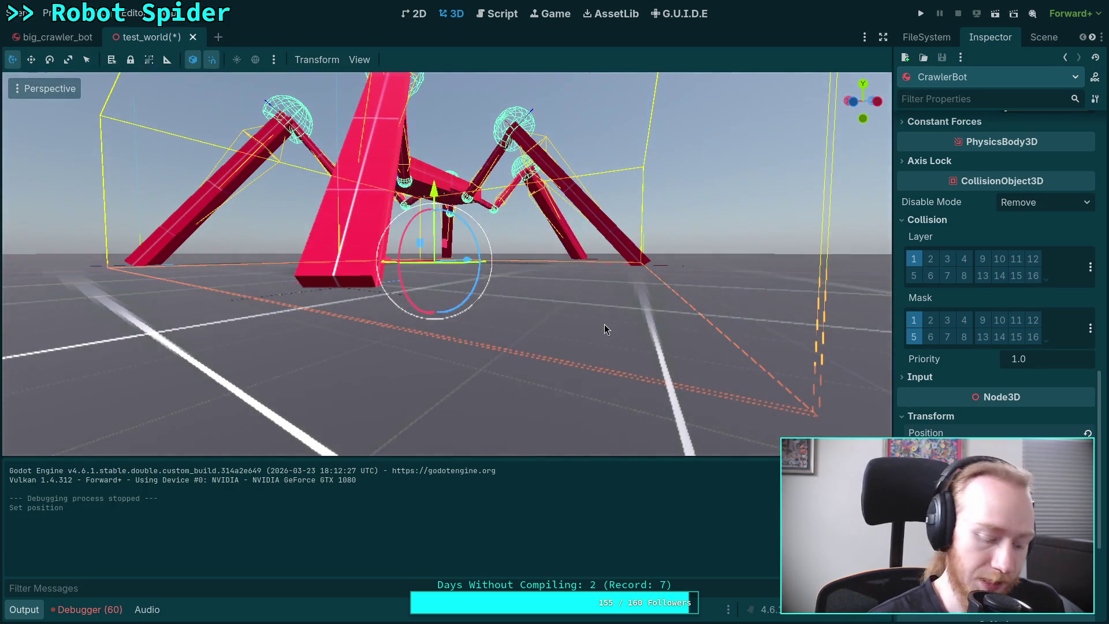
key(F5)
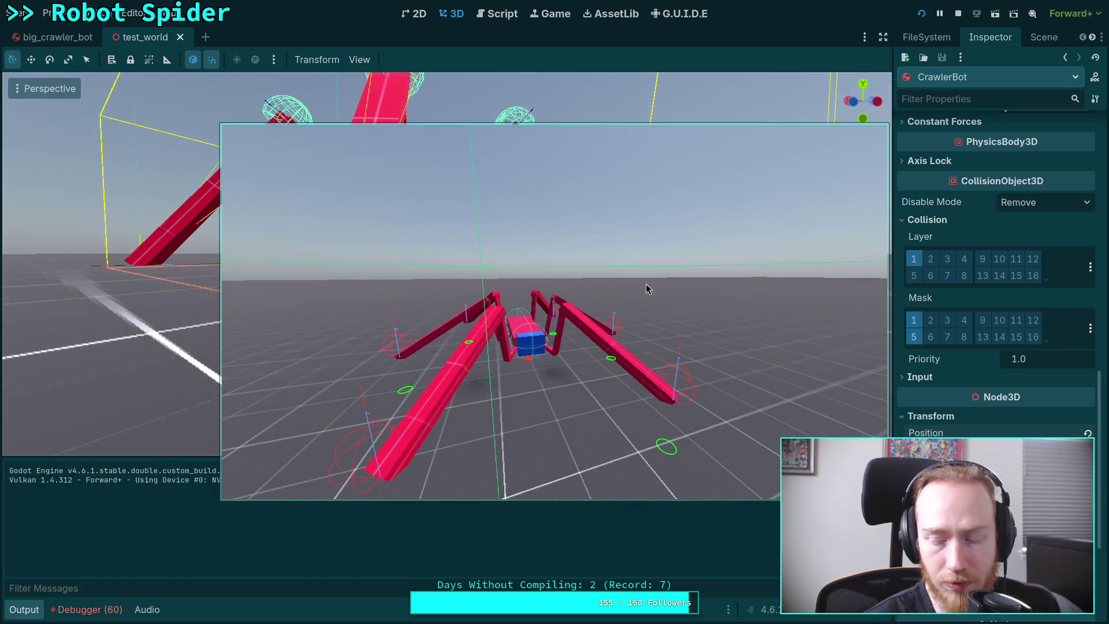
click(957, 13)
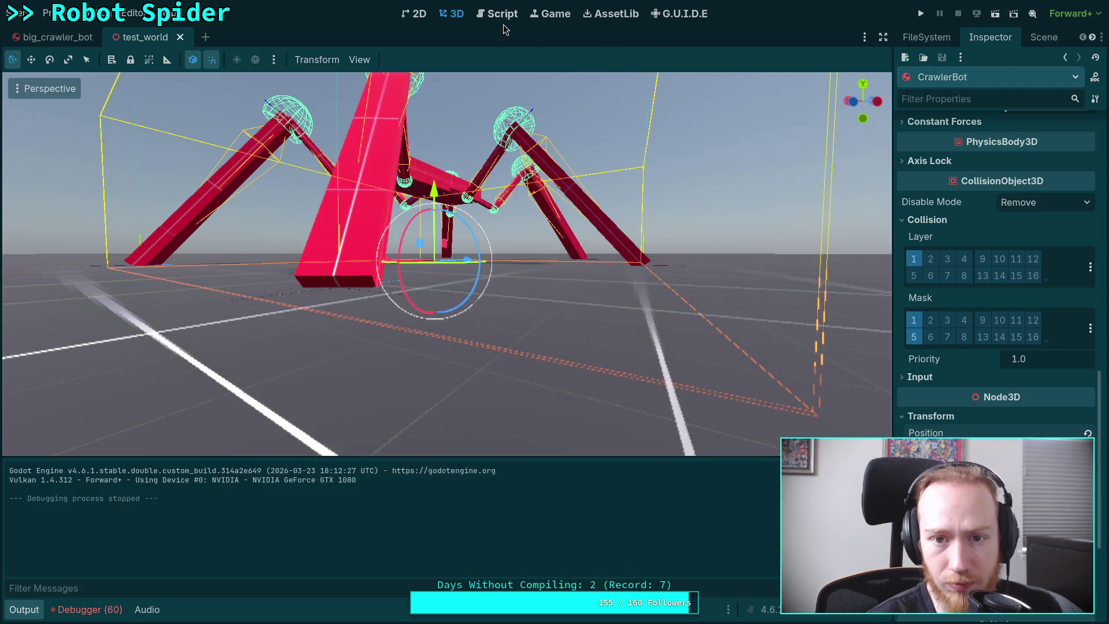
Comment out the state.apply_force line 168 in CrawlerCharacter.gd
click(500, 17)
scroll(561, 342, down, 1)
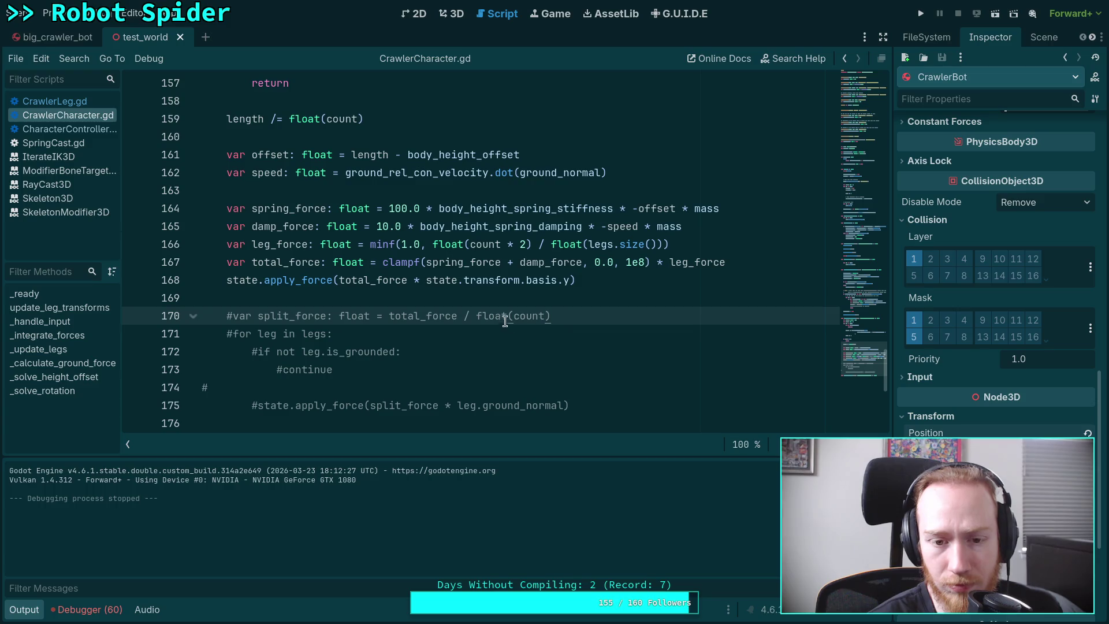
click(776, 254)
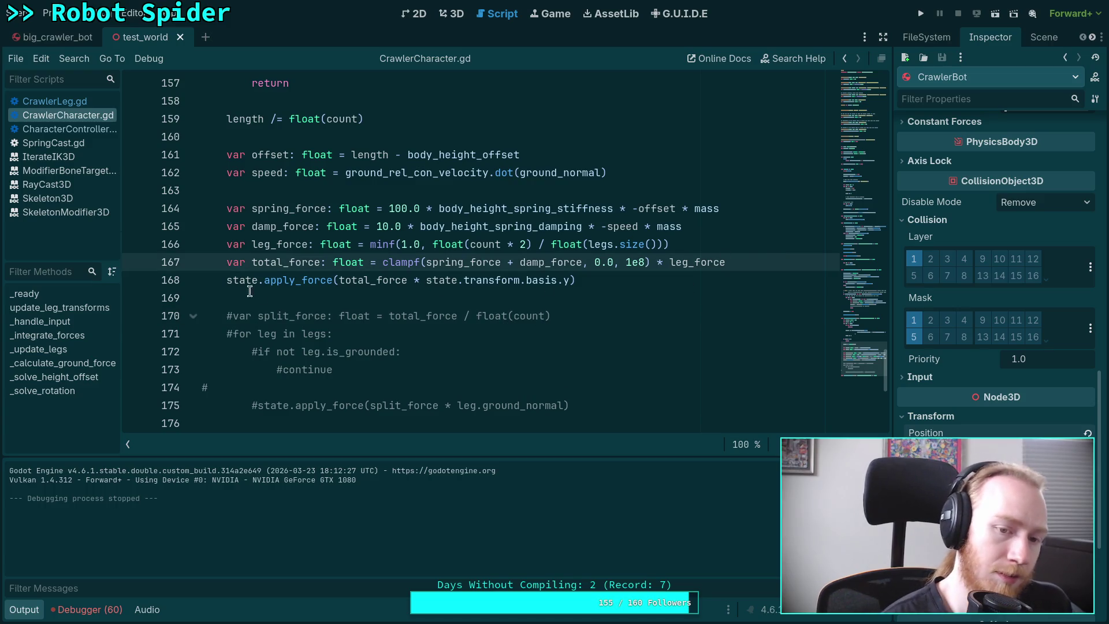
click(227, 280)
text(#)
Start a new line state.linear_velocity += total_force below the total force calculation
click(758, 262)
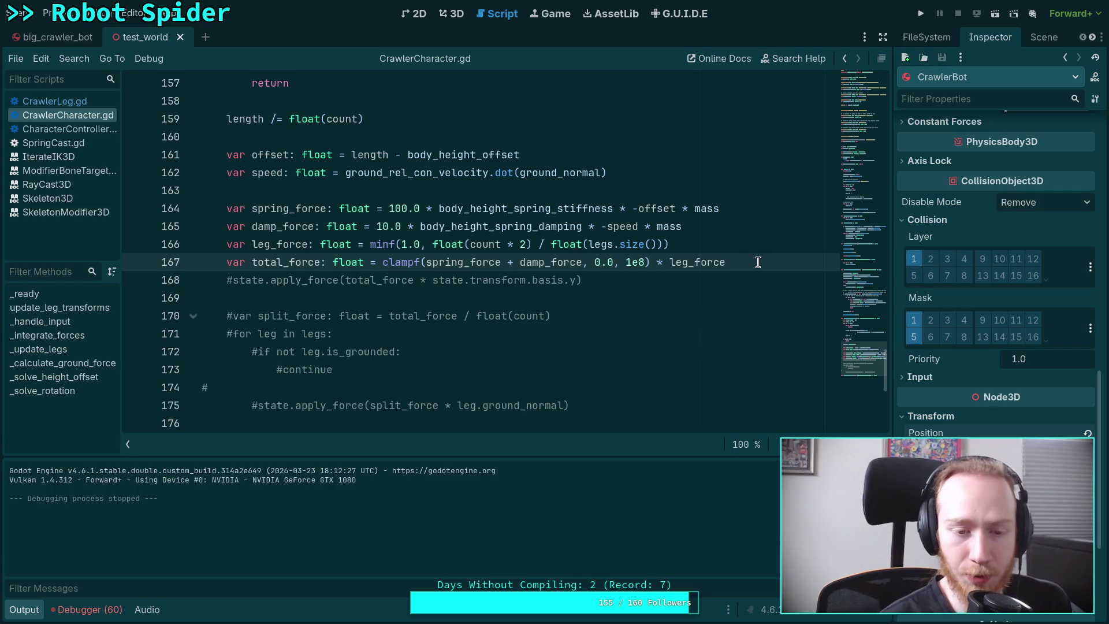
key(Return)
text(state.li)
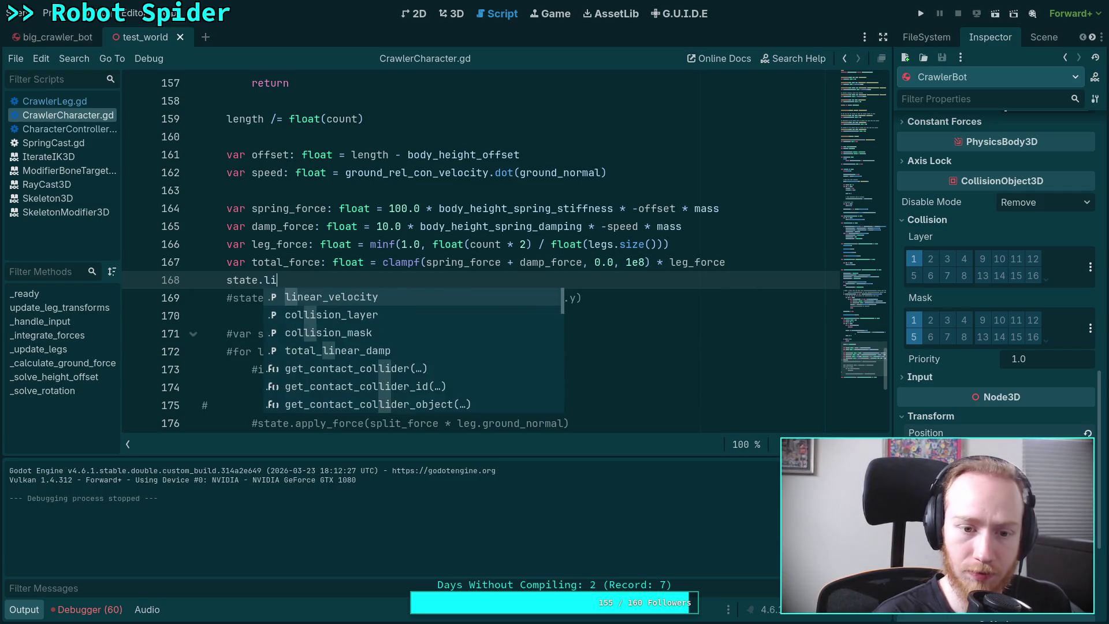
key(Return)
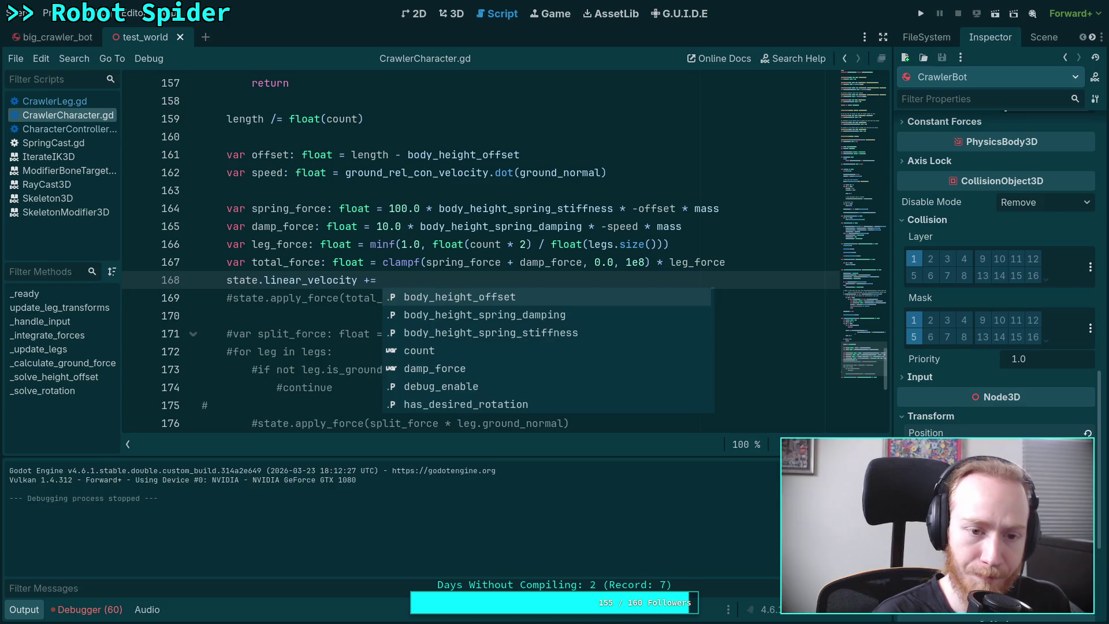
key(Escape)
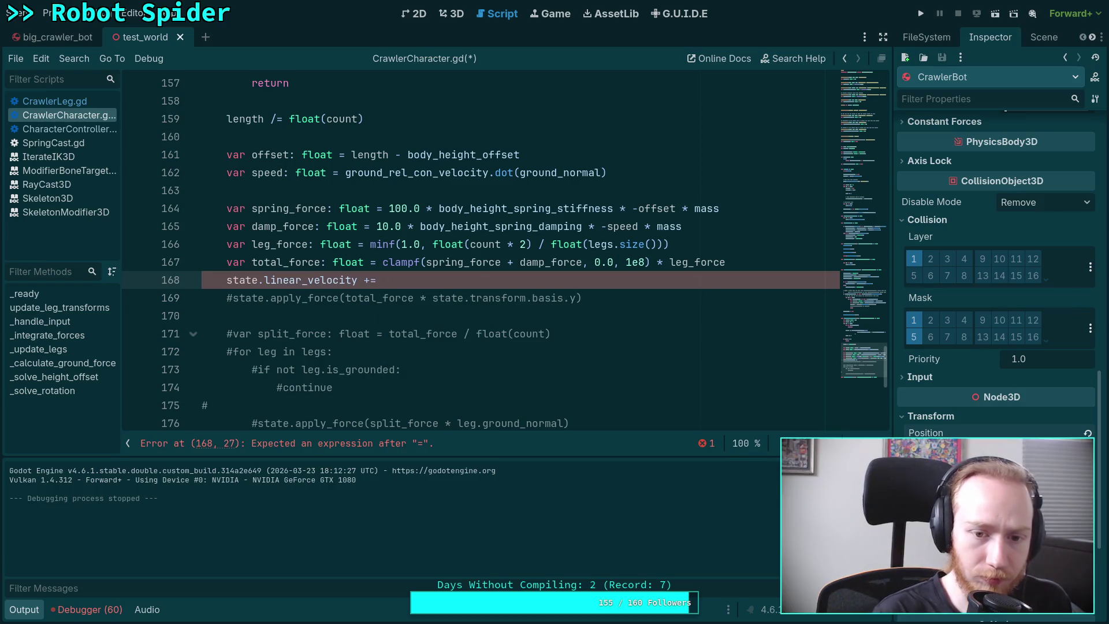
text(to)
key(Return)
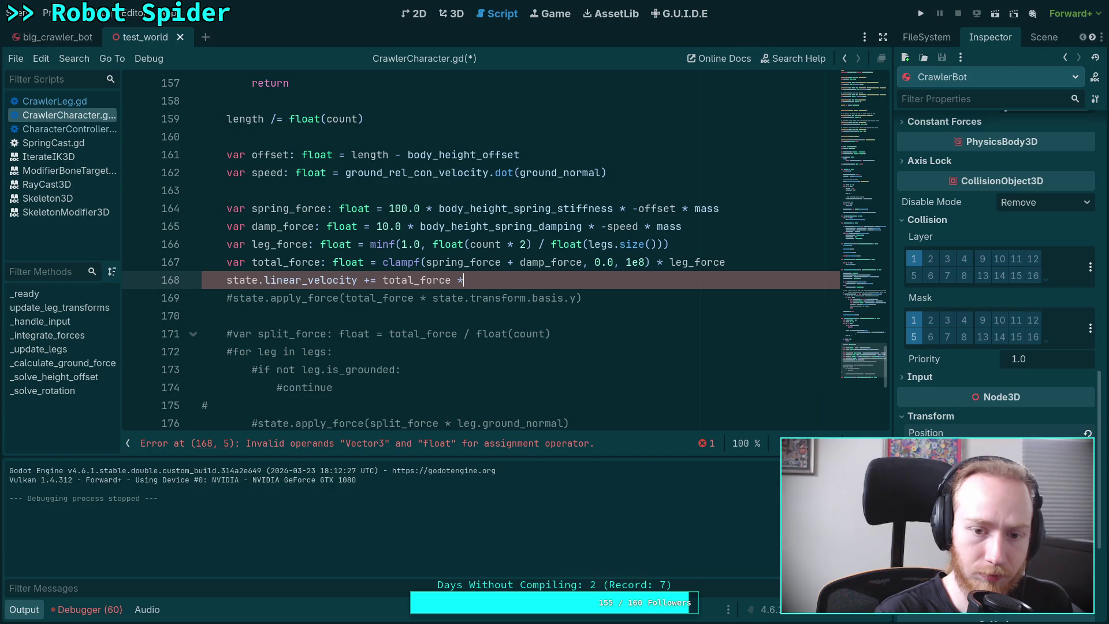
Extend it with * state.inverse_mass * state.step * state.transform.basis.y and save
text( state.inv)
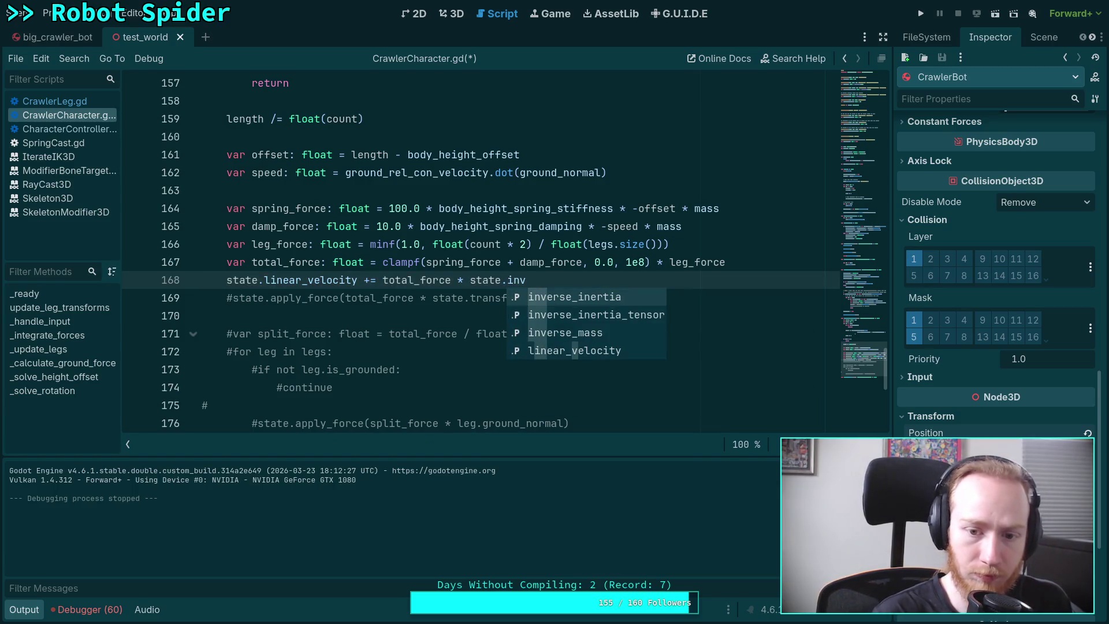
key(Down)
key(Down)
key(Return)
text(* state.transf)
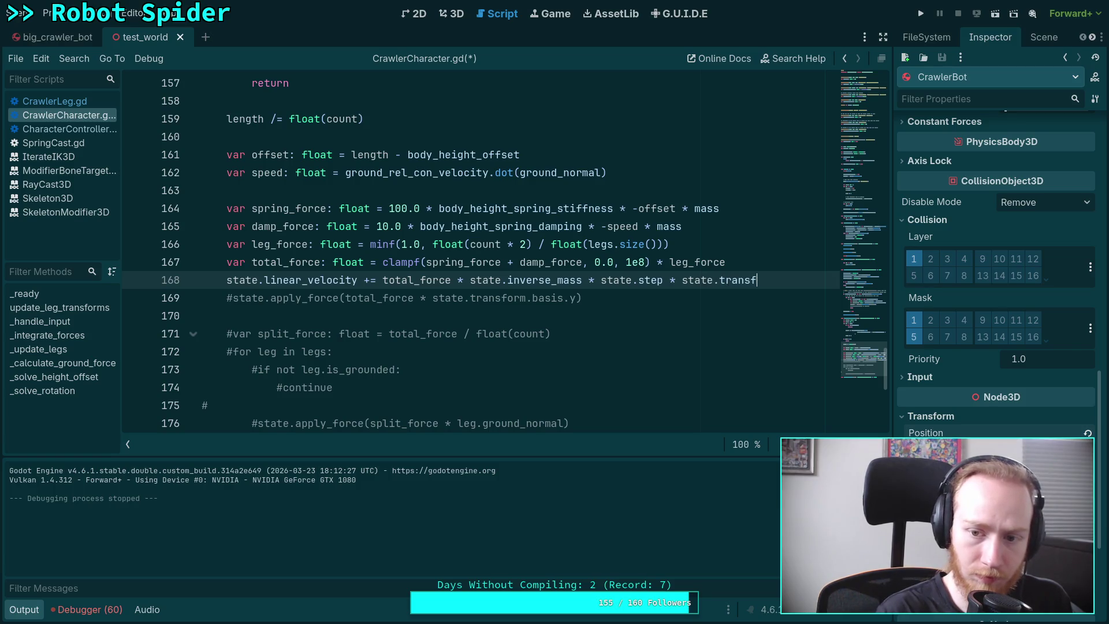
text(orm.basis.f)
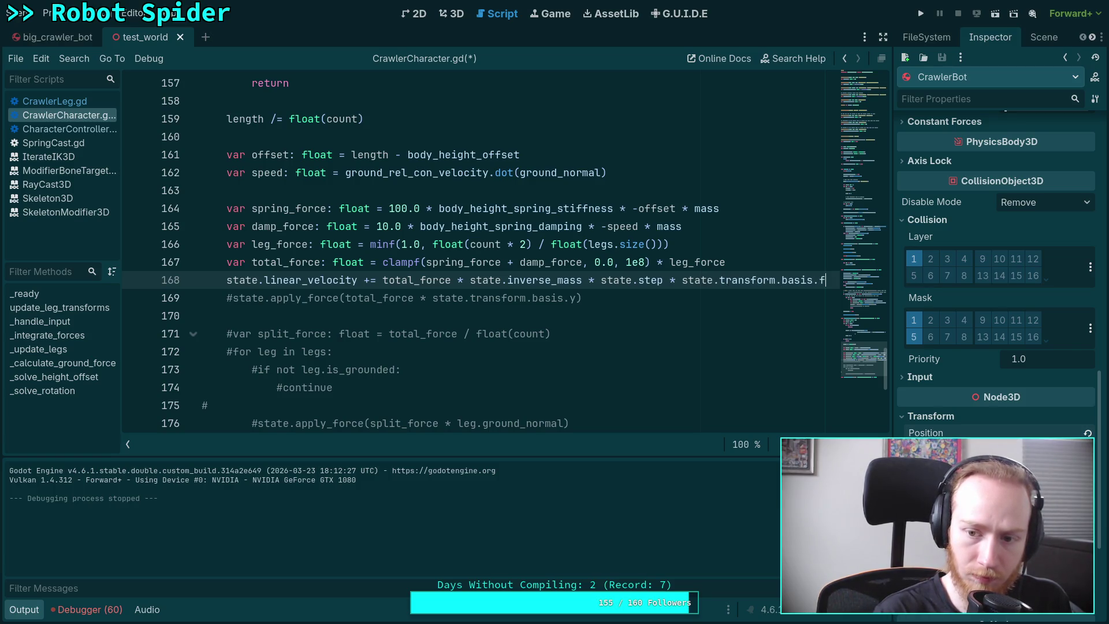
key(BackSpace)
text(y)
key(ctrl+s)
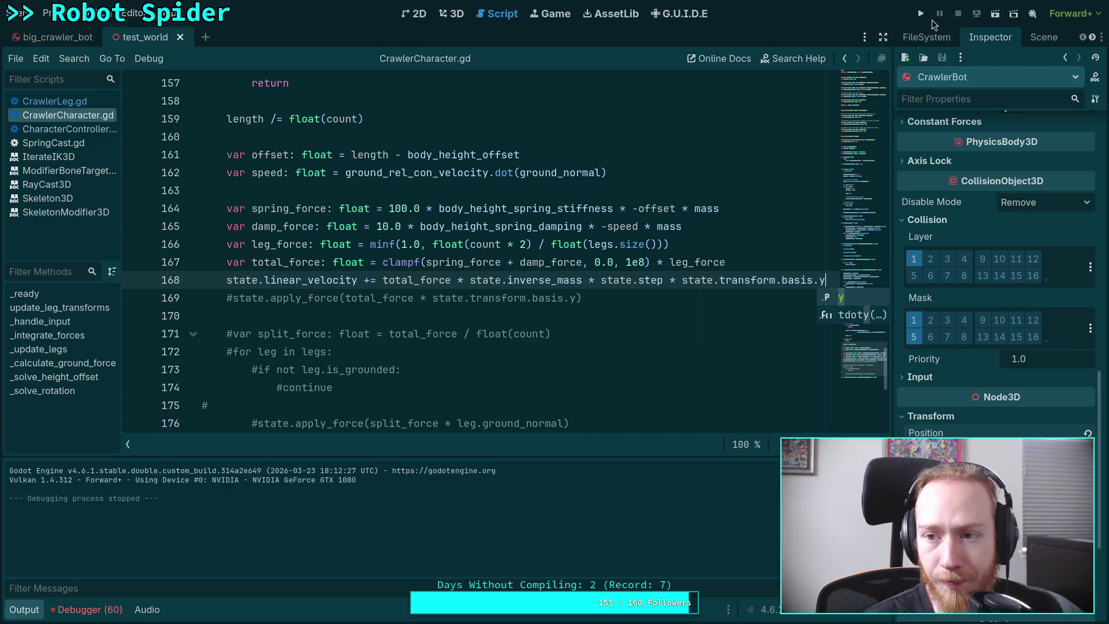
Test the velocity-based spring in a game run, then hide the script list
click(921, 13)
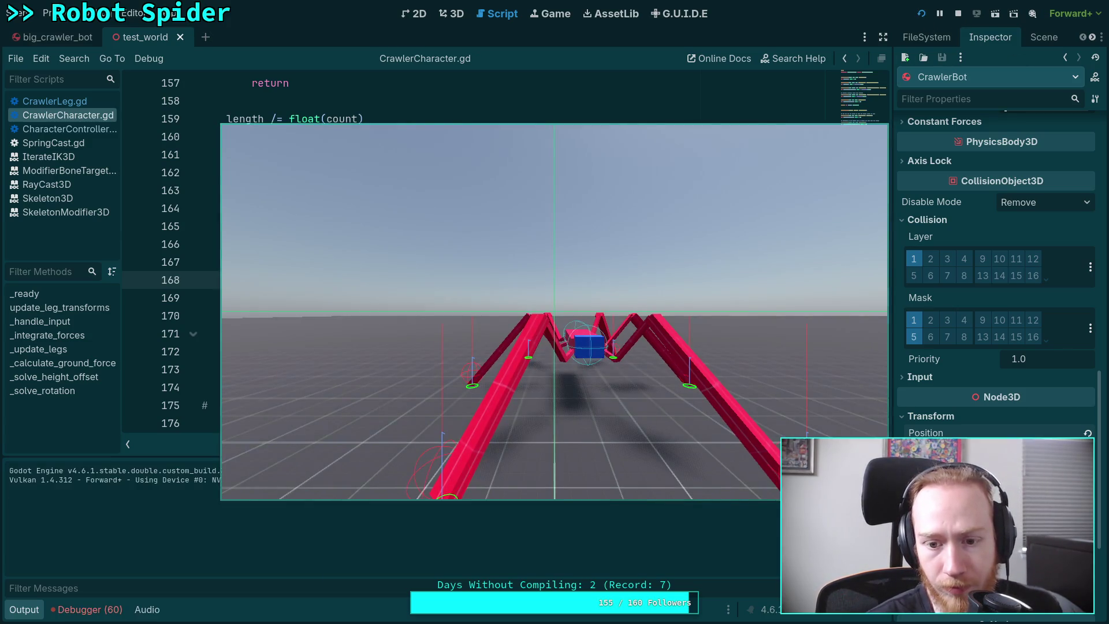
key(F8)
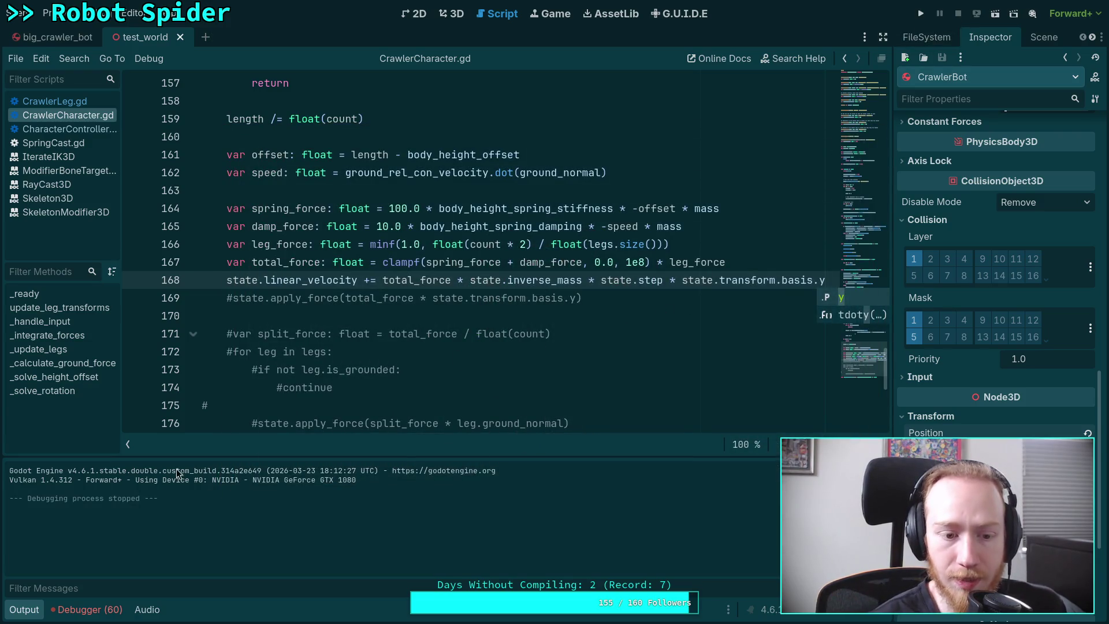
click(127, 443)
Select lines 168–169 to review the new linear_velocity code
click(420, 322)
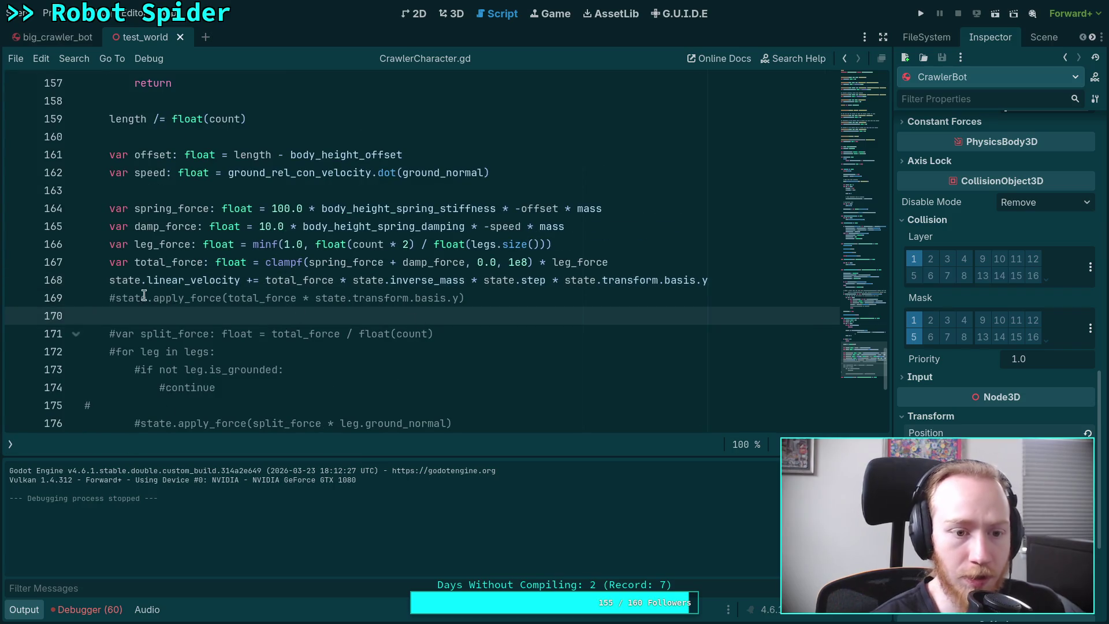
click(113, 281)
drag(372, 280, 558, 298)
click(558, 309)
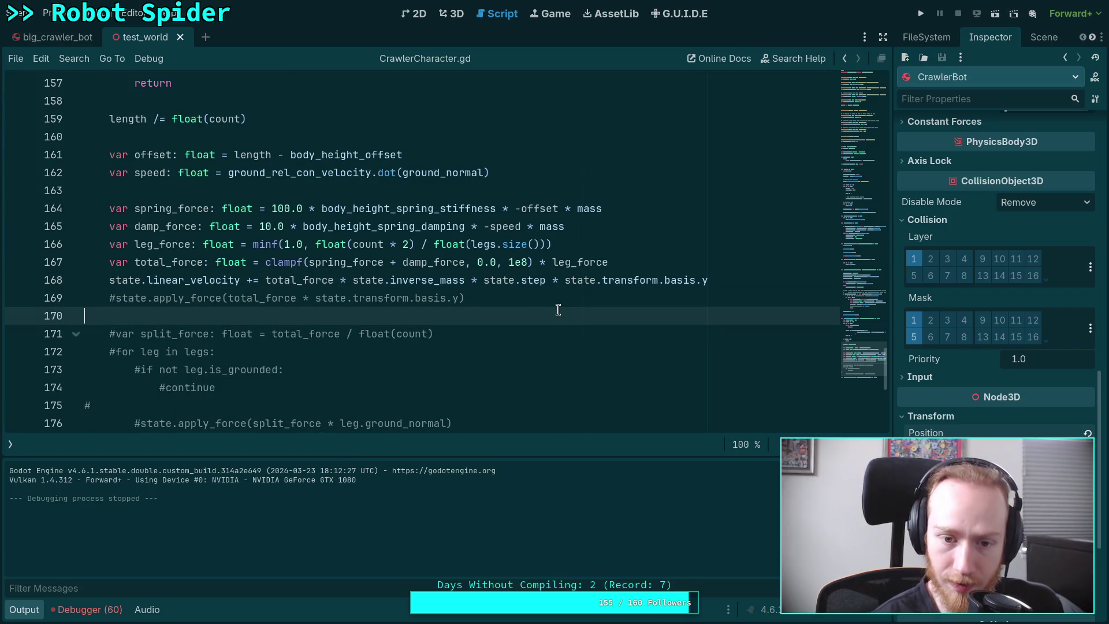
drag(52, 298, 14, 280)
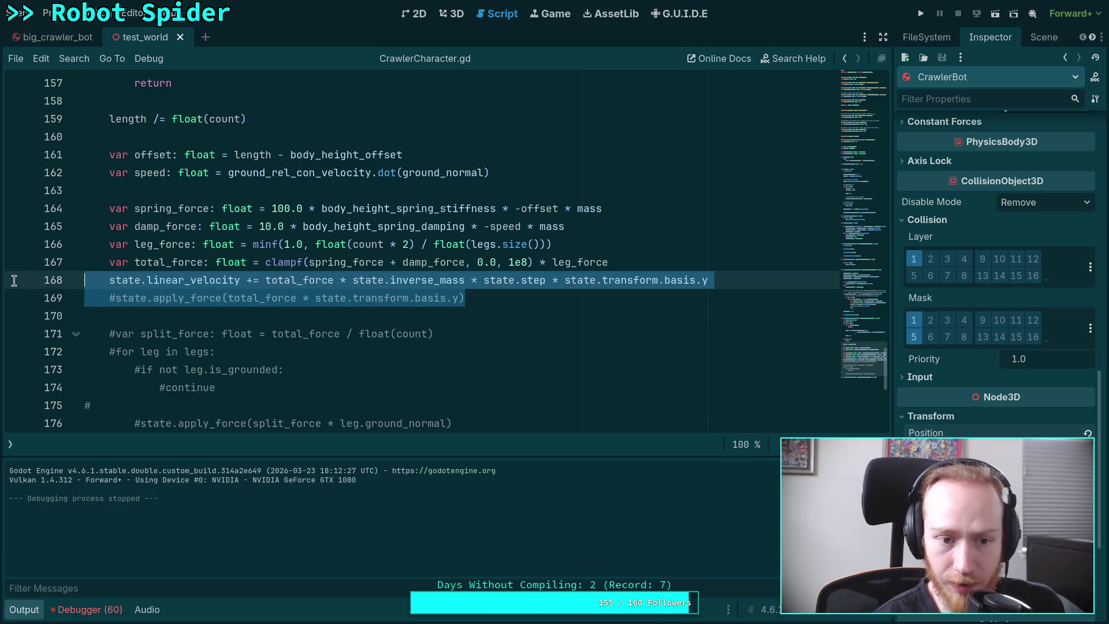
click(471, 301)
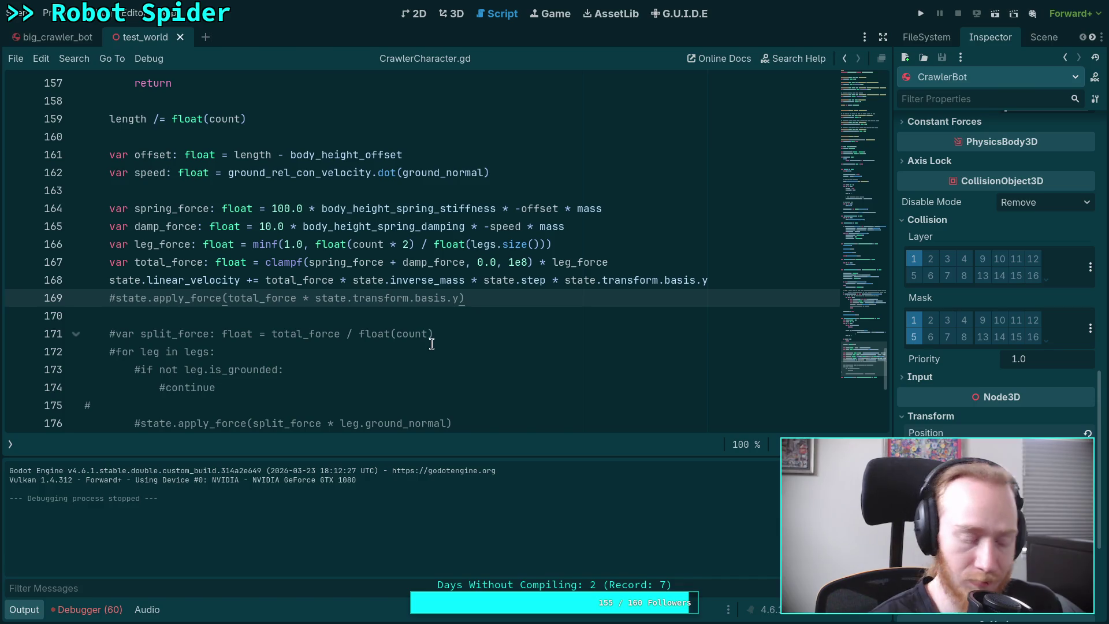
key(super+4)
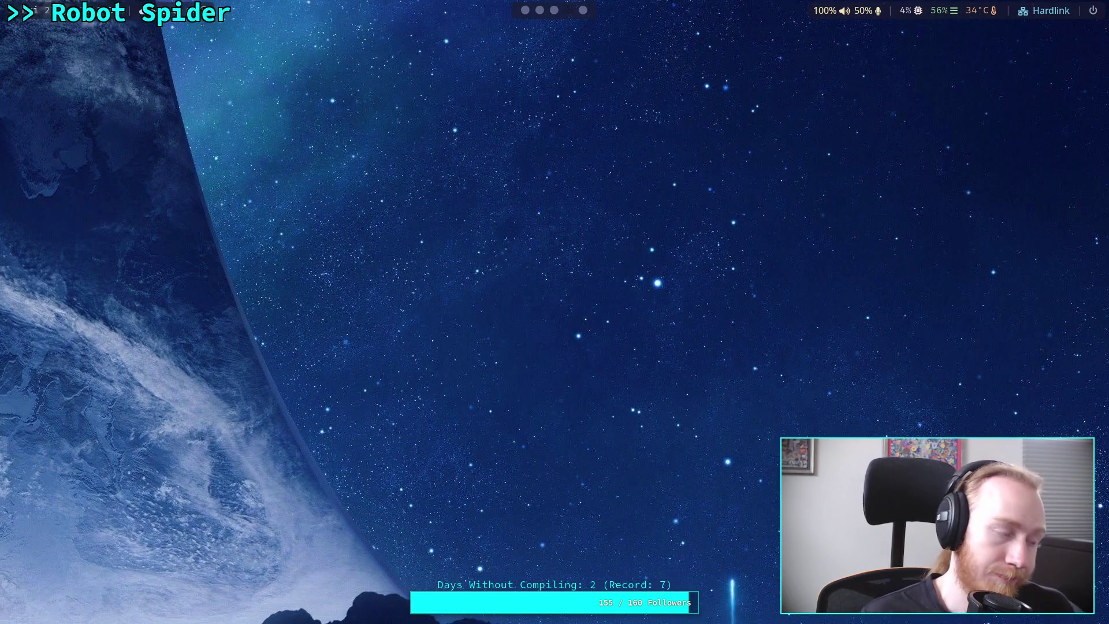
Switch back to Godot, then to the browser showing Wikipedia's Standard deviation article
key(super+1)
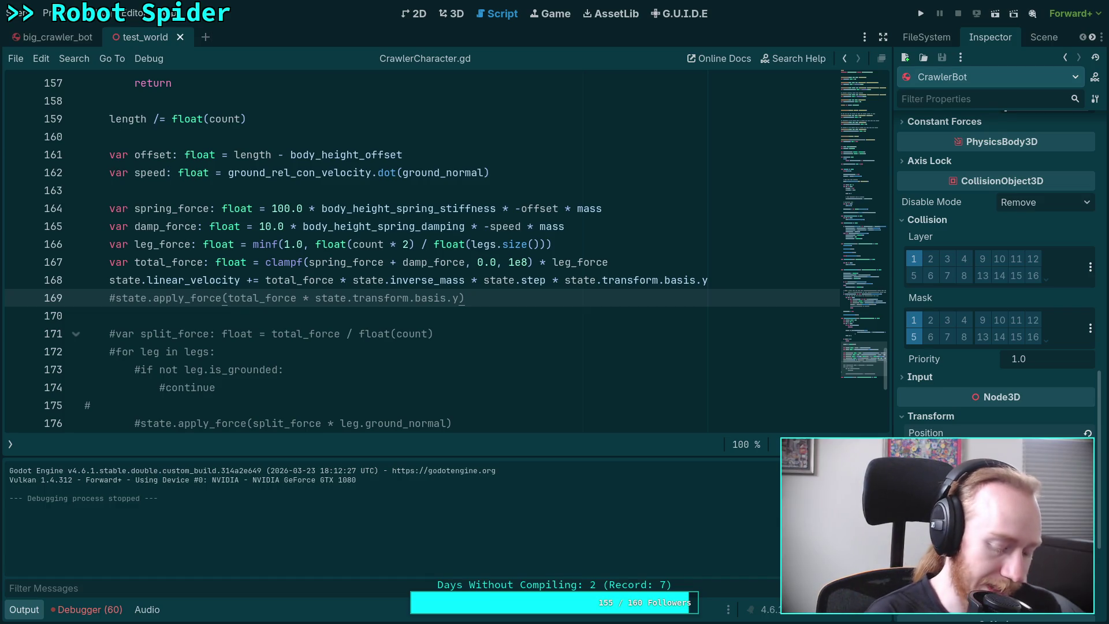
key(super+4)
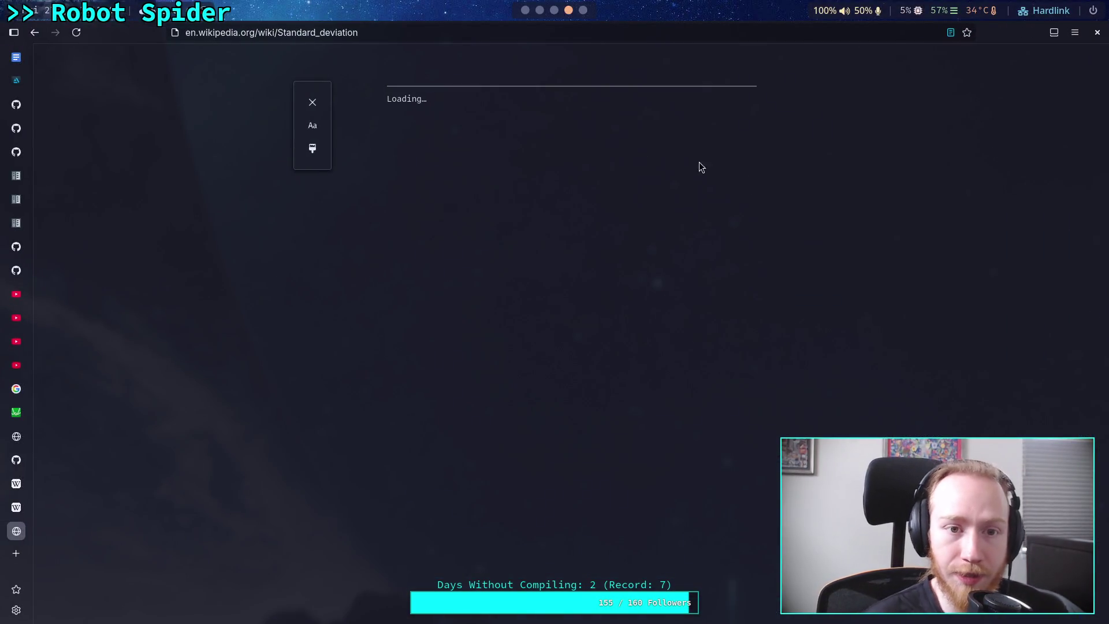
Go from the skeleton_3d.cpp page to the godot repository root and open its code search
click(19, 157)
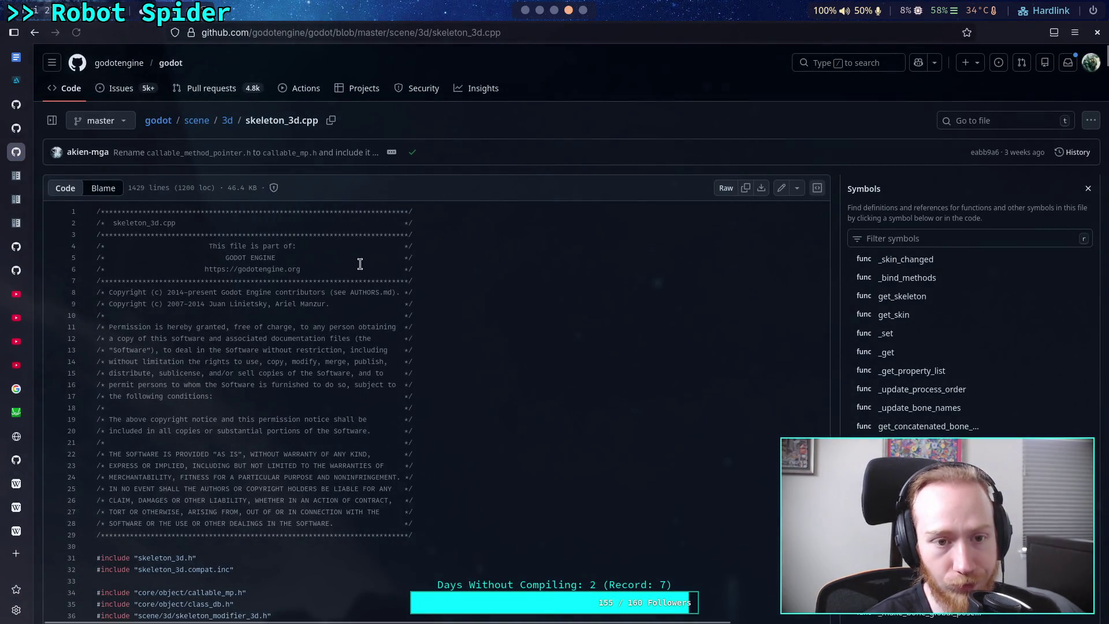
click(158, 120)
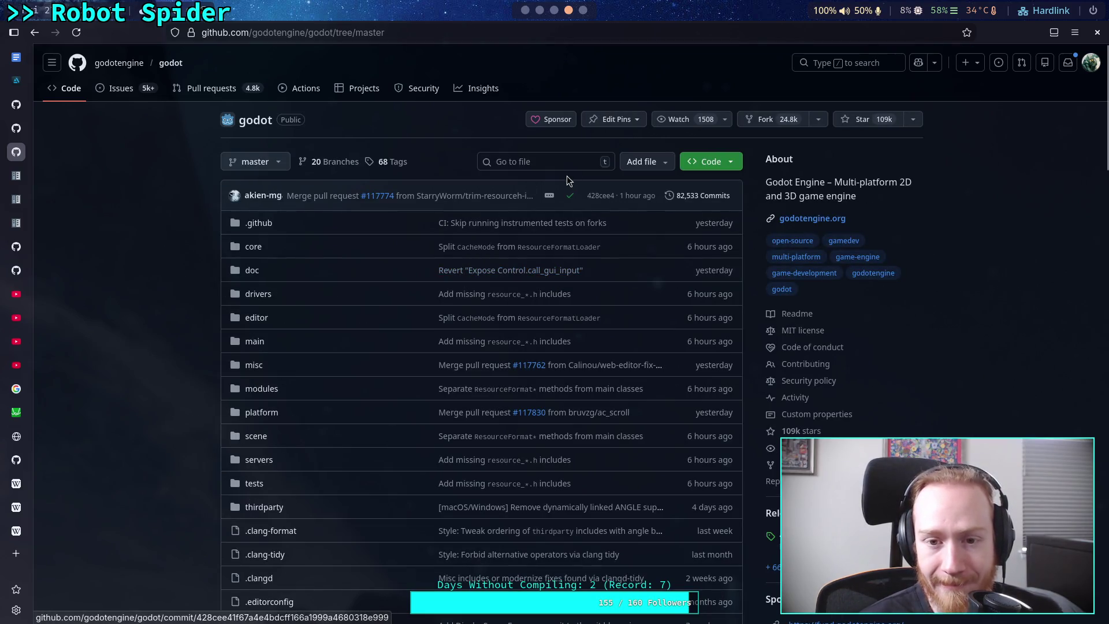
click(558, 166)
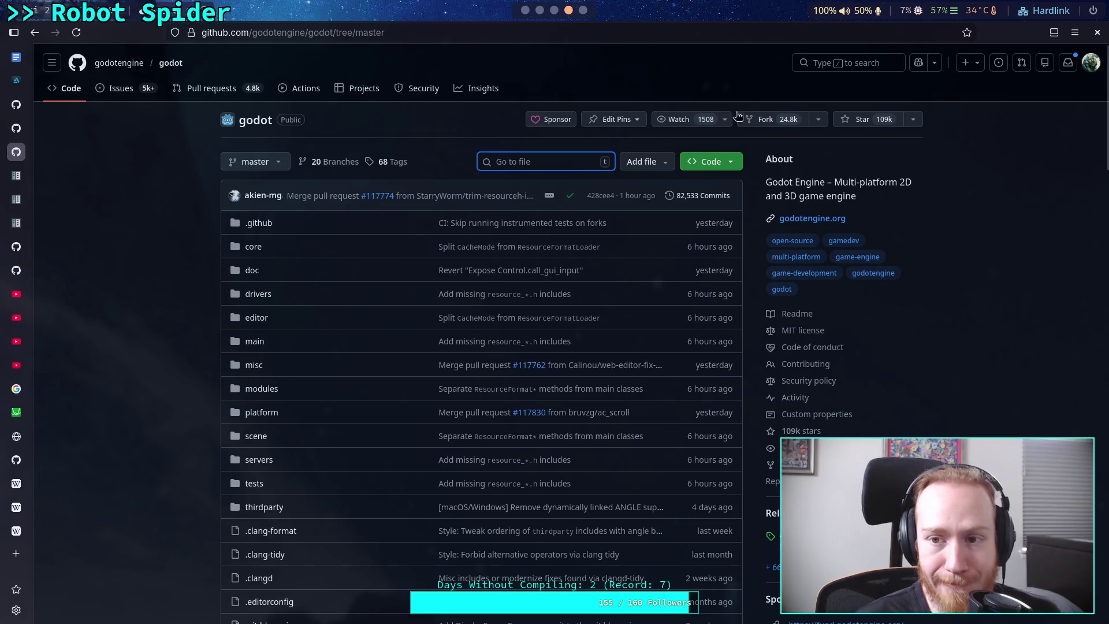
click(872, 65)
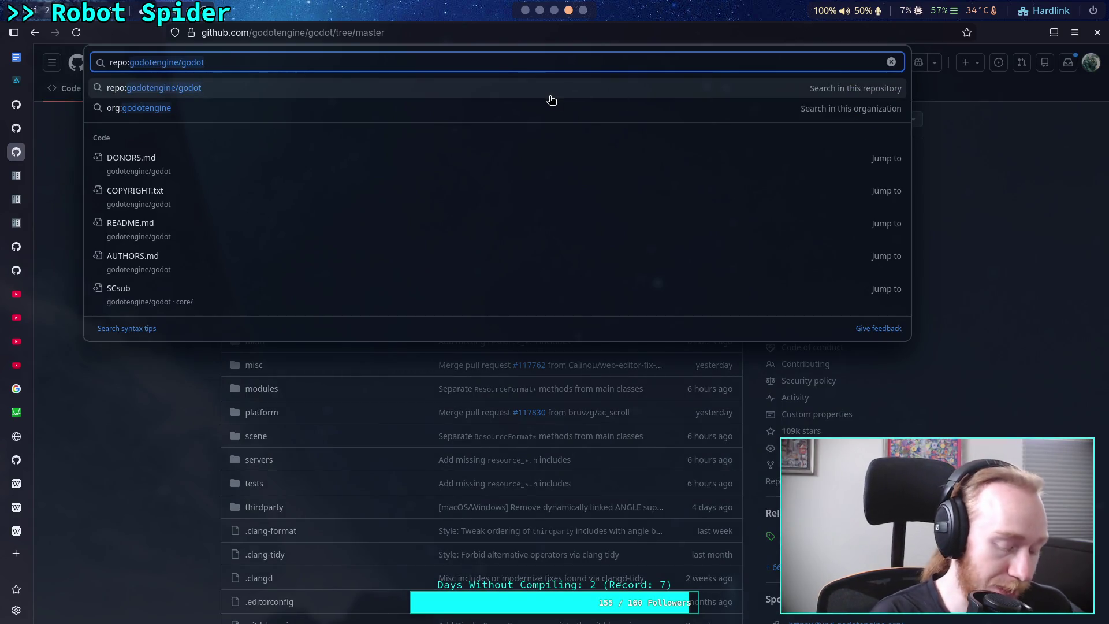
click(129, 476)
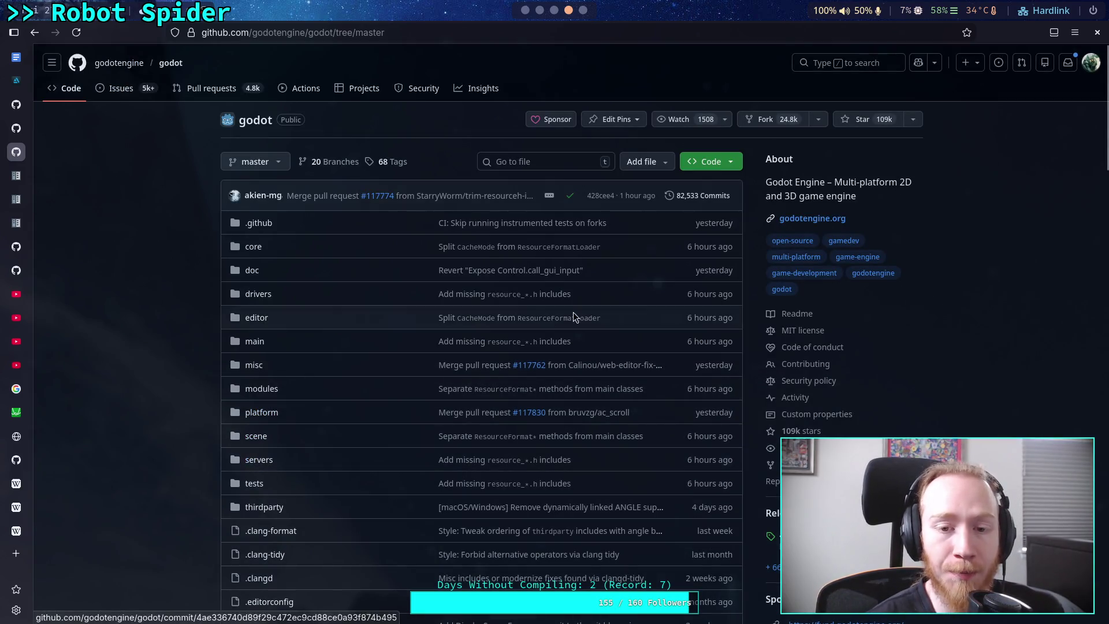
click(864, 65)
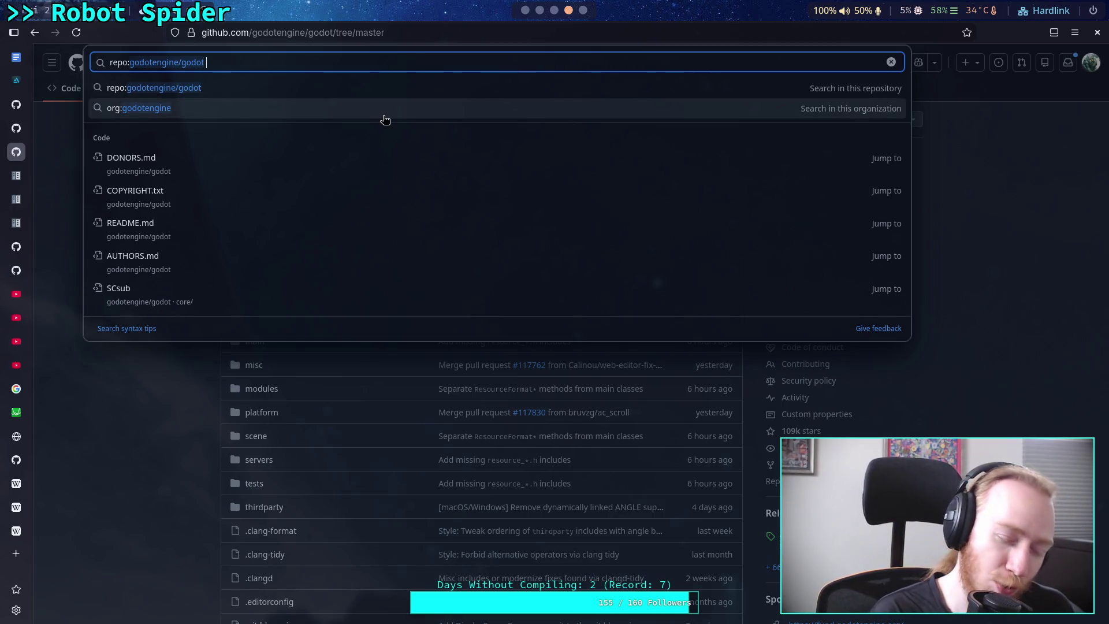
Search the repo for apply_force and open RigidBody3D::apply_force on the master branch
text(apply_f)
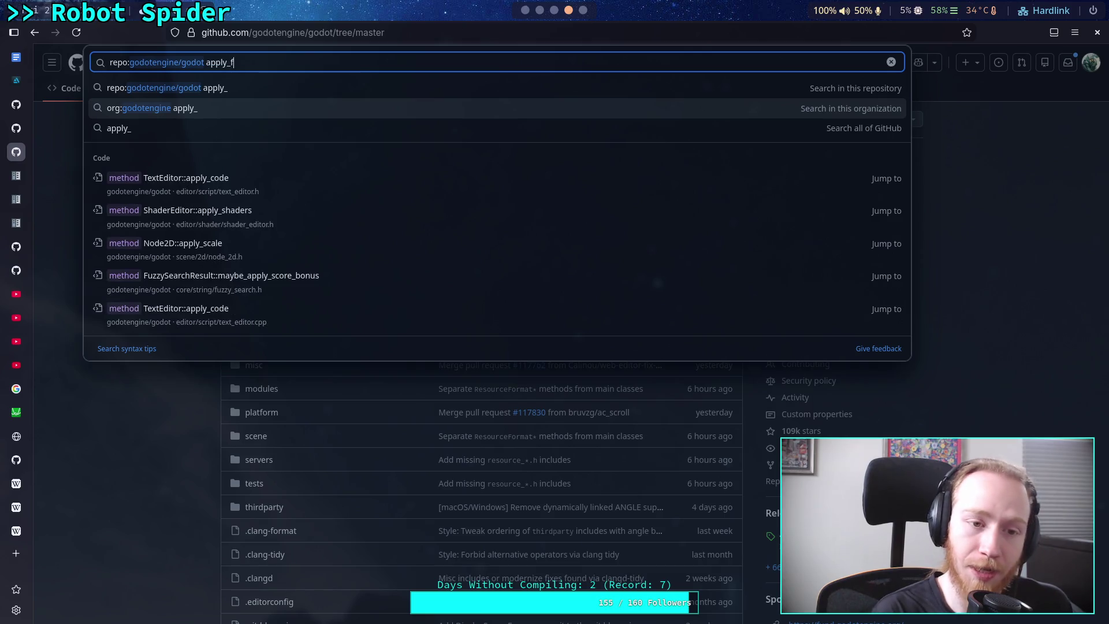
text(orce)
key(Down)
key(Down)
key(Down)
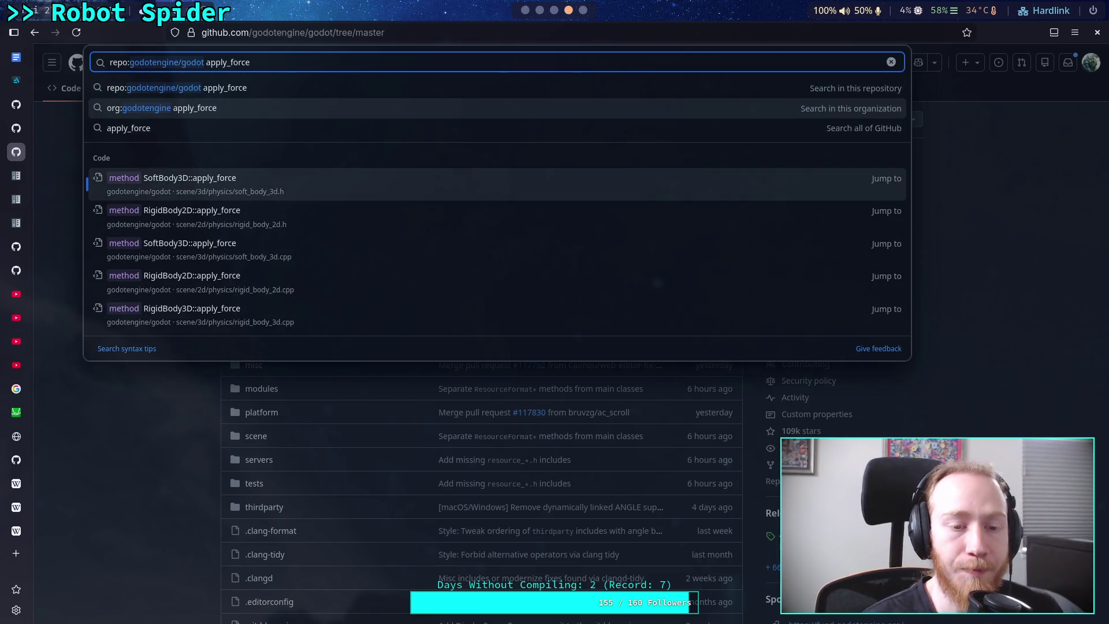
key(Down)
key(Down)
key(Down)
key(Down)
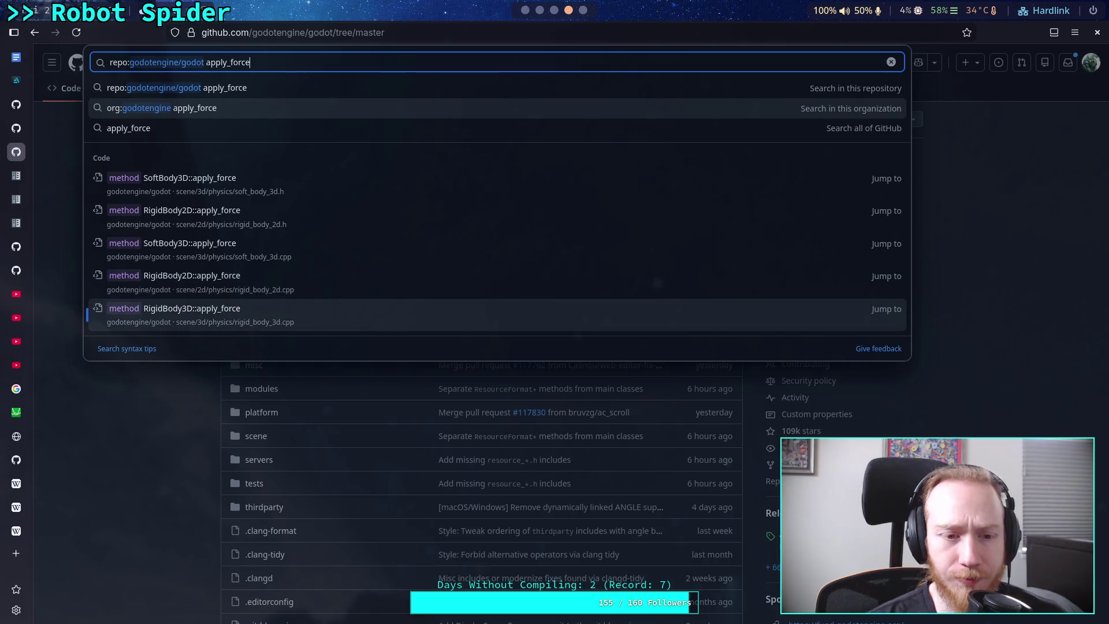
key(Return)
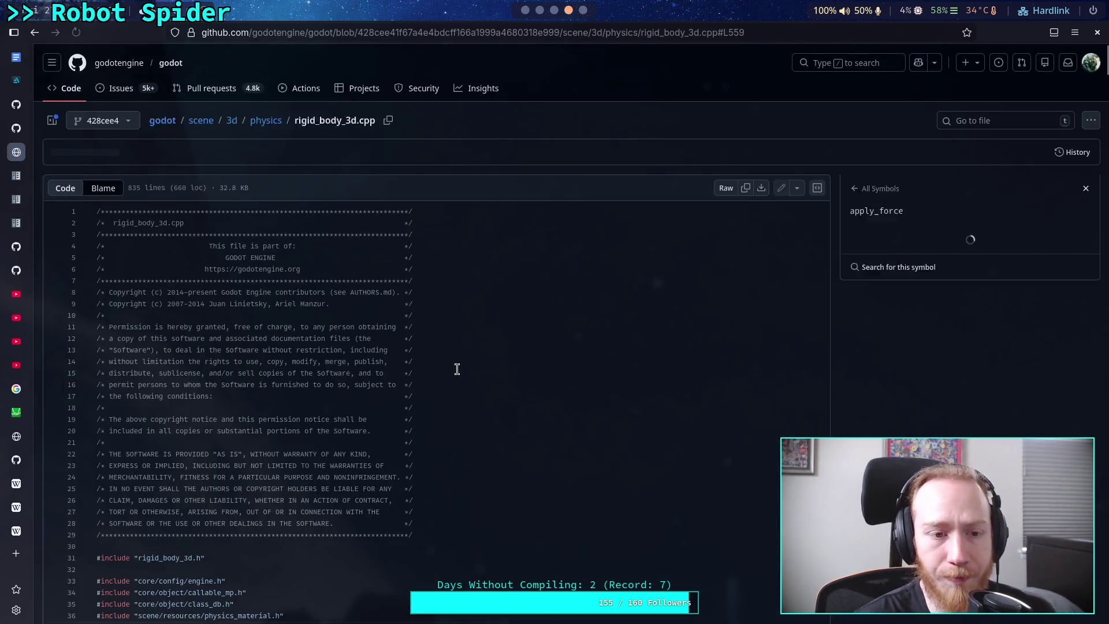
click(124, 58)
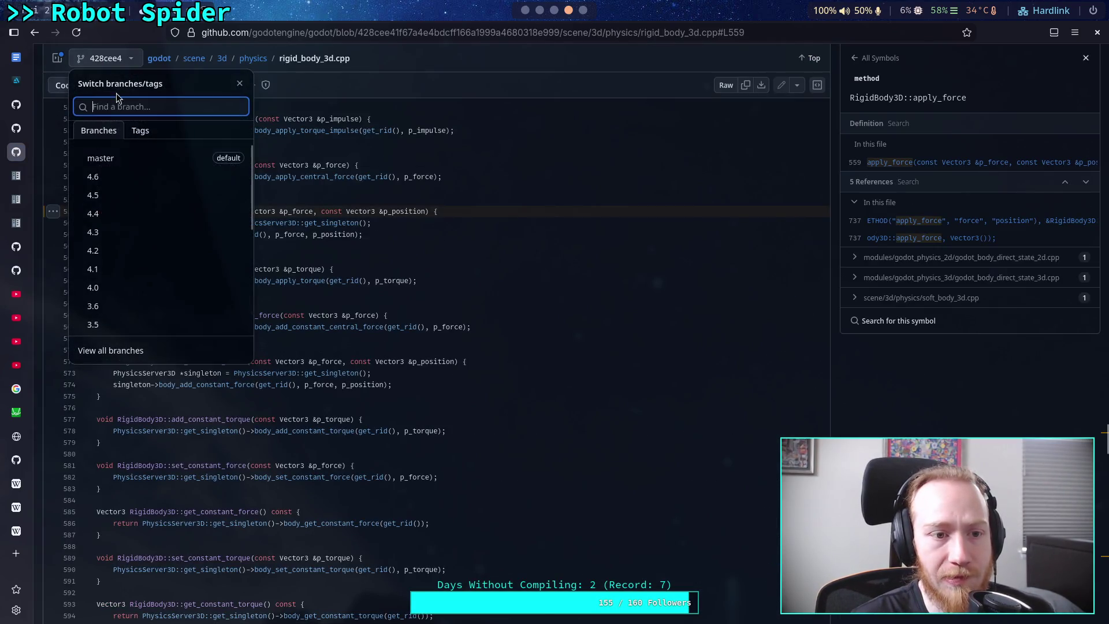
click(113, 157)
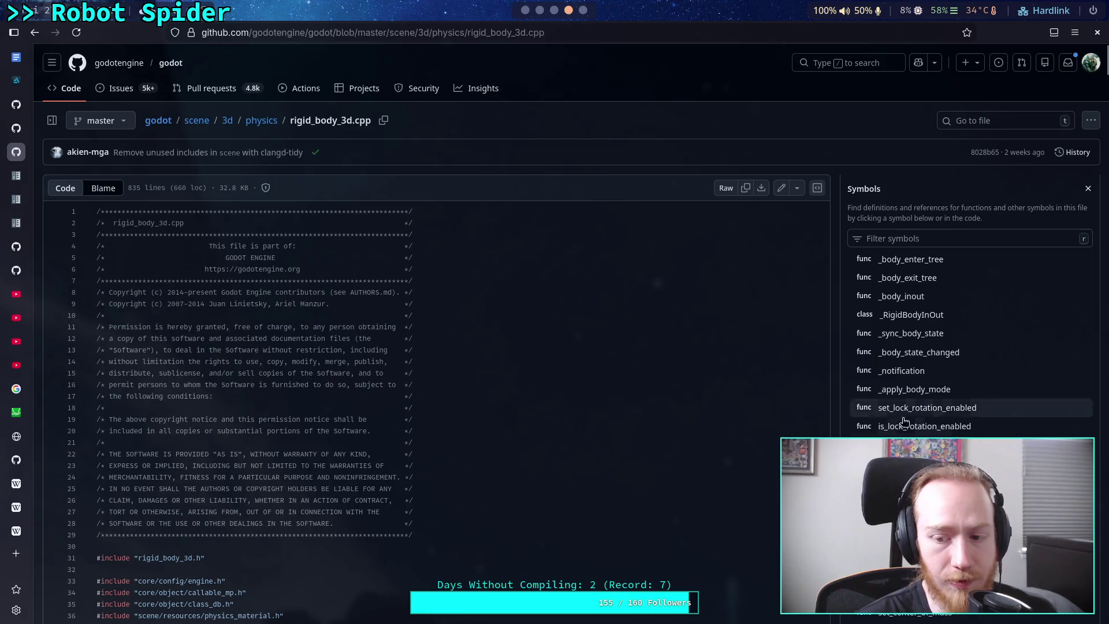
Follow body_apply_force from rigid_body_3d.cpp to JoltPhysicsServer3D::body_apply_force at line 794
scroll(952, 424, down, 10)
scroll(976, 425, down, 10)
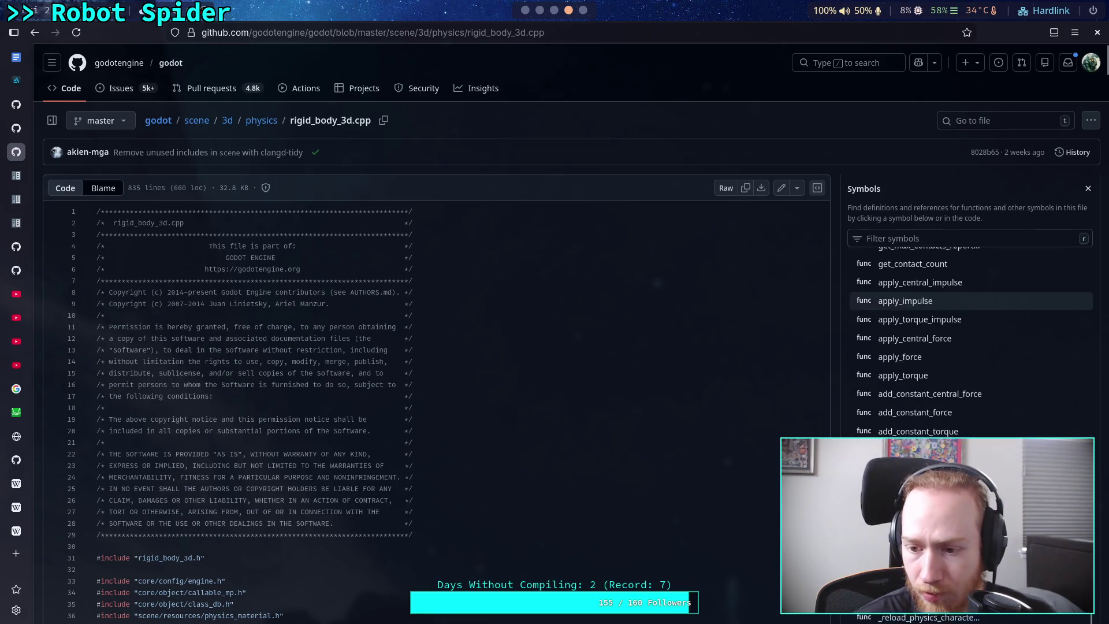
click(901, 351)
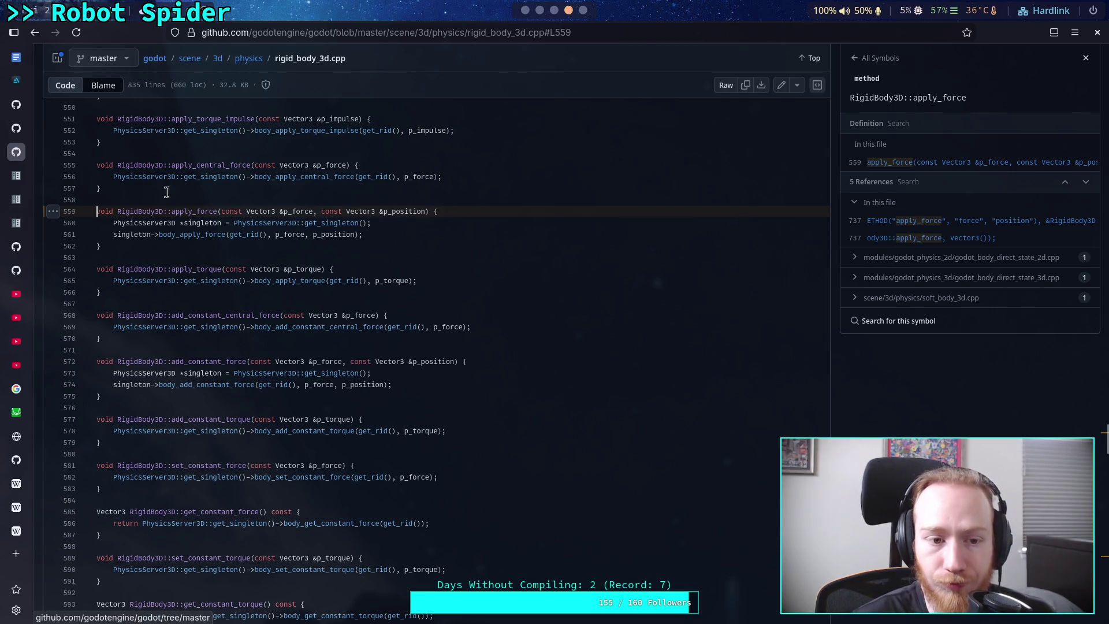
click(205, 234)
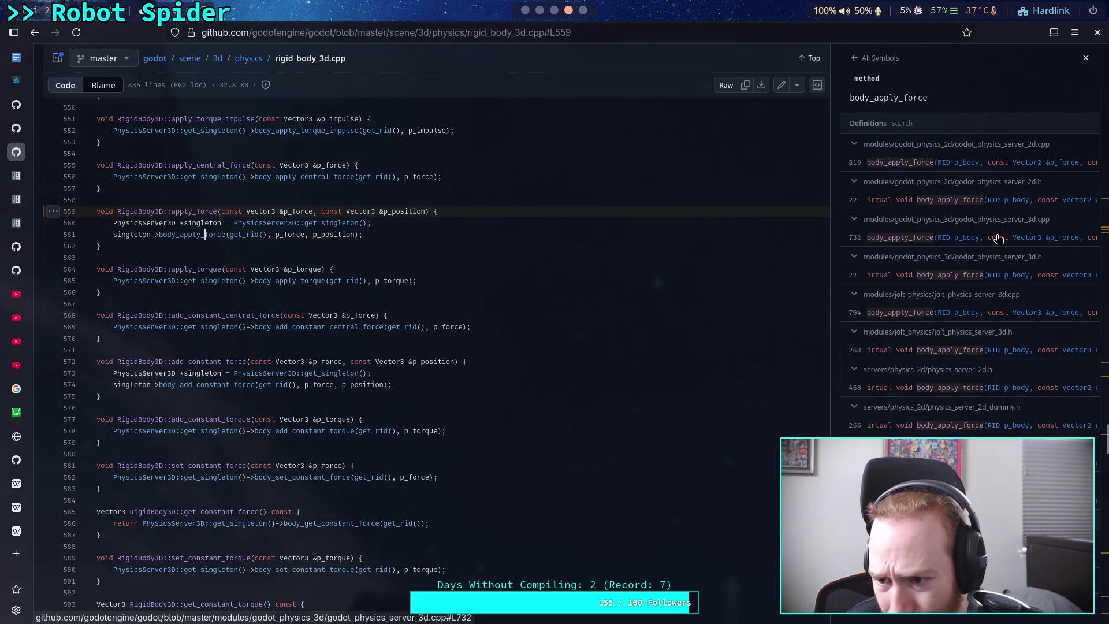
click(965, 317)
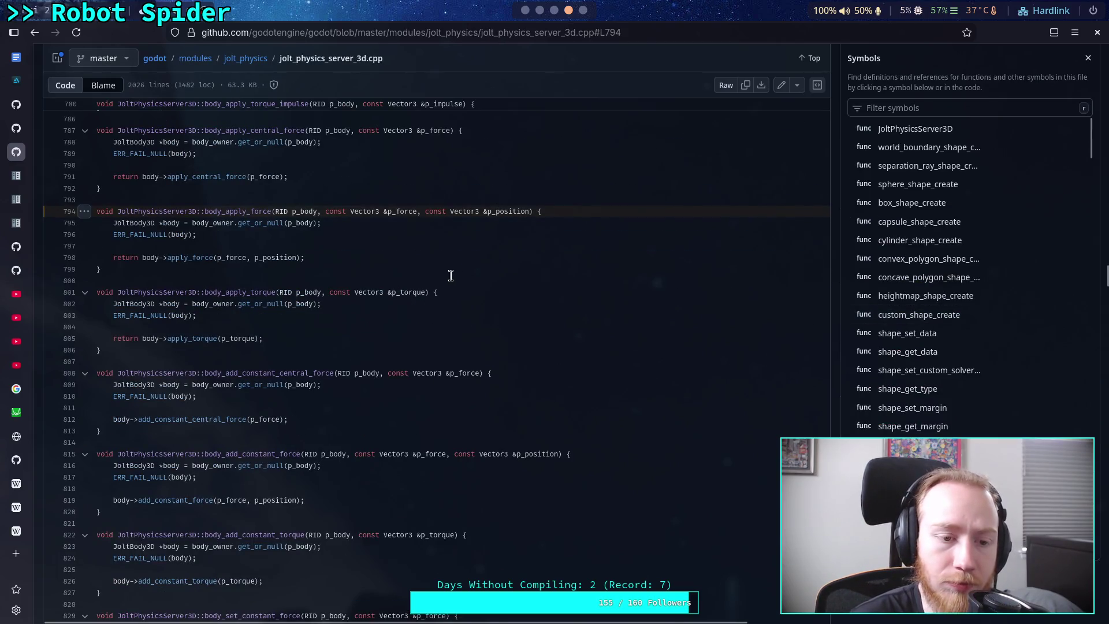
Look up definitions of the apply_force call on line 798, then go up to modules/jolt_physics
click(184, 257)
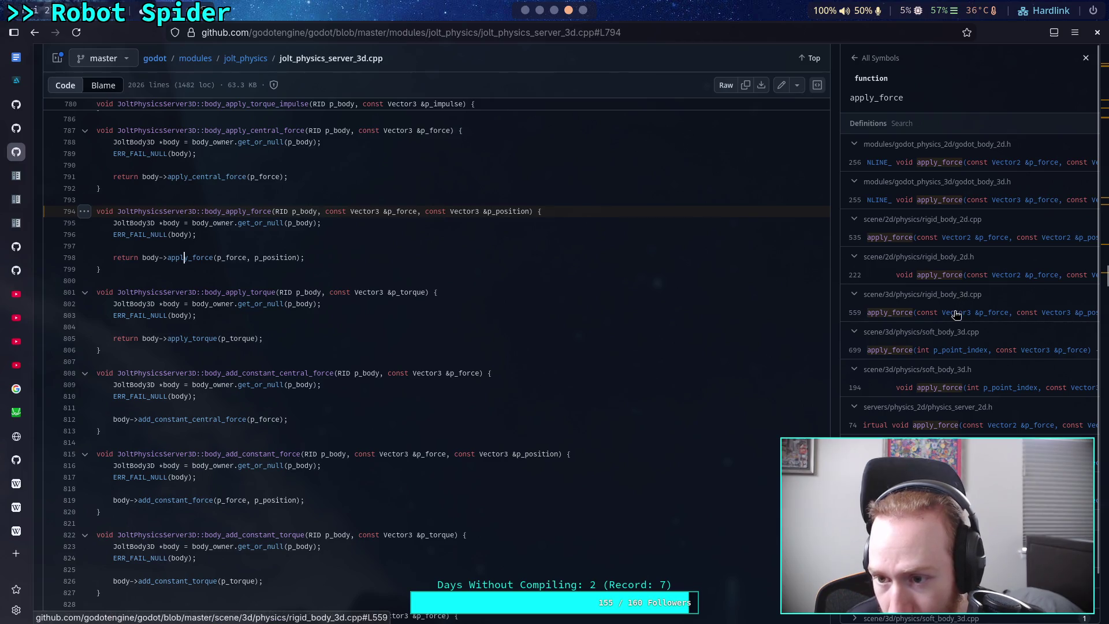
scroll(936, 335, down, 2)
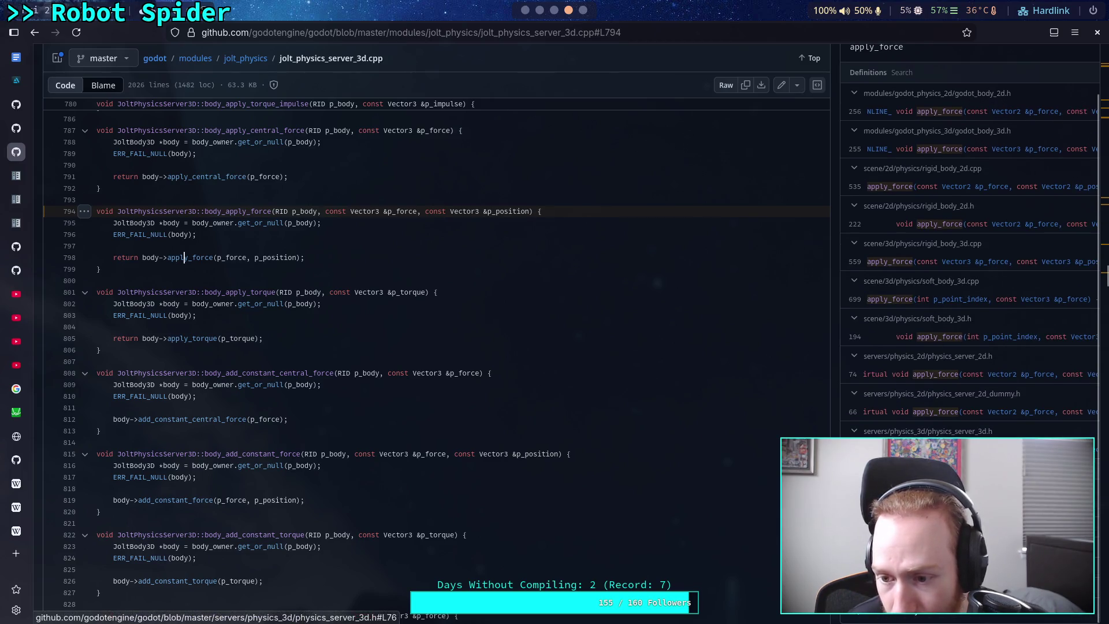
scroll(924, 438, down, 3)
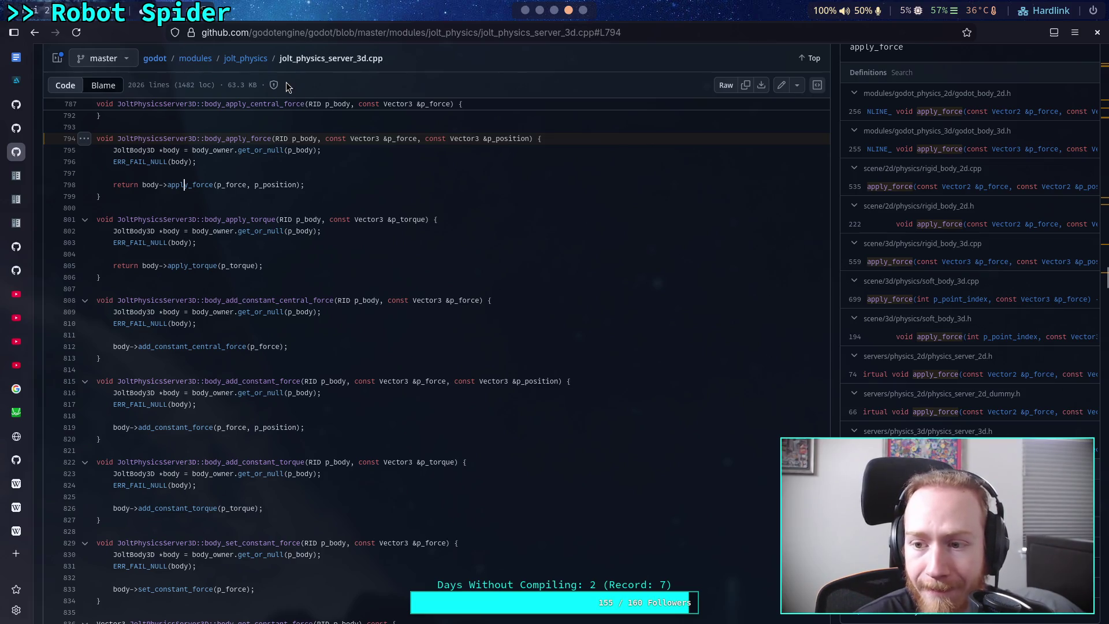
click(248, 58)
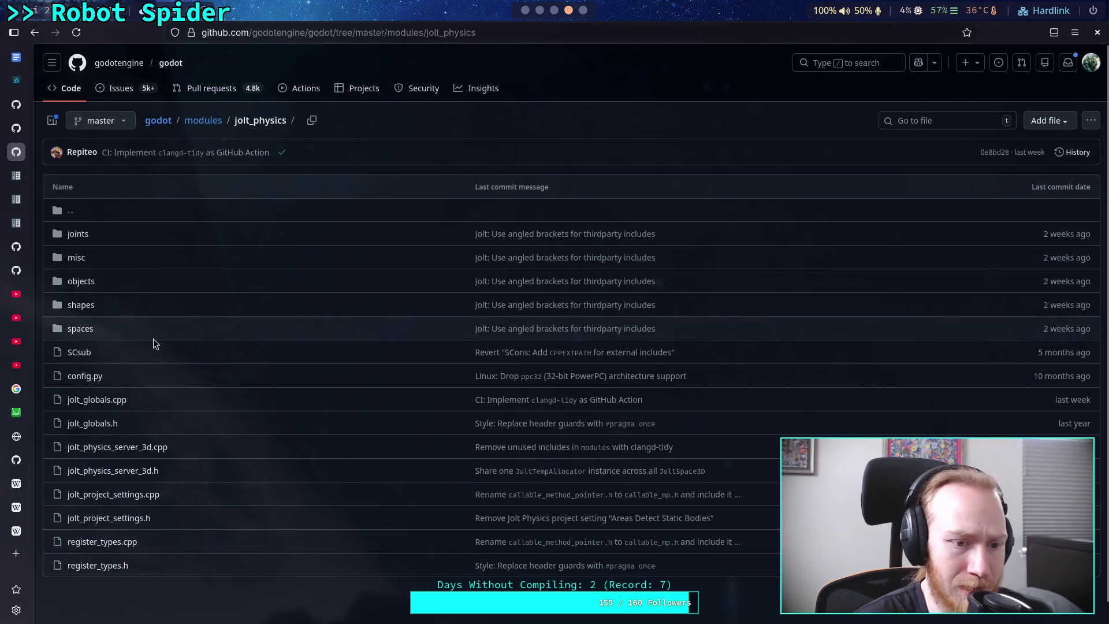
Open objects/jolt_body_3d.cpp and trace JoltBody3D::apply_force to its AddForce call on line 887
click(81, 281)
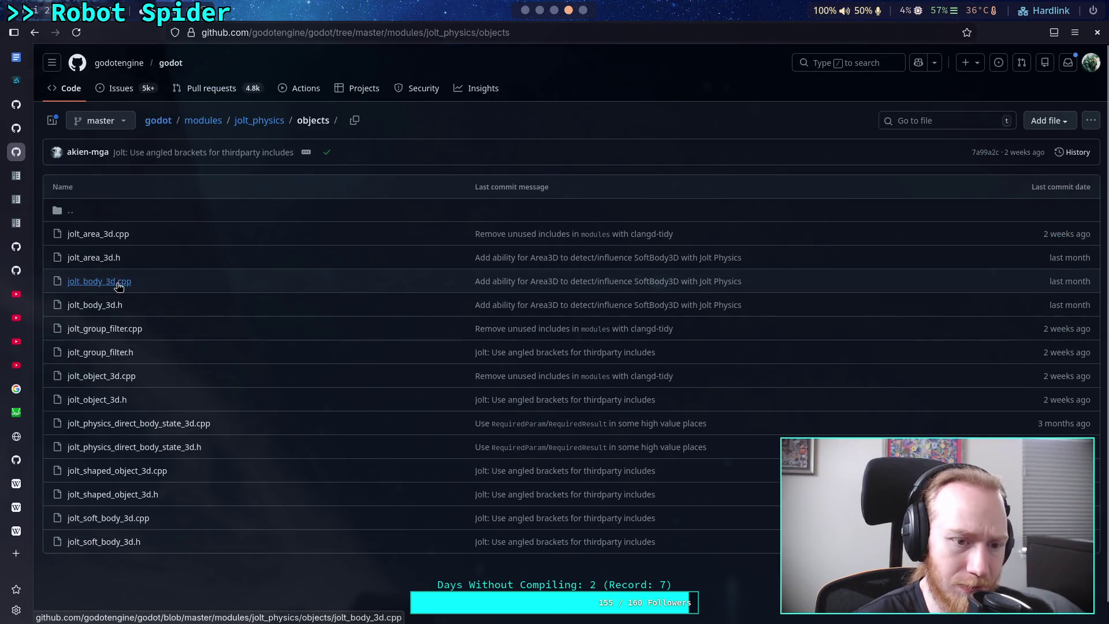
click(110, 282)
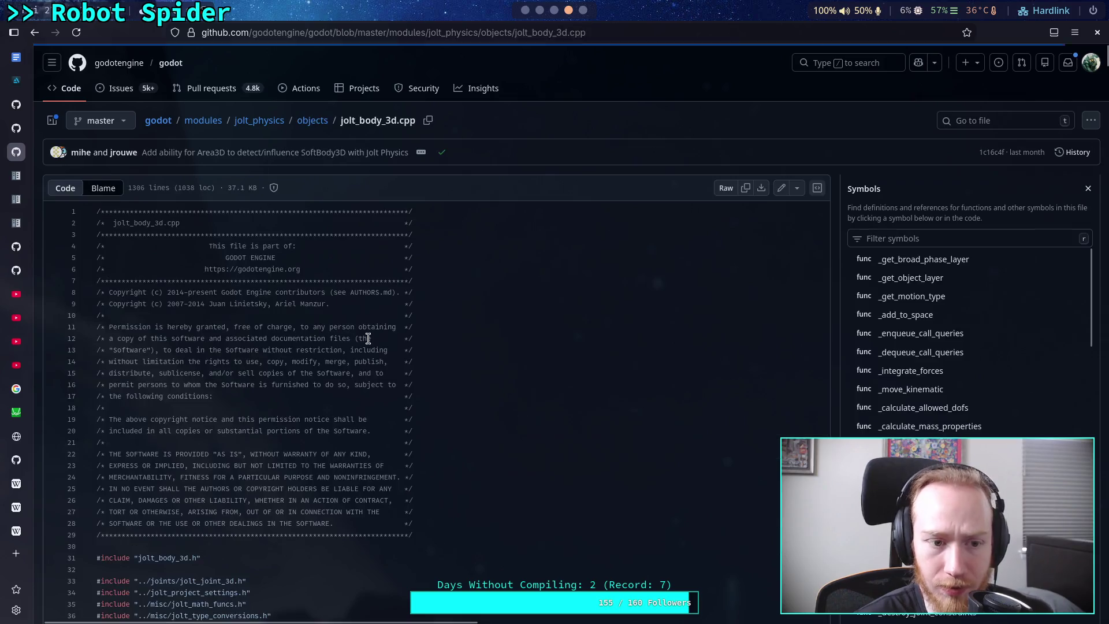
scroll(559, 364, down, 5)
scroll(942, 378, down, 8)
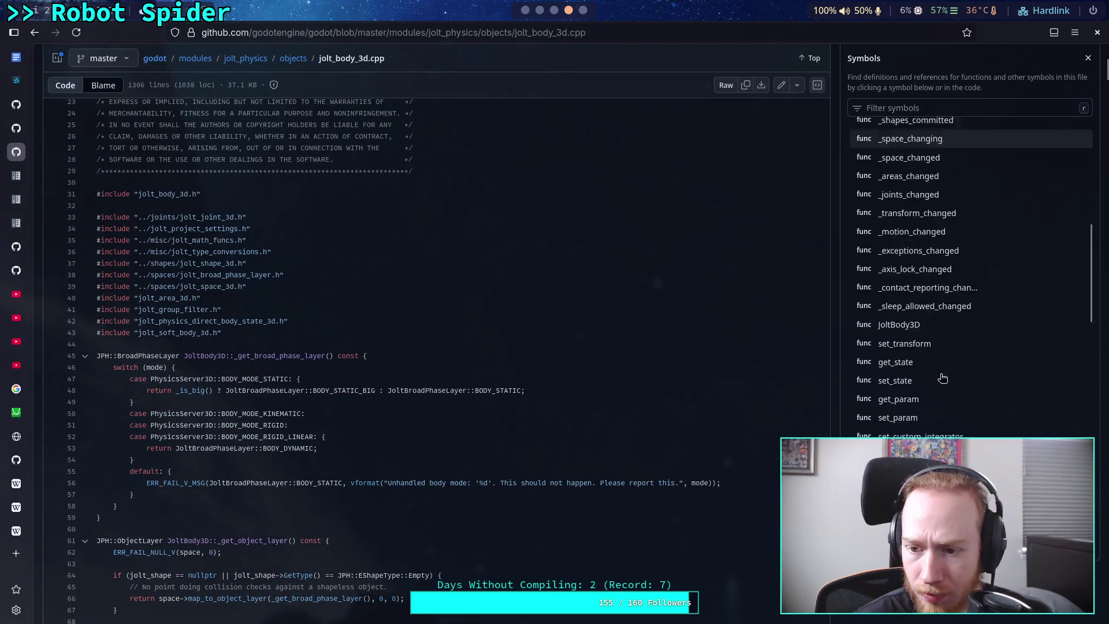
scroll(942, 378, down, 9)
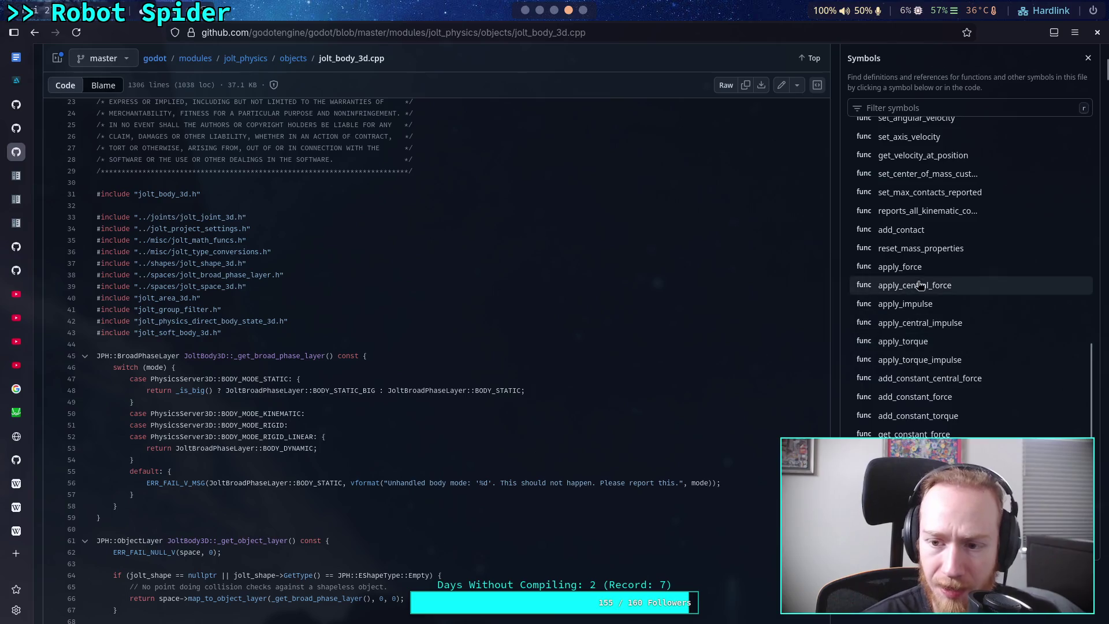
click(923, 267)
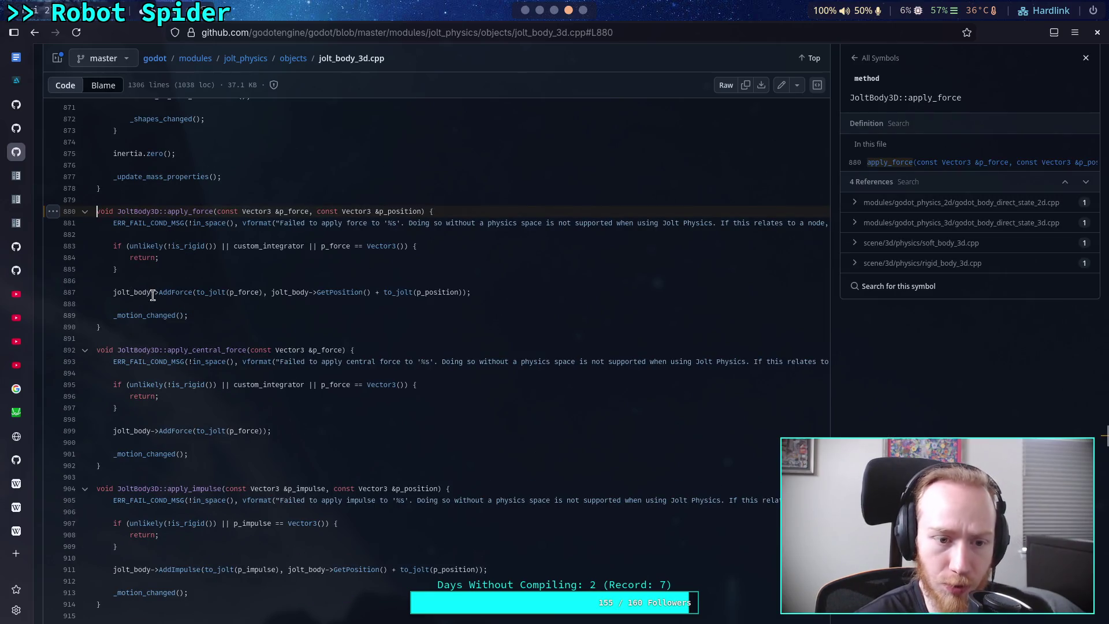
drag(158, 292, 194, 292)
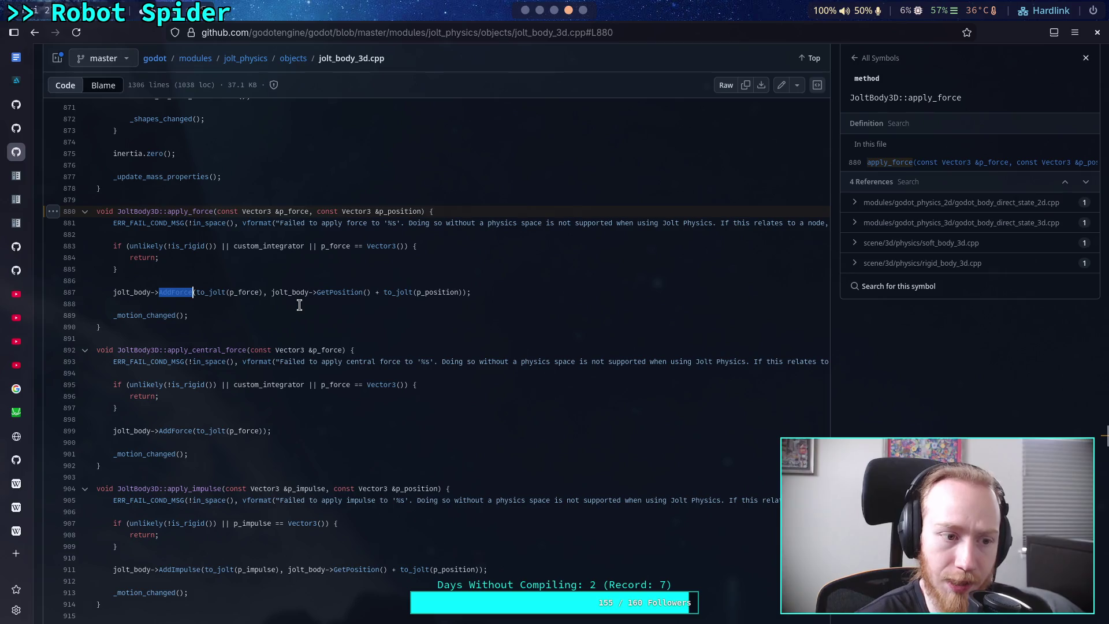
click(297, 312)
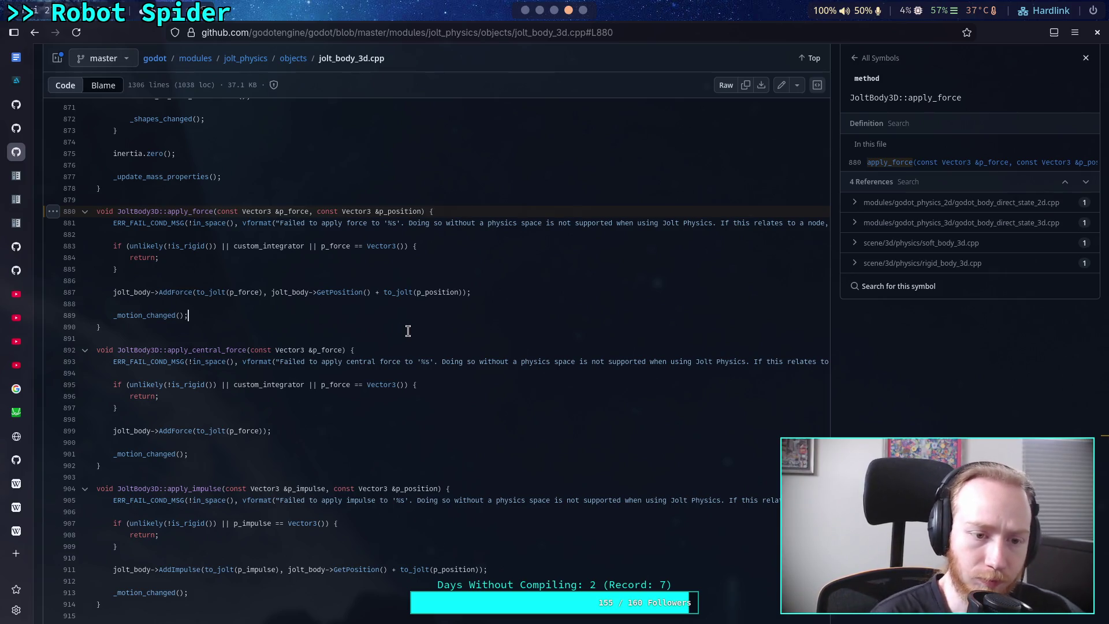
click(189, 292)
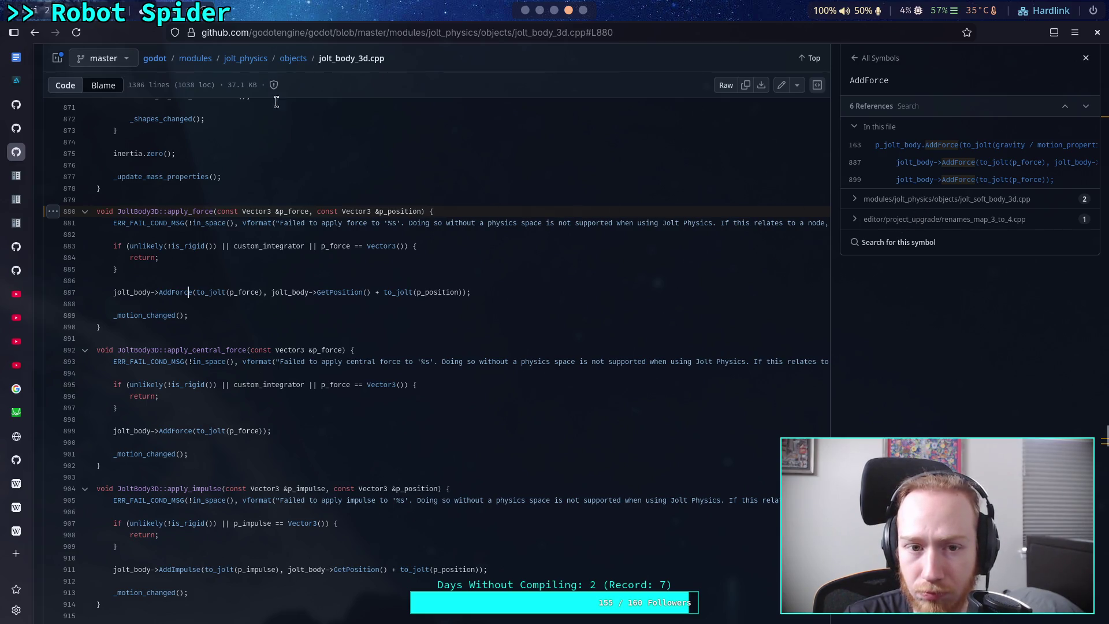
Return to the godot repo root, open the servers folder, and switch to the Godot workspace
click(155, 58)
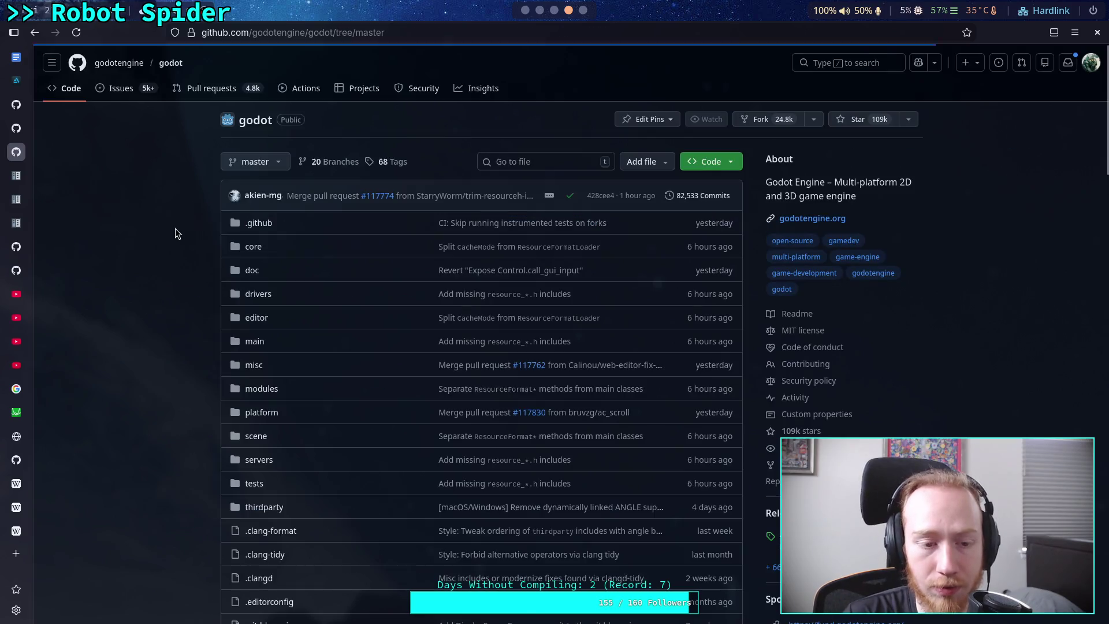
click(259, 459)
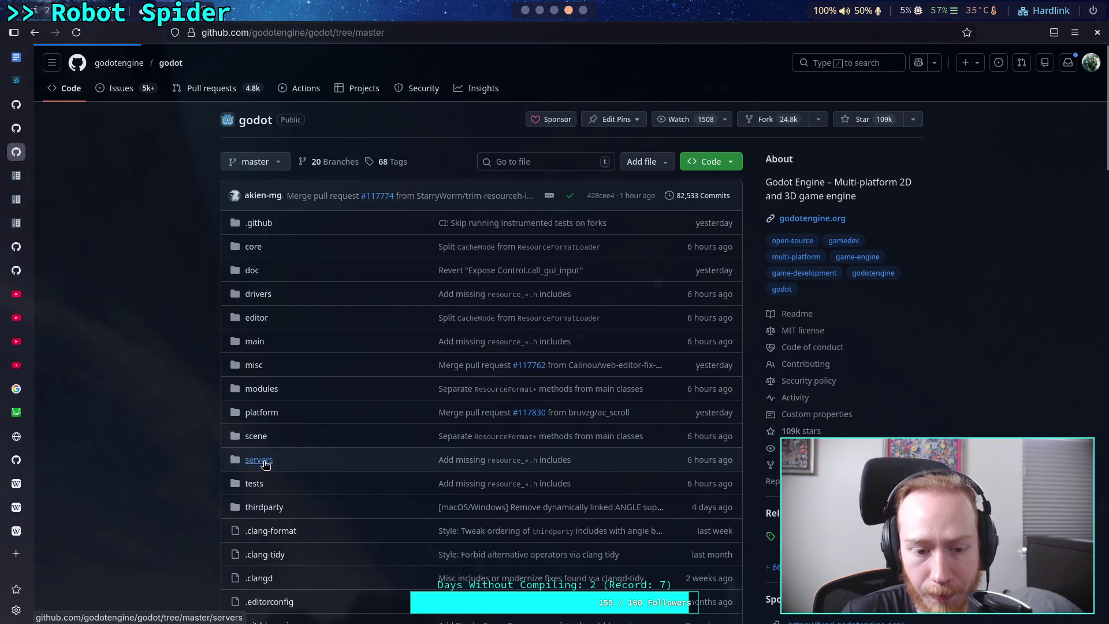
click(528, 11)
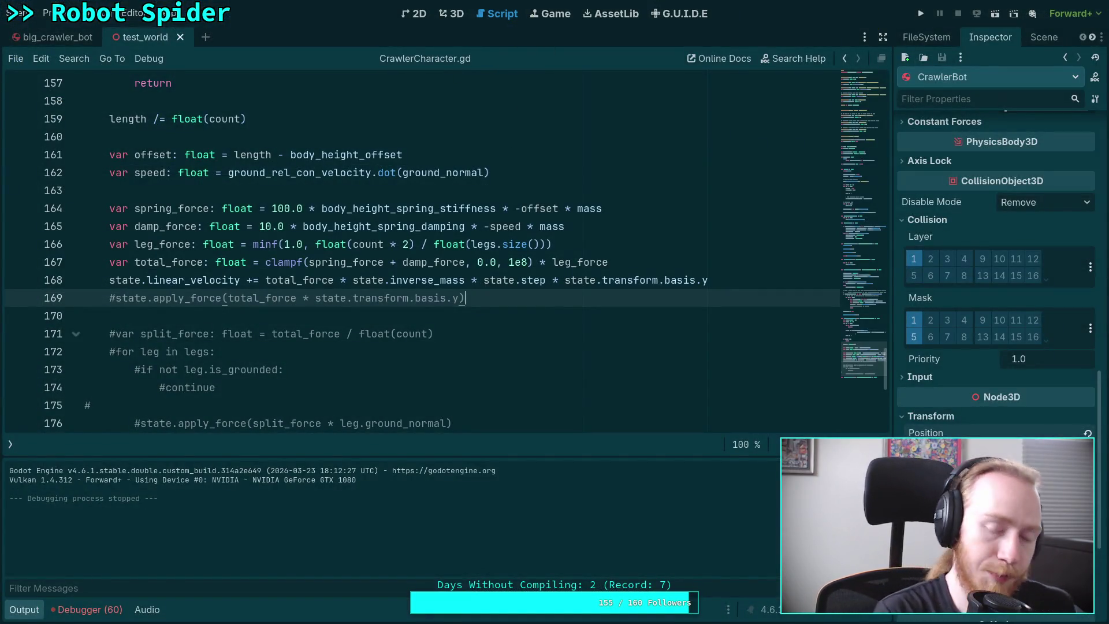
Switch to the nvim tmux window and live-grep the Godot source for AddForce\(
key(super+2)
key(ctrl+b)
key(2)
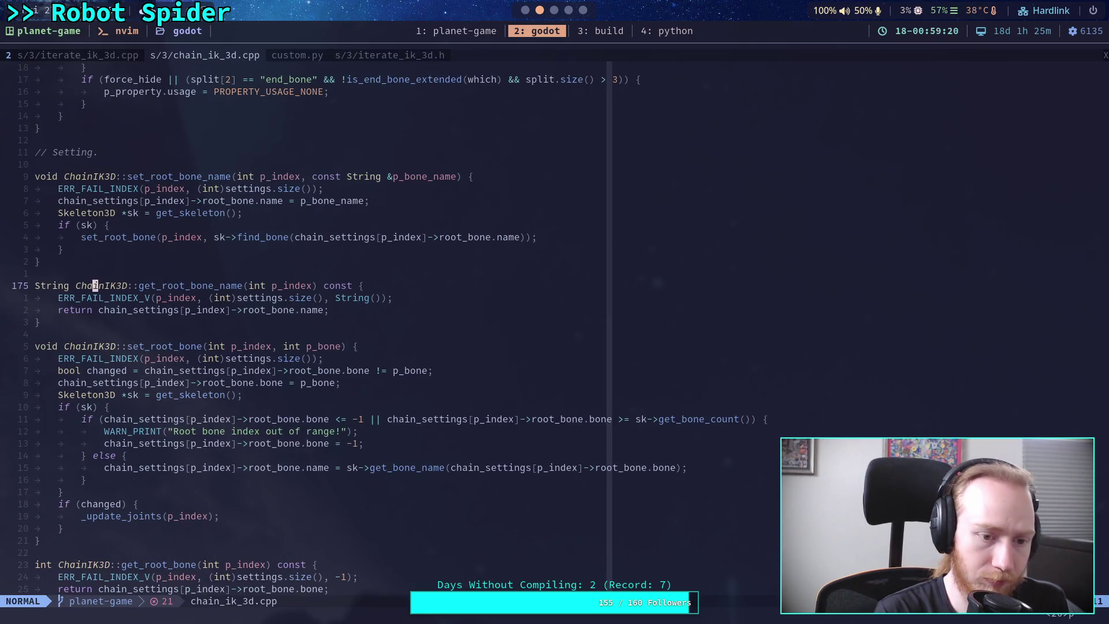
key(space)
text(fgAddF)
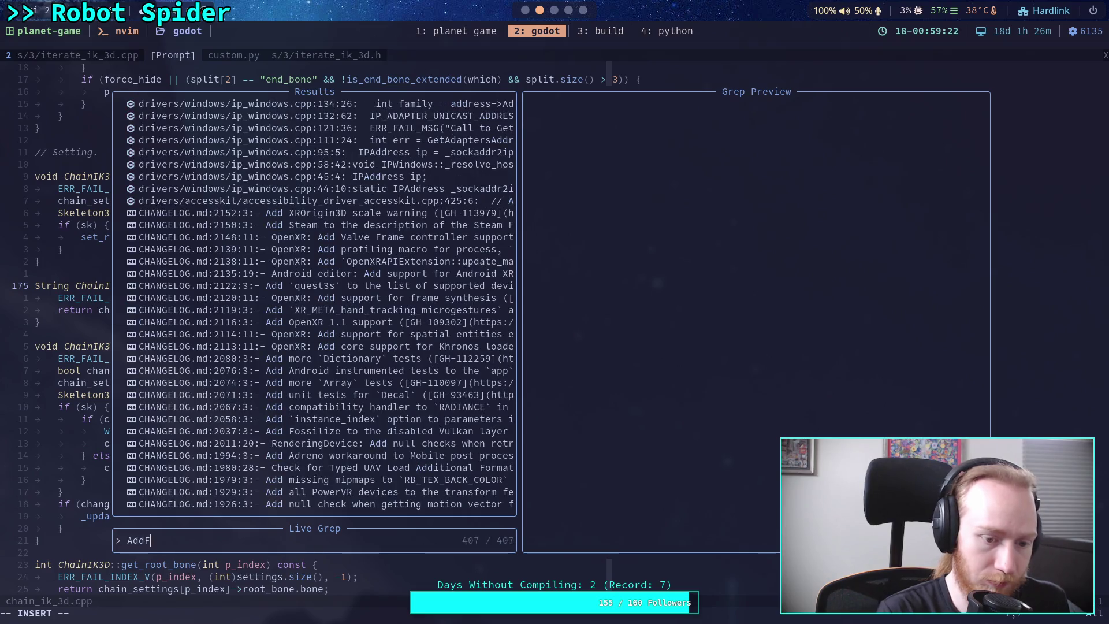
text(ore)
key(BackSpace)
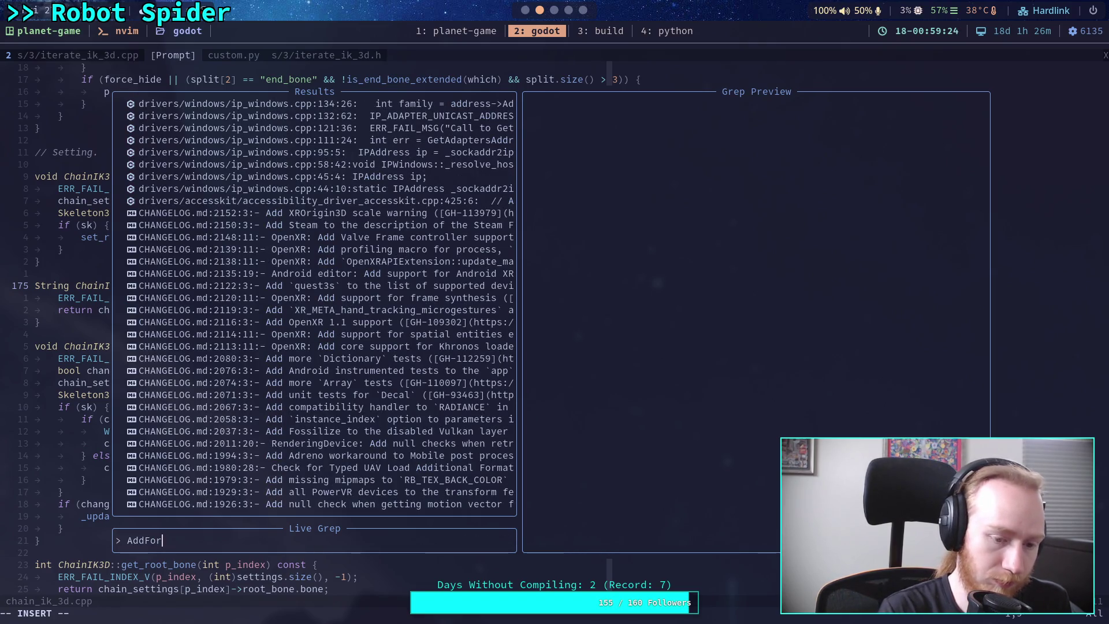
text(ce)
text(\))
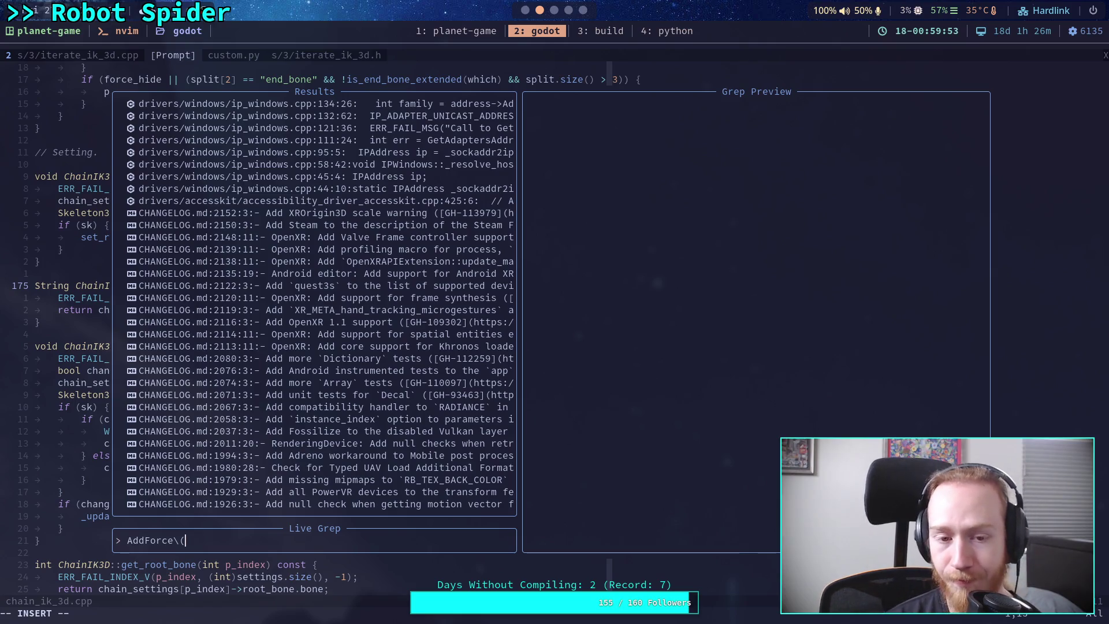
Restart the live grep and retype the AddForce( query
key(Escape)
key(Escape)
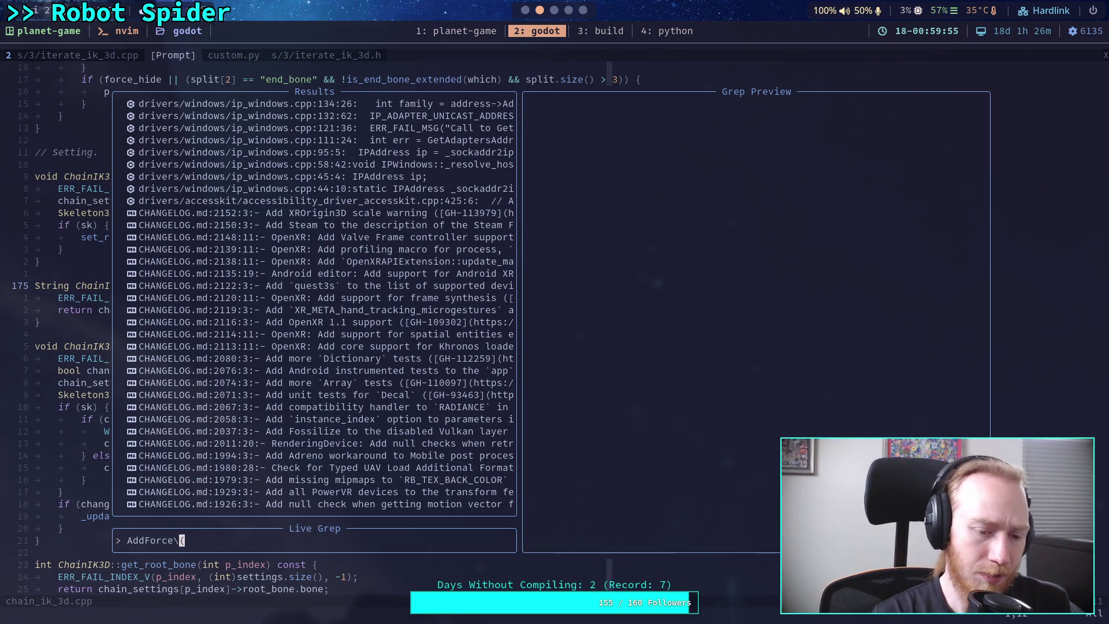
key(space)
text(fgAddFroce)
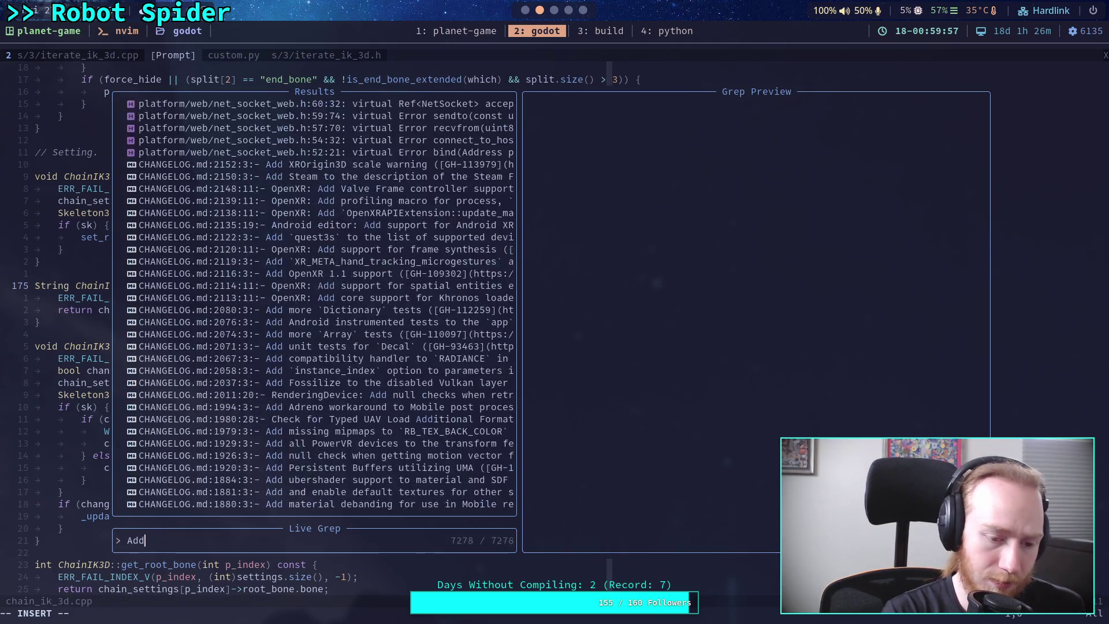
key(BackSpace)
key(BackSpace)
key(BackSpace)
text(orce\)
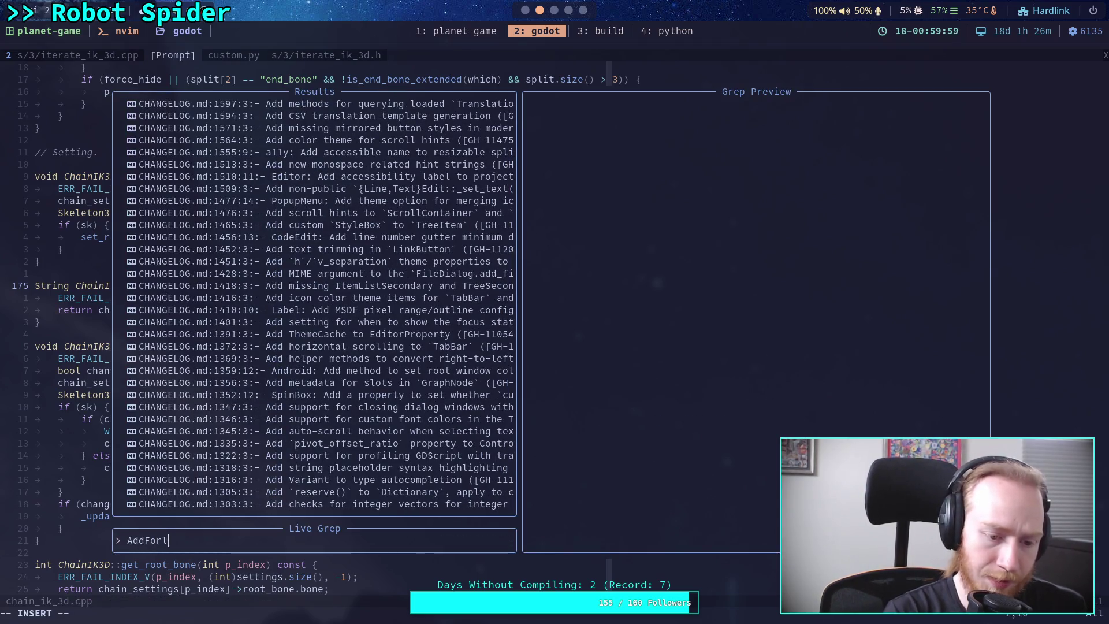
text(()
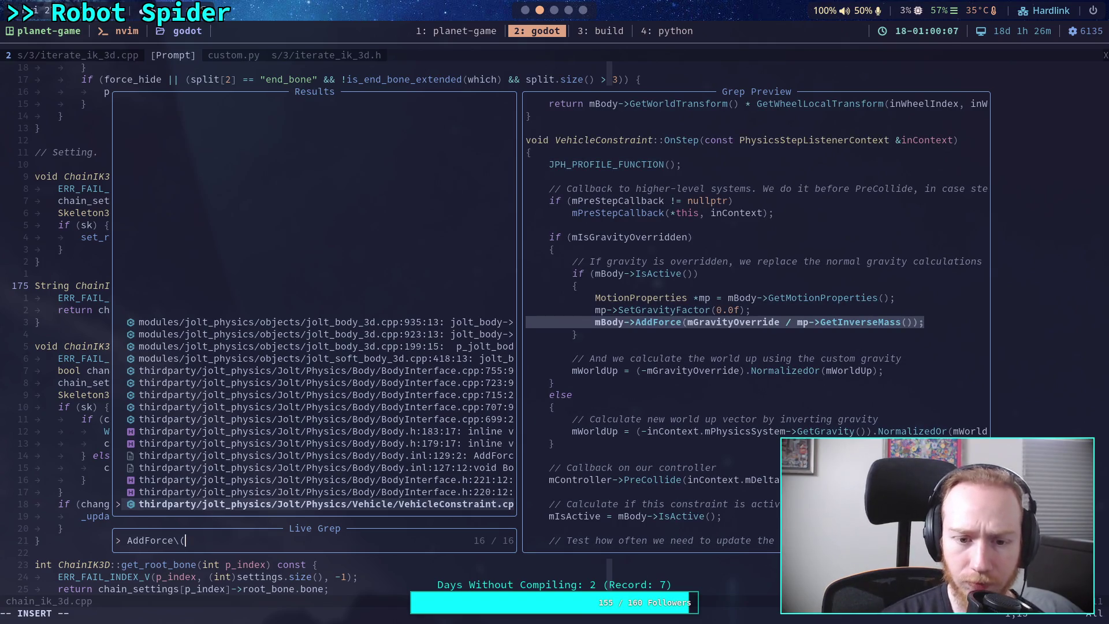
Preview AddForce matches in jolt_body_3d.cpp, BodyInterface.cpp, Body.h and Body.inl
key(Up)
key(Up)
key(Up)
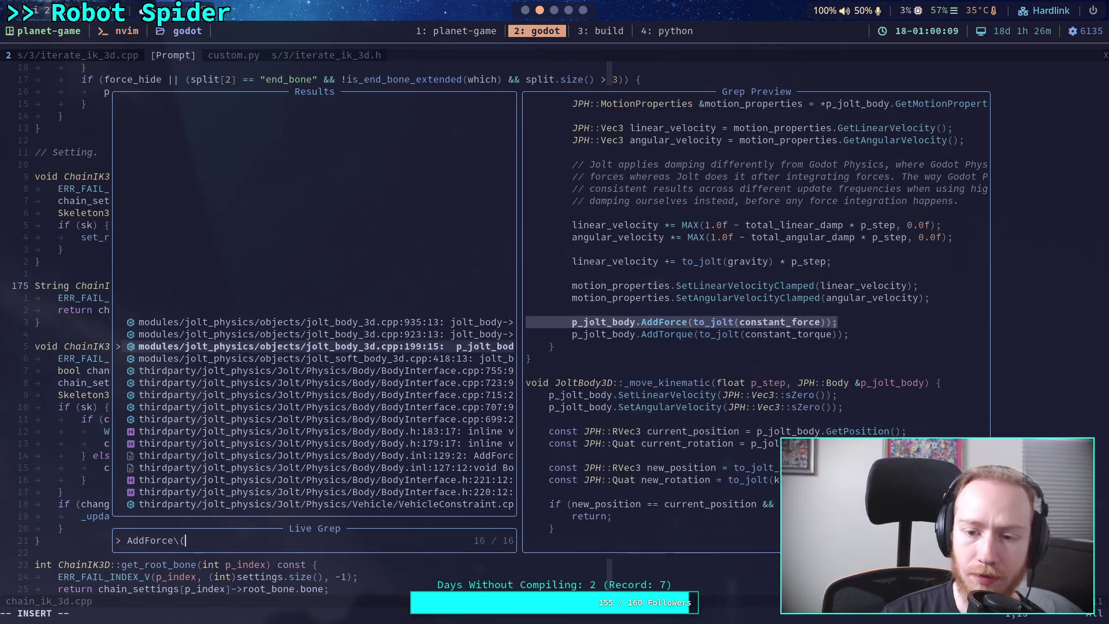
key(Up)
key(Up)
key(Down)
key(Down)
key(Down)
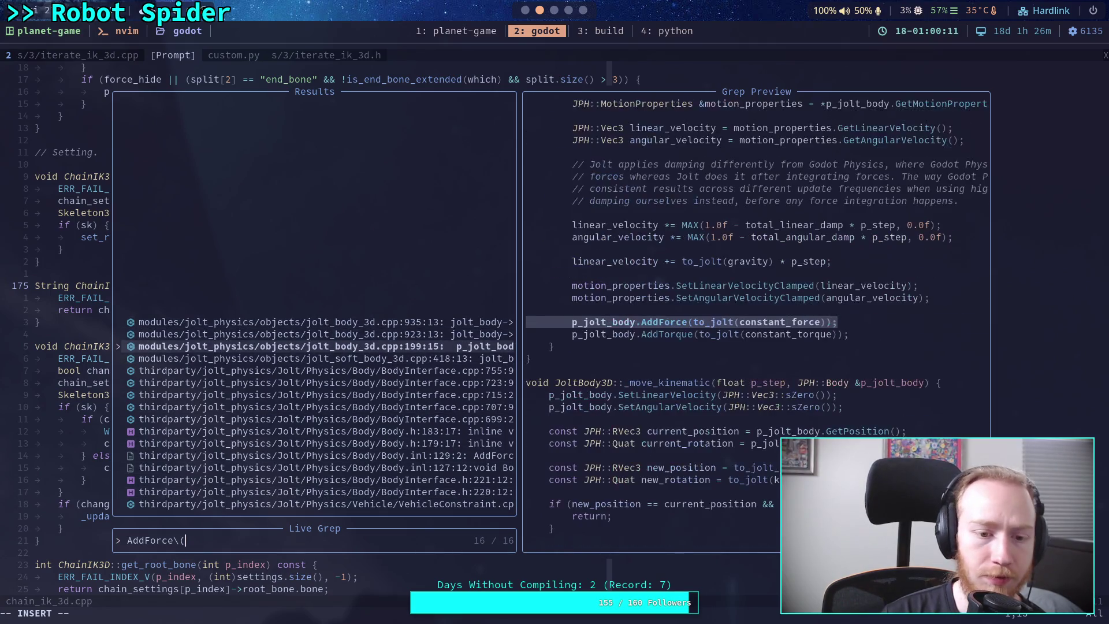
key(Down)
key(Down)
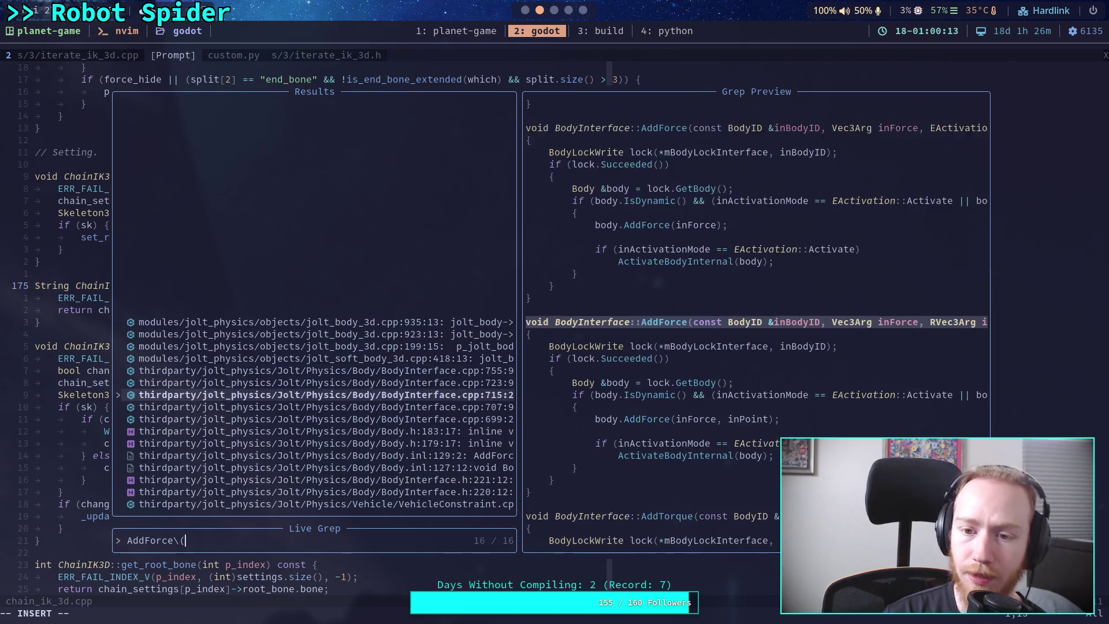
key(Up)
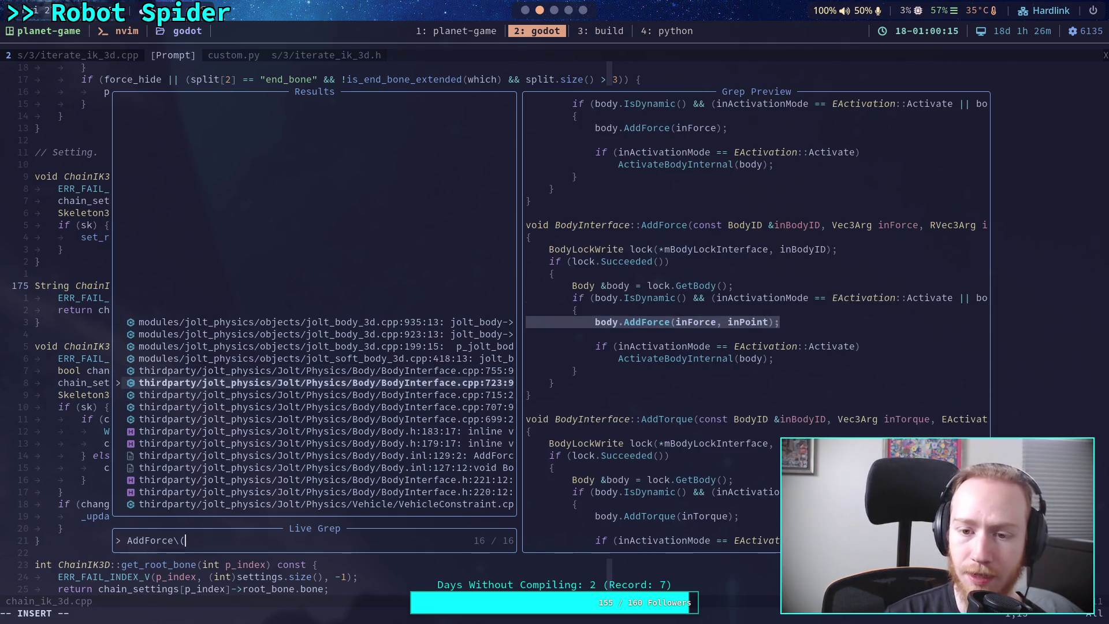
key(Down)
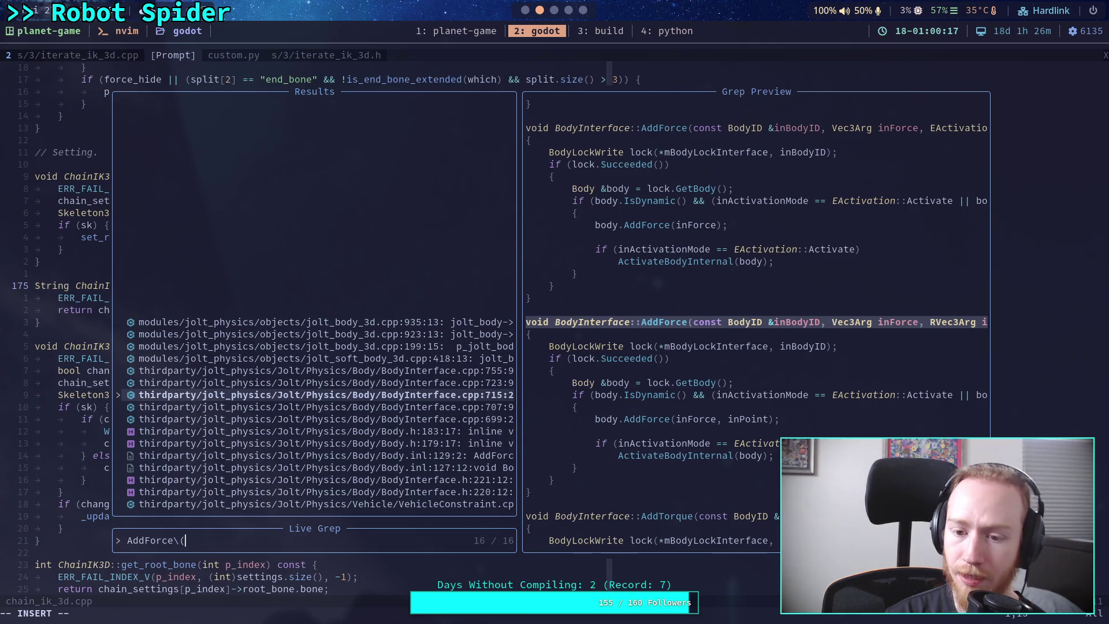
key(Down)
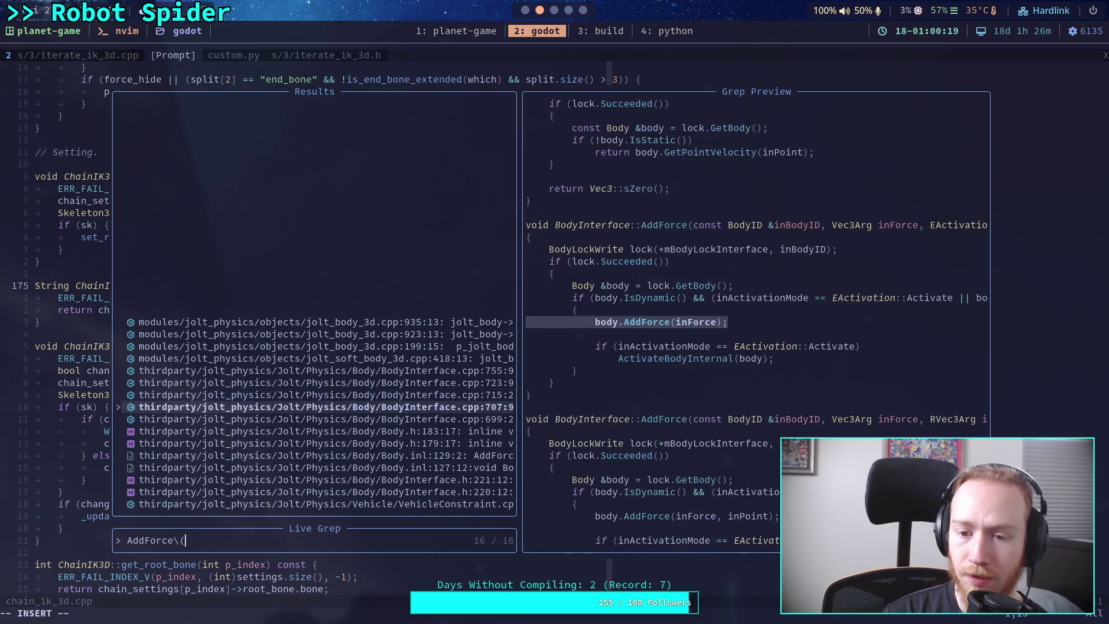
key(Down)
key(Down)
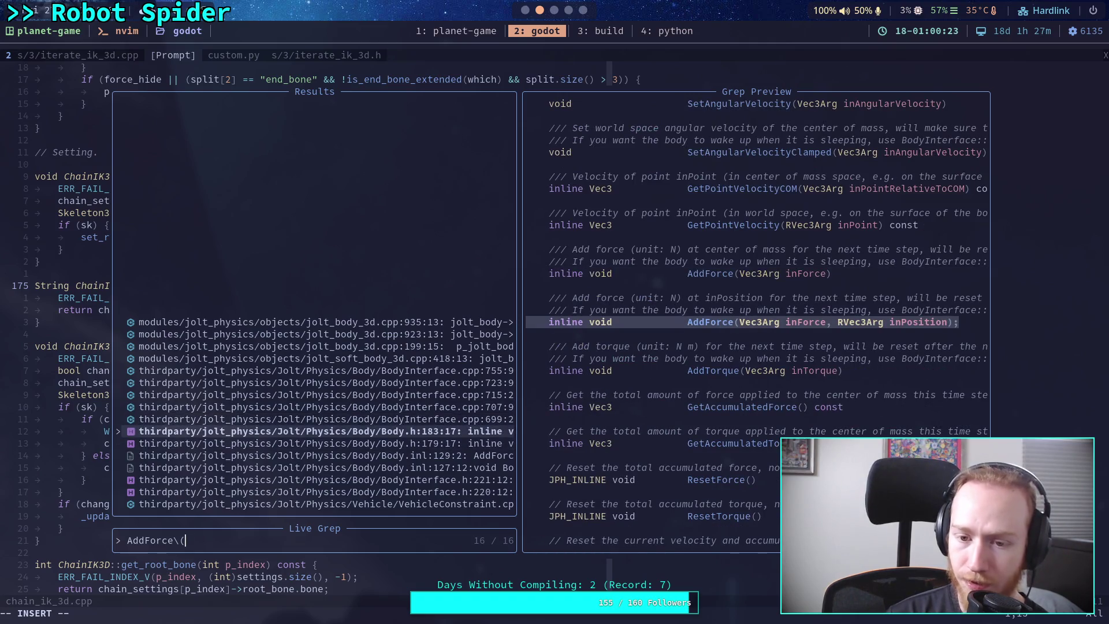
key(Down)
key(Down)
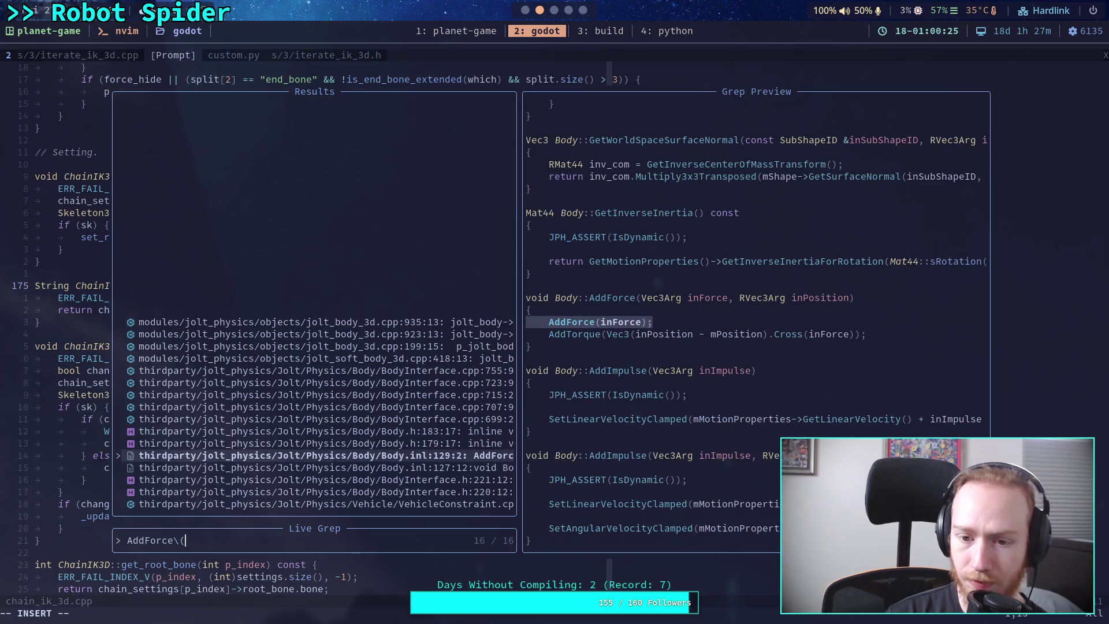
key(Down)
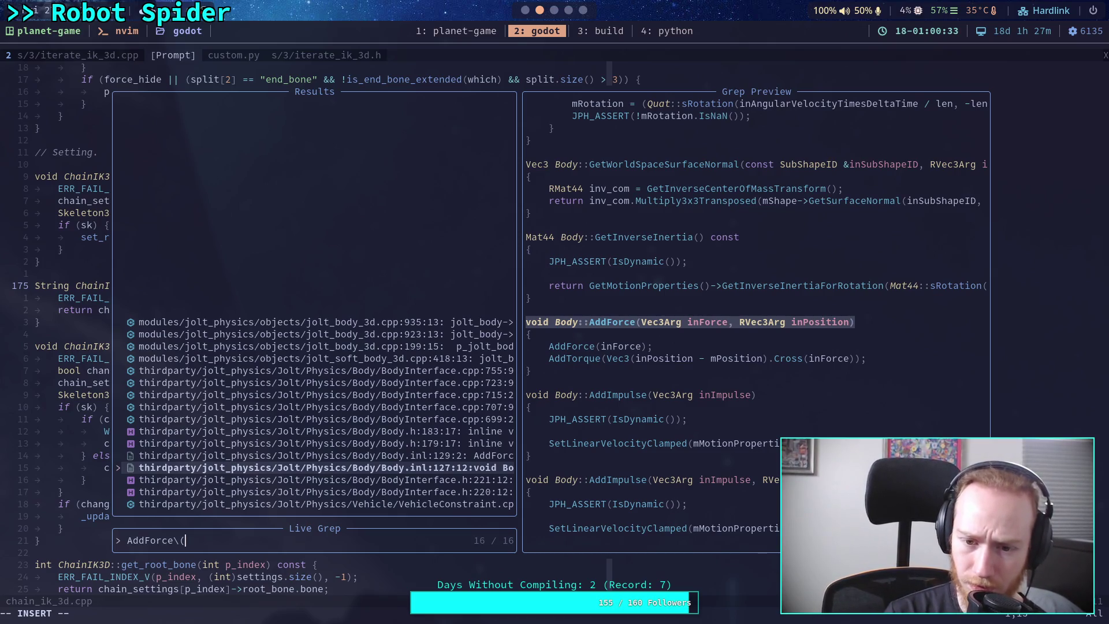
scroll(757, 318, down, 1)
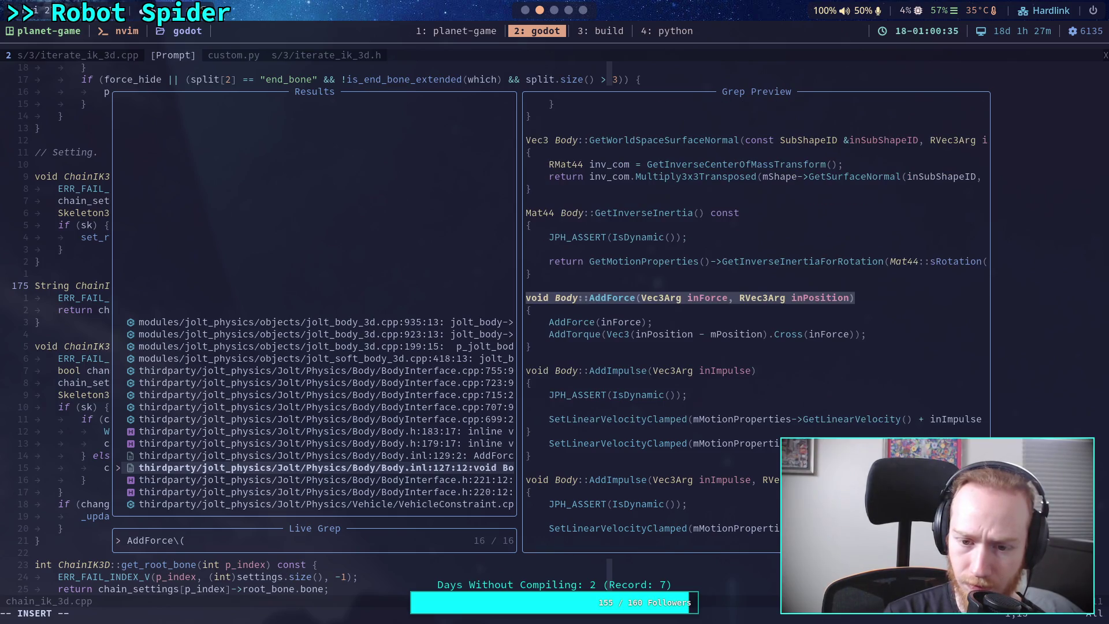
key(Up)
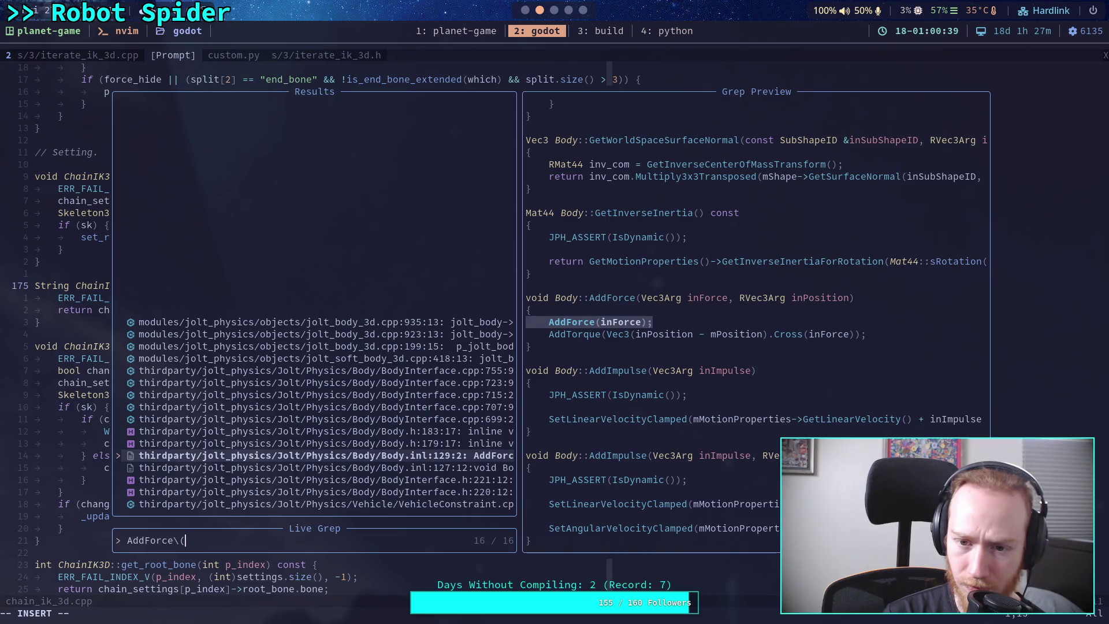
Open BodyInterface.h at its AddForce declaration
key(Down)
key(Down)
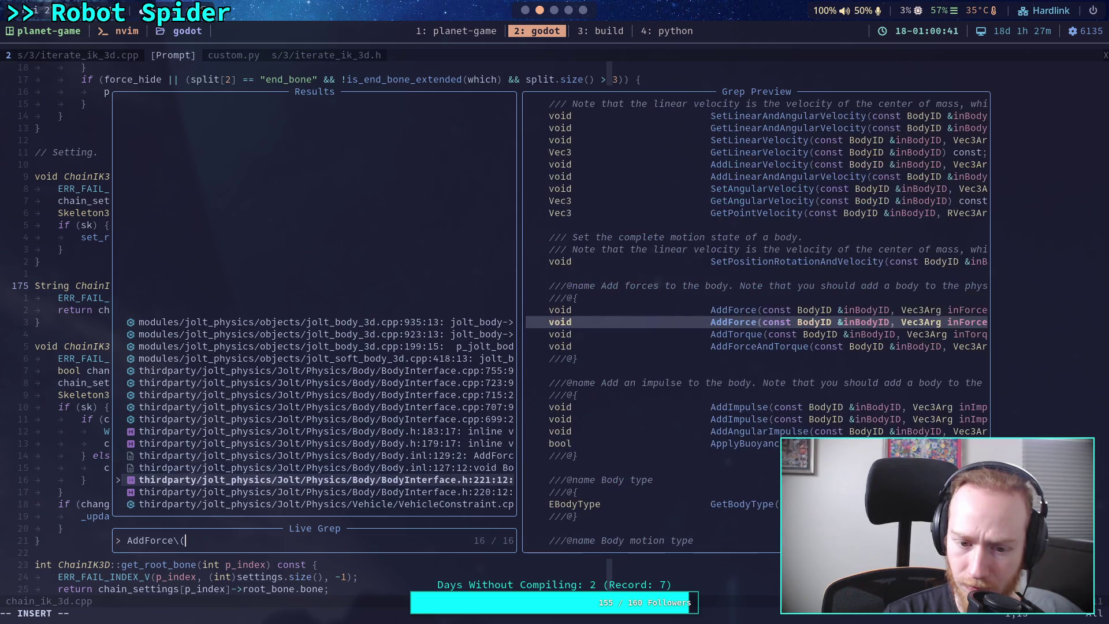
key(Down)
key(Up)
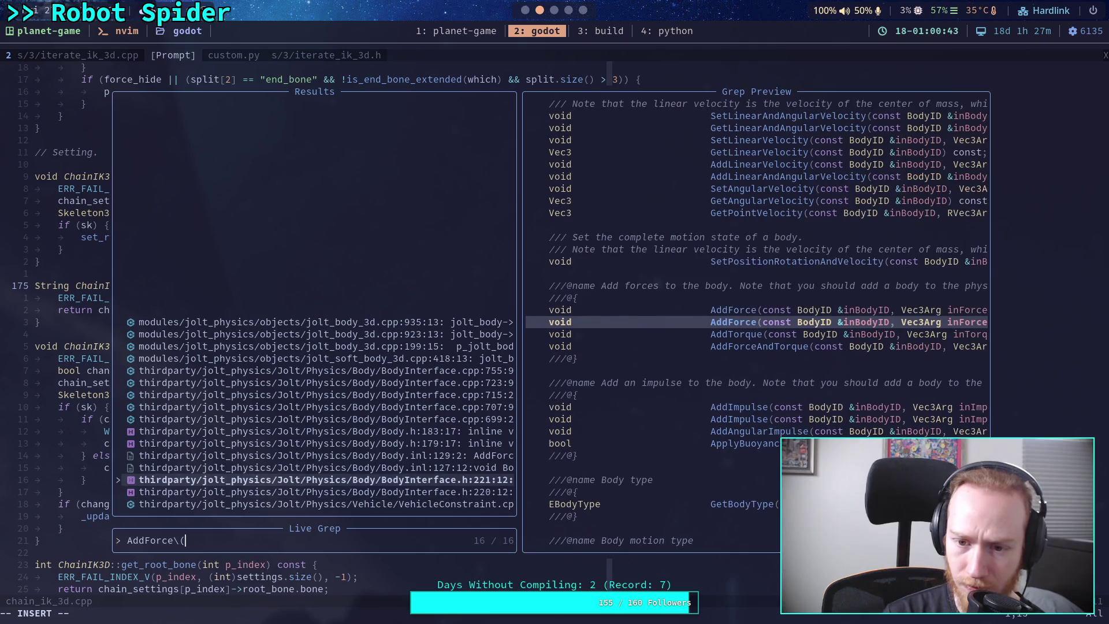
key(Down)
key(Down)
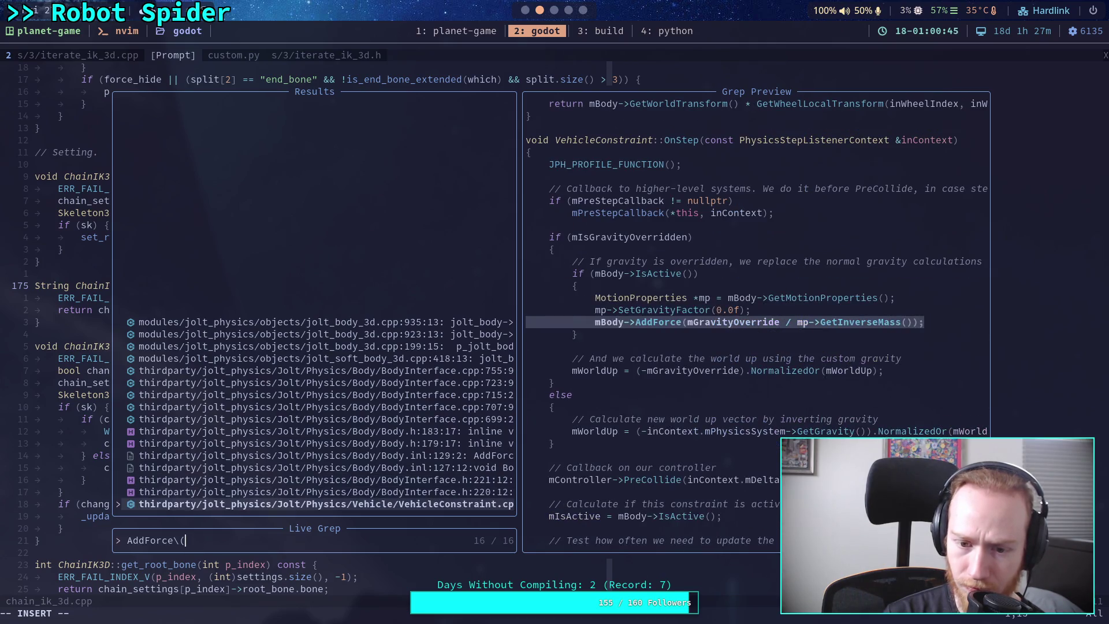
key(Up)
key(Up)
key(Return)
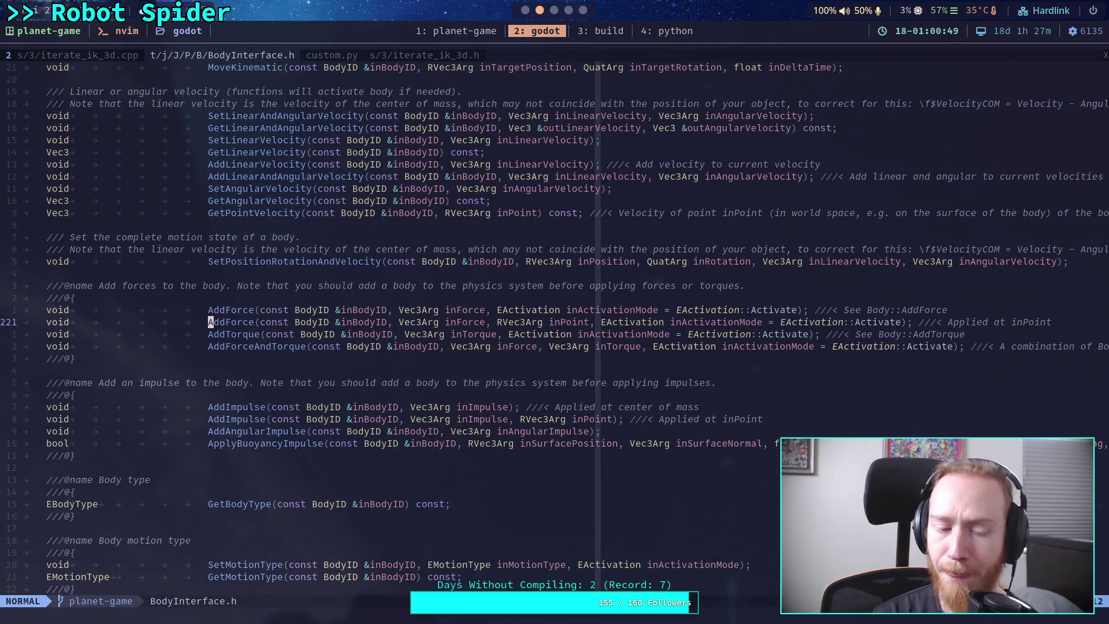
Grep AddForce again and open Body.h at the single-argument AddForce declaration
key(space)
text(fg)
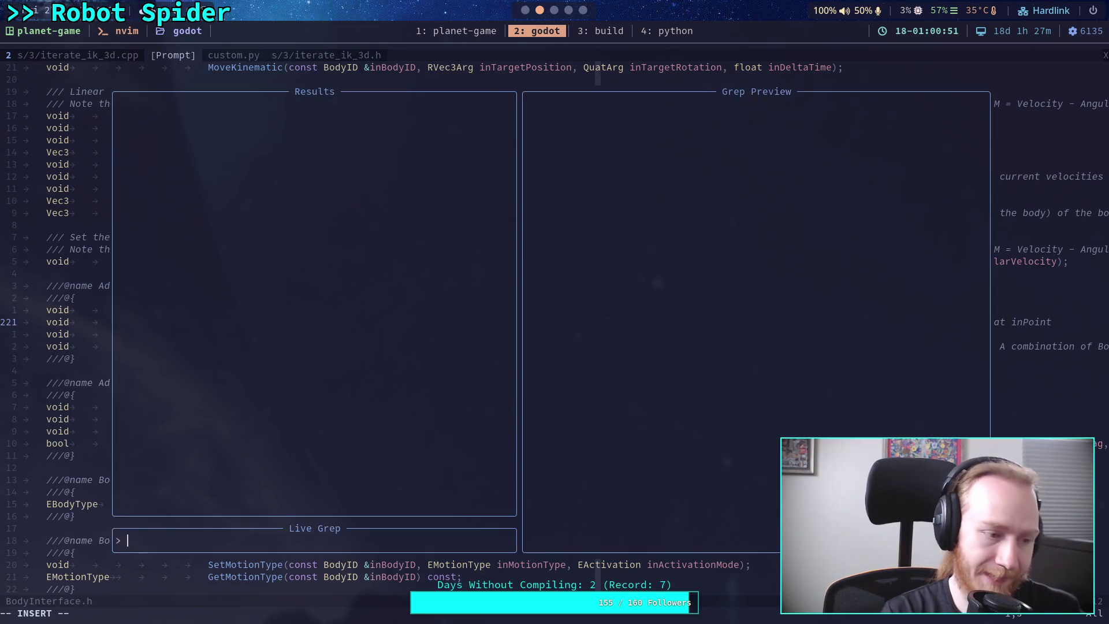
text(AddForce)
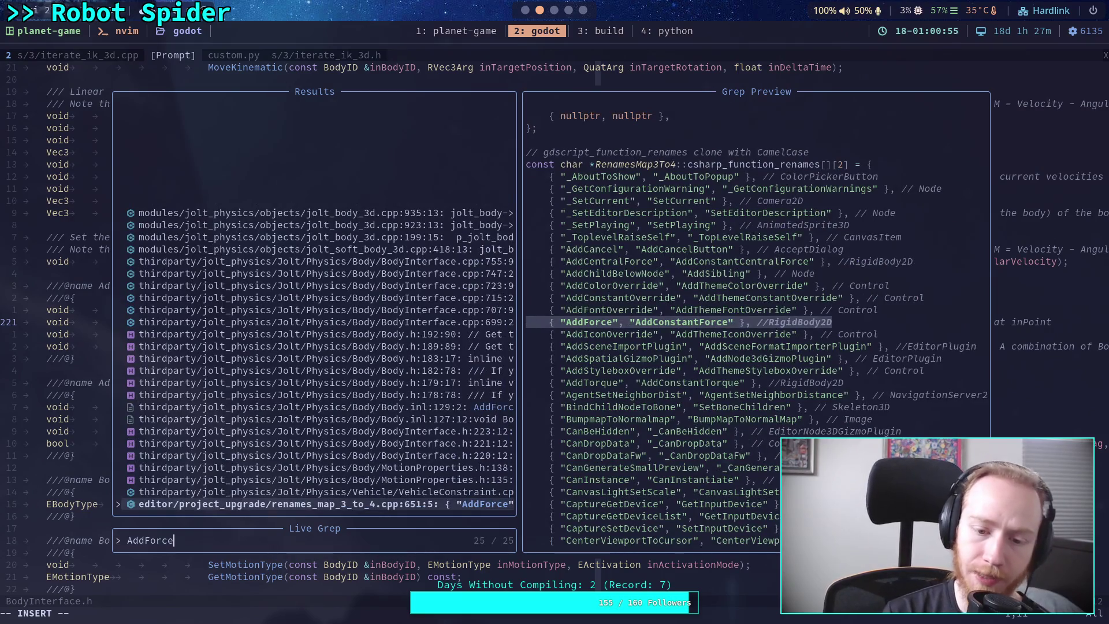
key(Up)
key(Up)
key(Up)
key(Up)
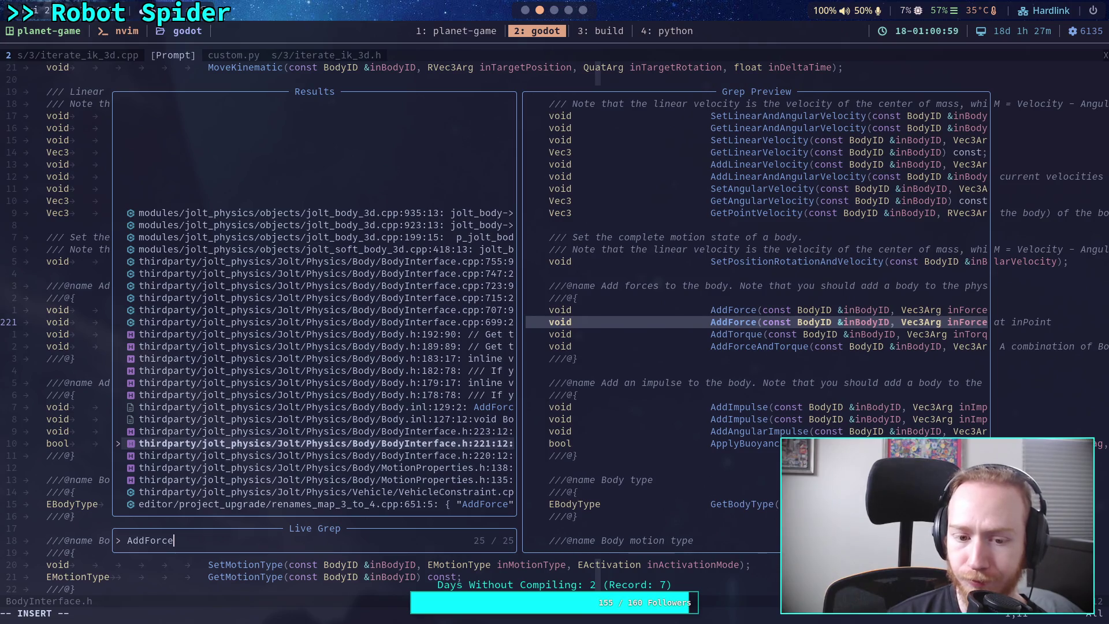
key(Up)
key(Up)
key(Up)
key(Up)
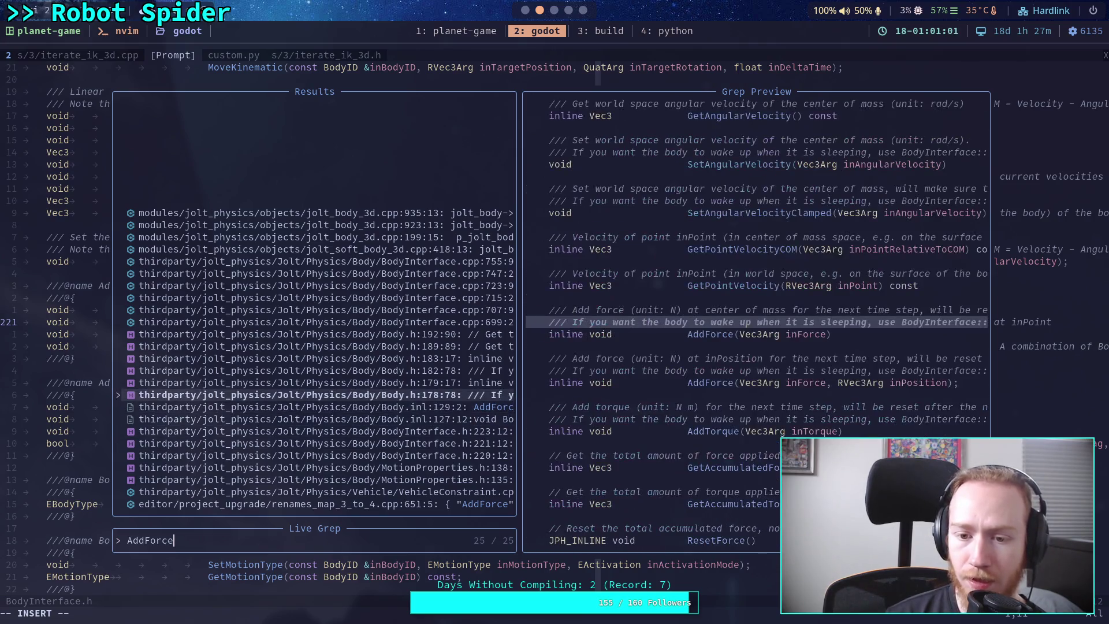
key(Down)
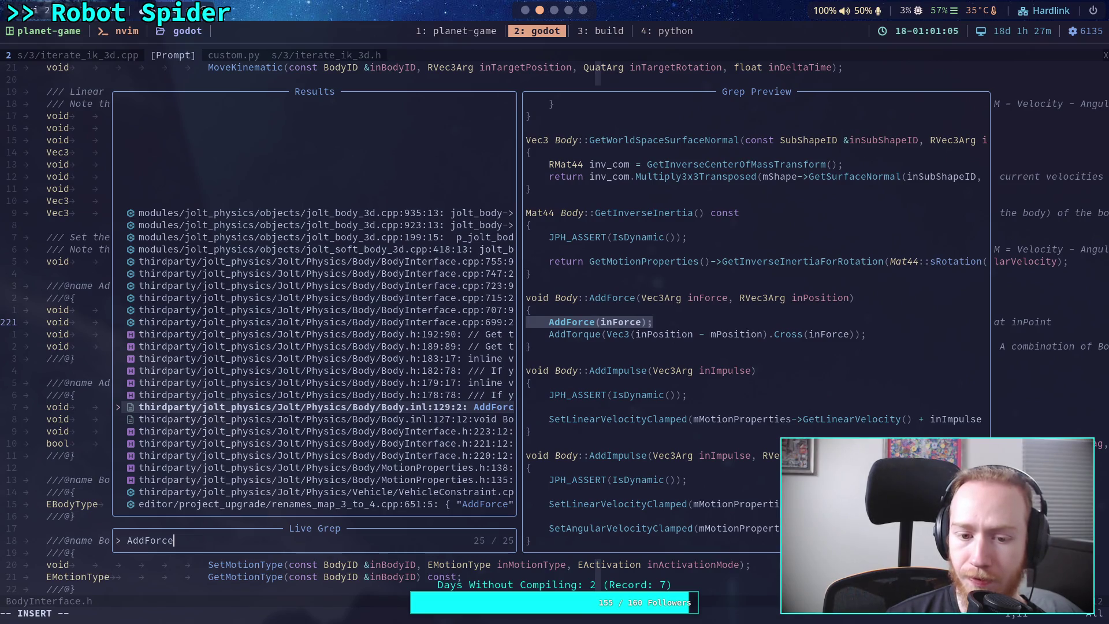
key(Up)
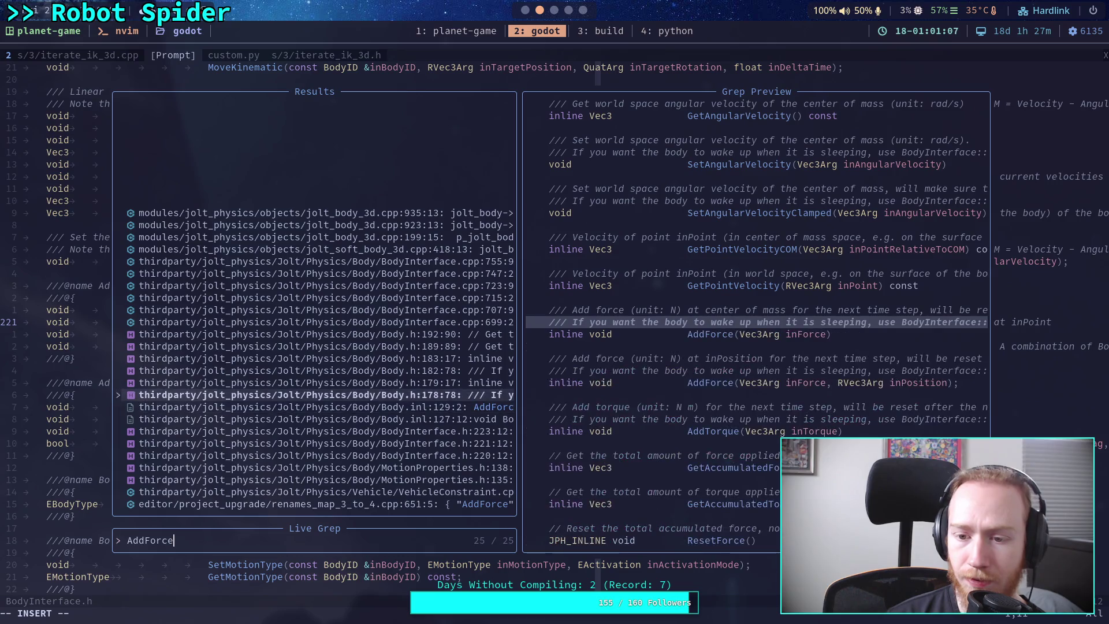
key(Return)
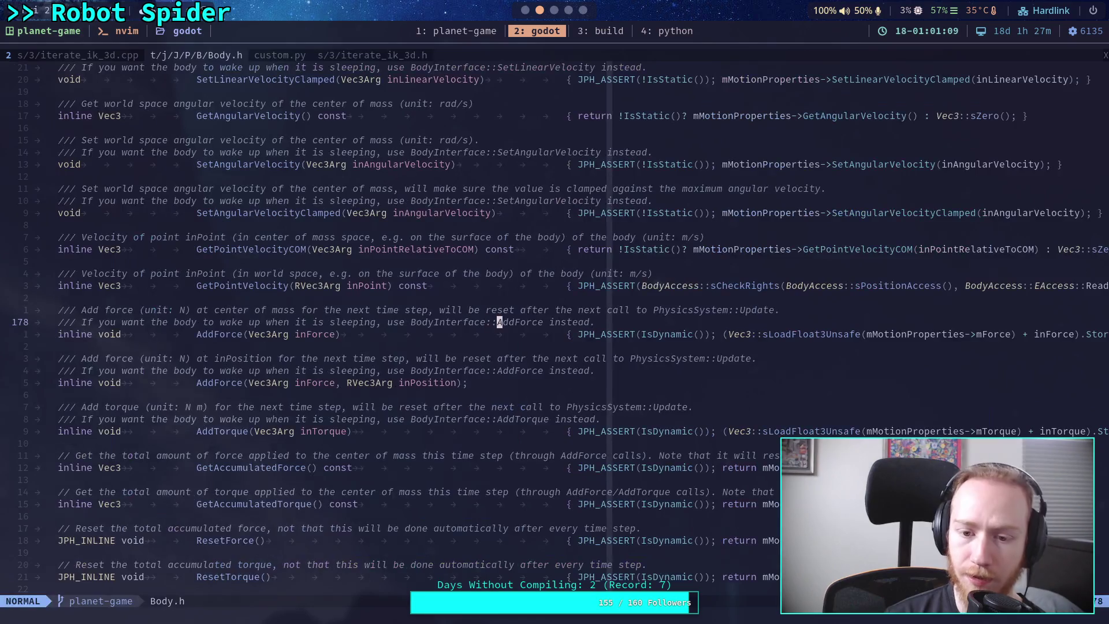
key(l)
key(l)
key(l)
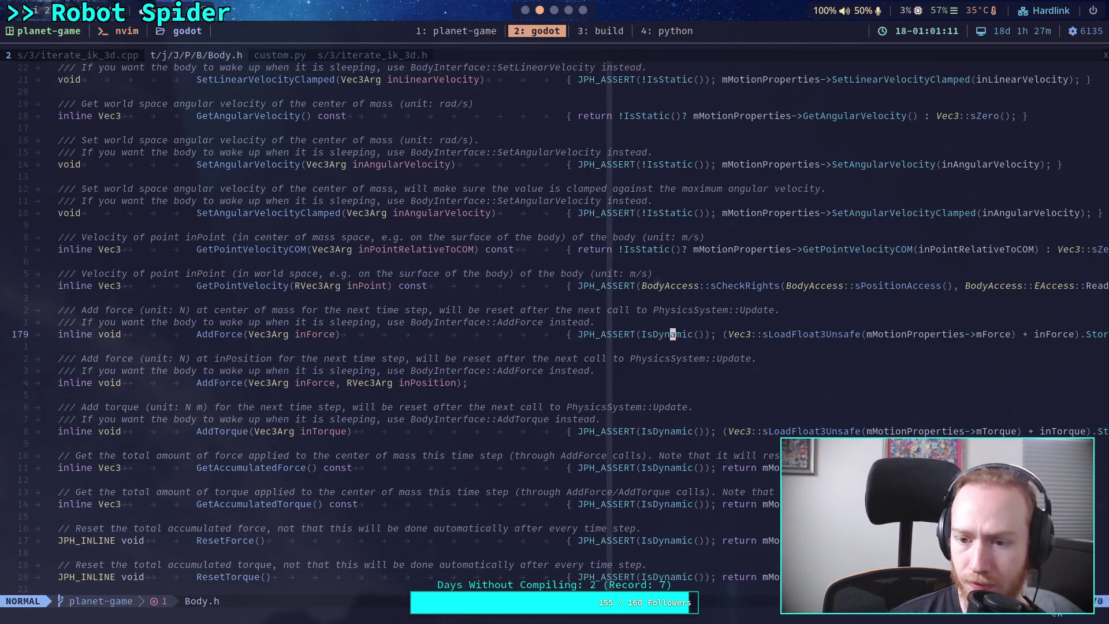
key(l)
key(l)
key(l)
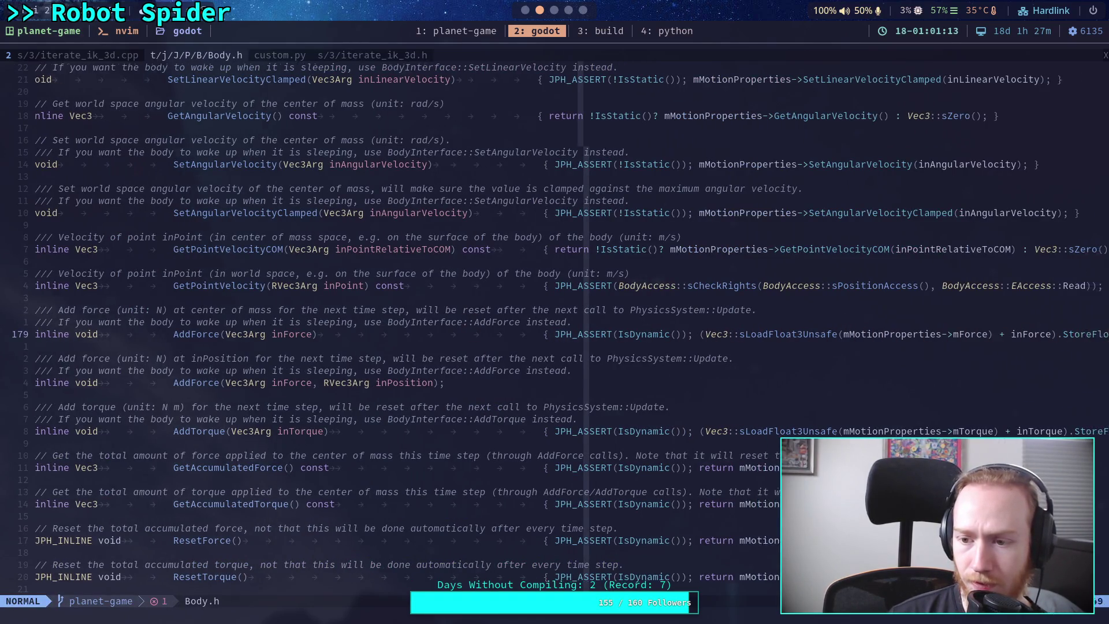
key(h)
key(h)
key(h)
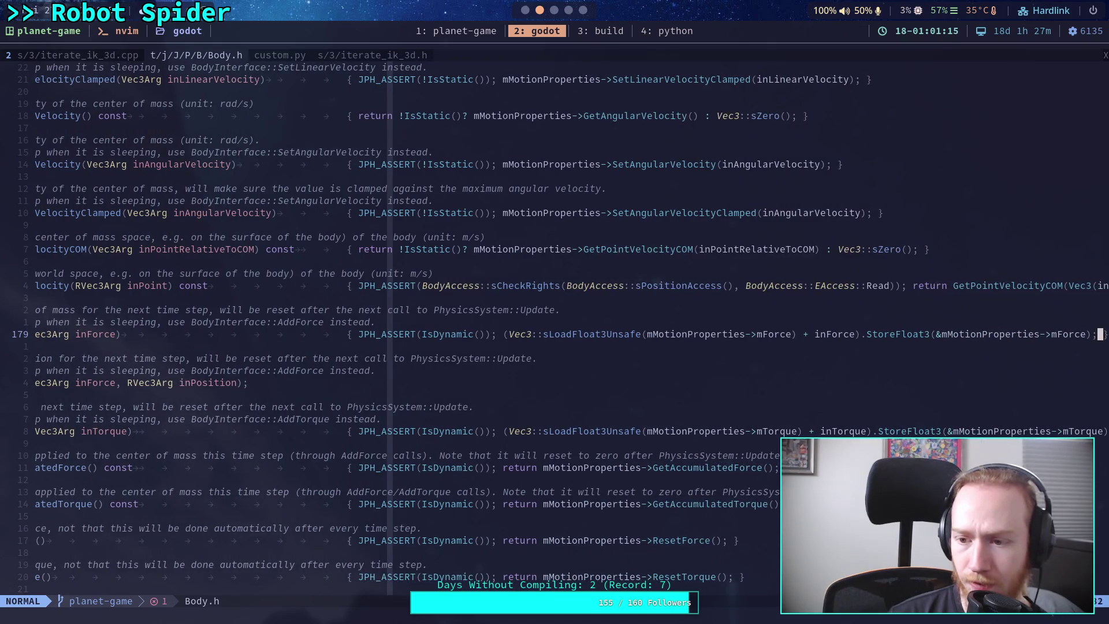
key(h)
key(h)
key(h)
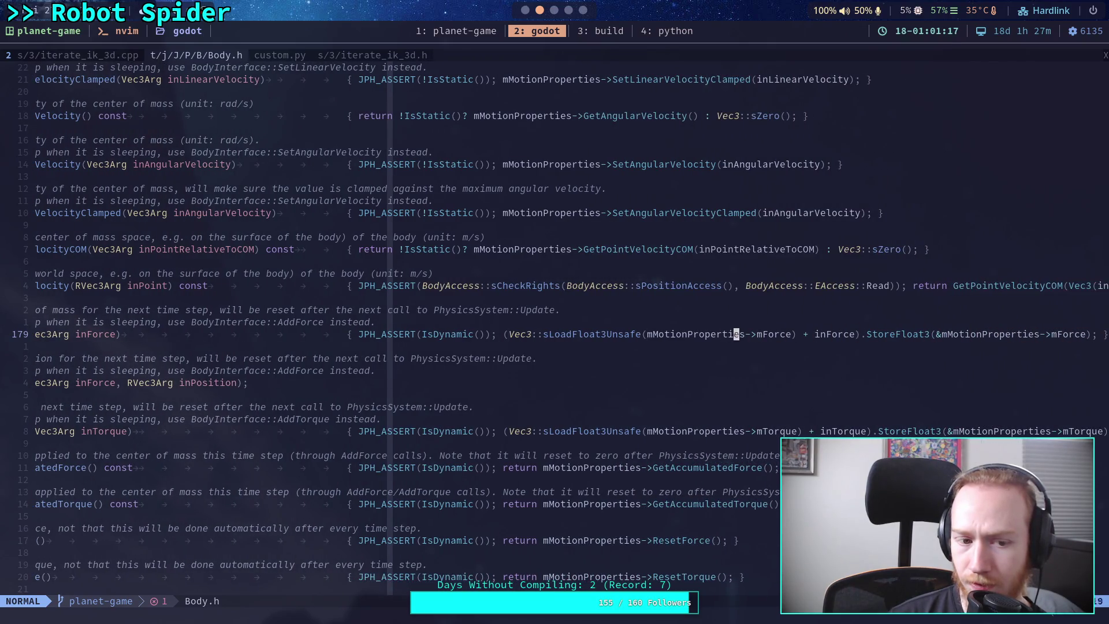
key(h)
key(h)
key(h)
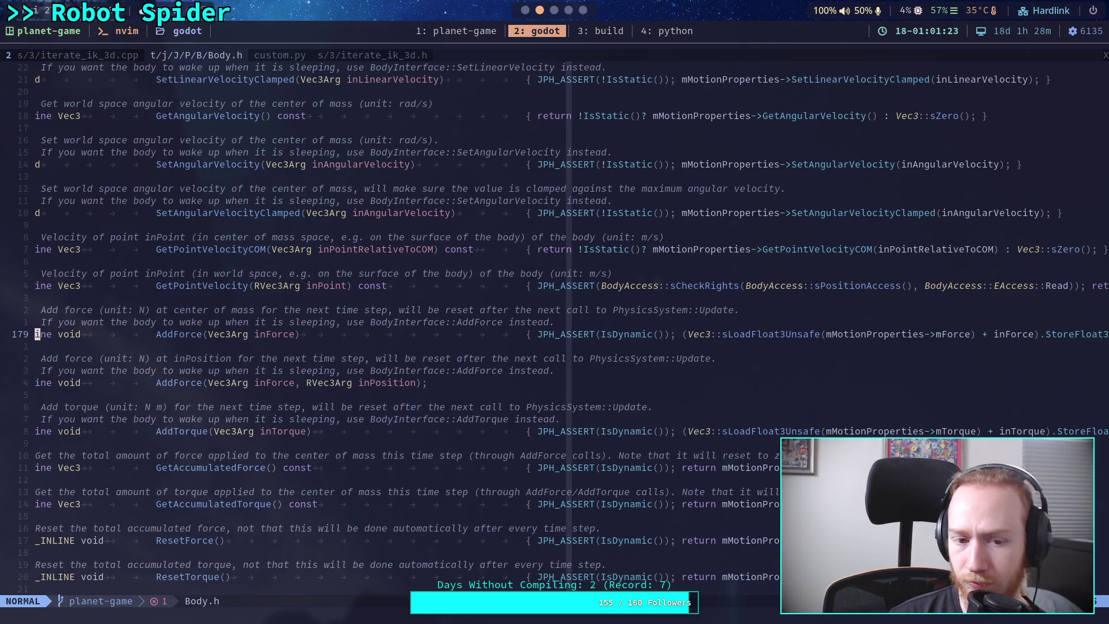
key(l)
key(l)
key(w)
key(w)
key(w)
key(l)
key(l)
key(l)
key(h)
key(h)
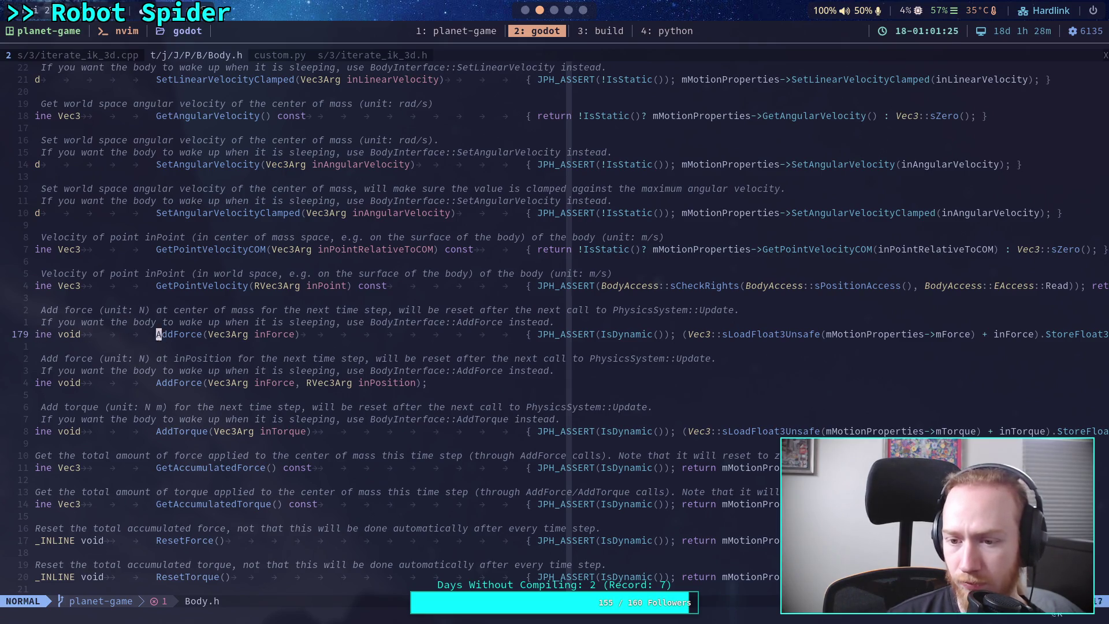
key(b)
key(b)
key(b)
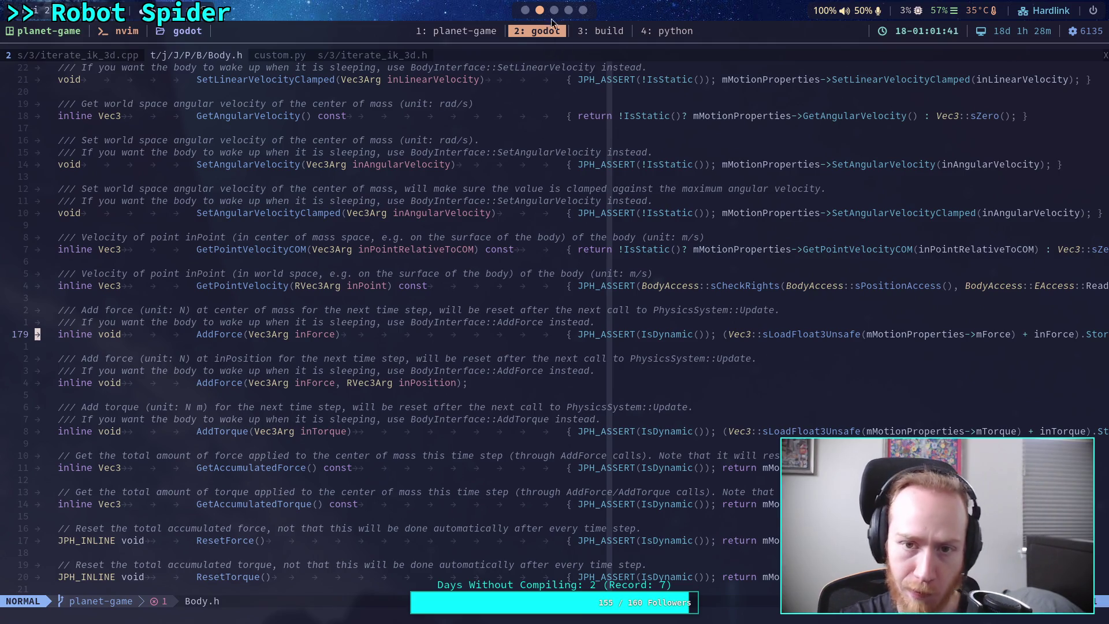
scroll(550, 16, down, 2)
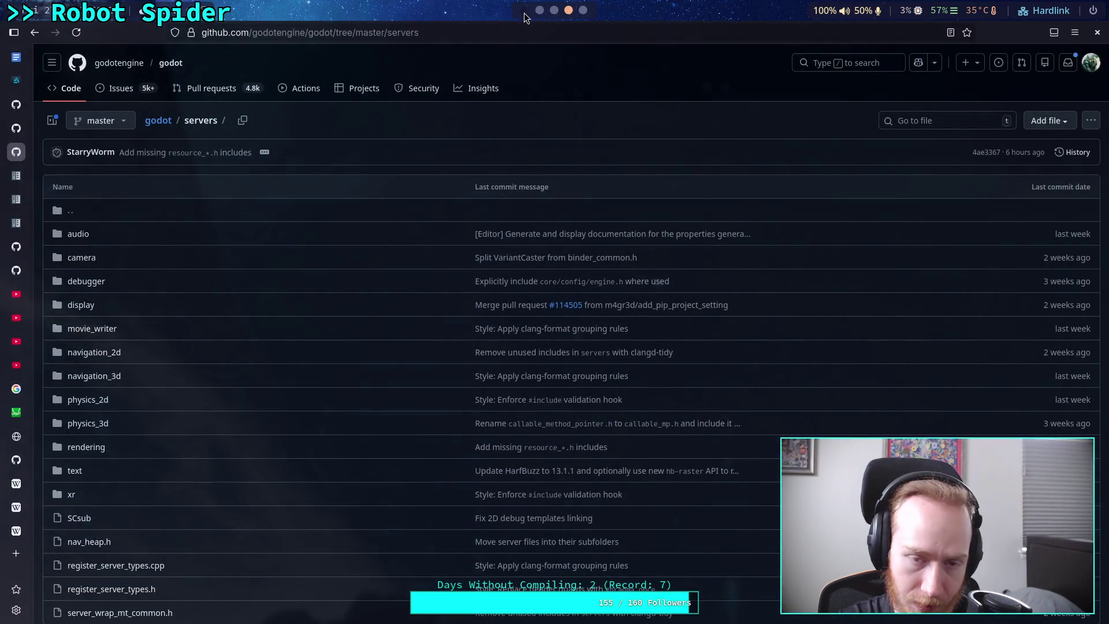
Uncomment line 169's state.apply_force(total_force * state.transform.basis.y) in CrawlerCharacter.gd
scroll(524, 13, down, 1)
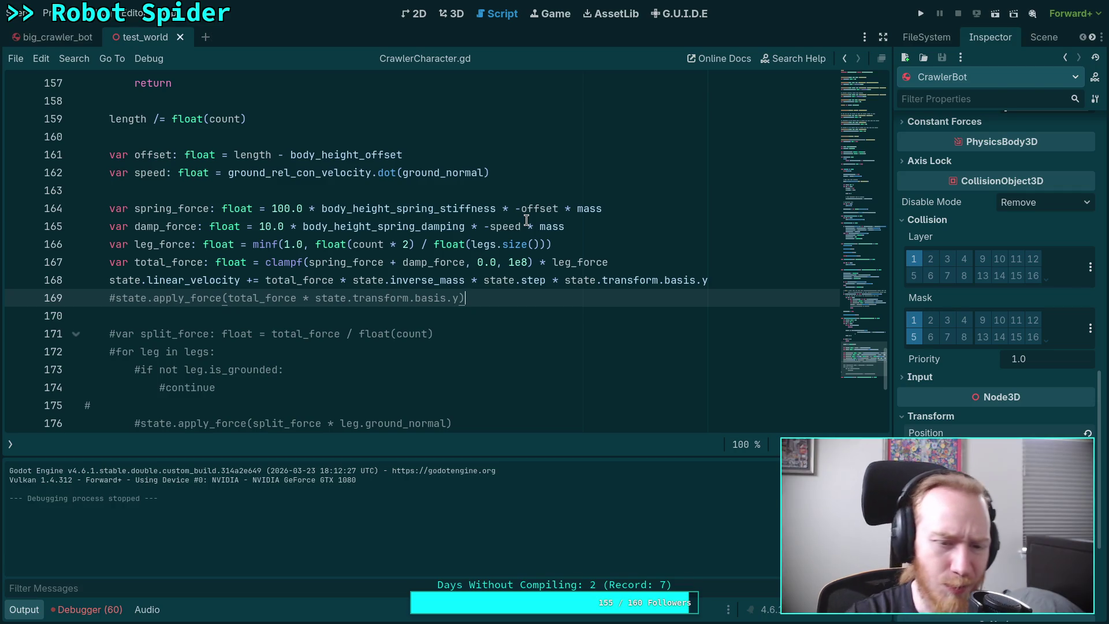
click(111, 300)
key(Delete)
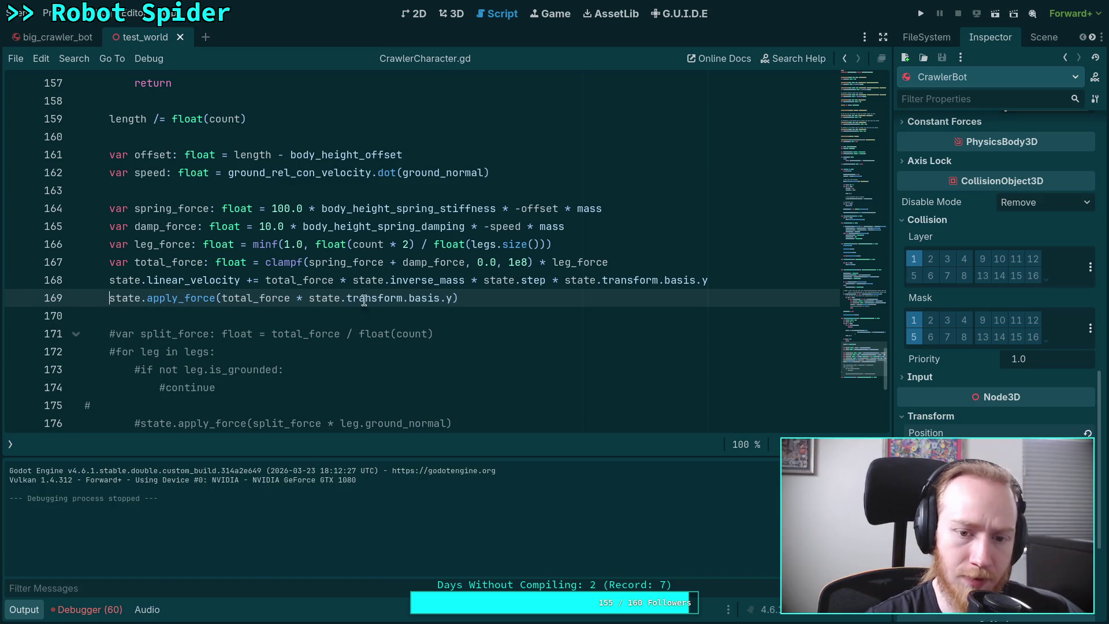
Check apply_force's signature hint, re-comment line 169, and switch to Neovim's Body.h
click(459, 298)
text(,)
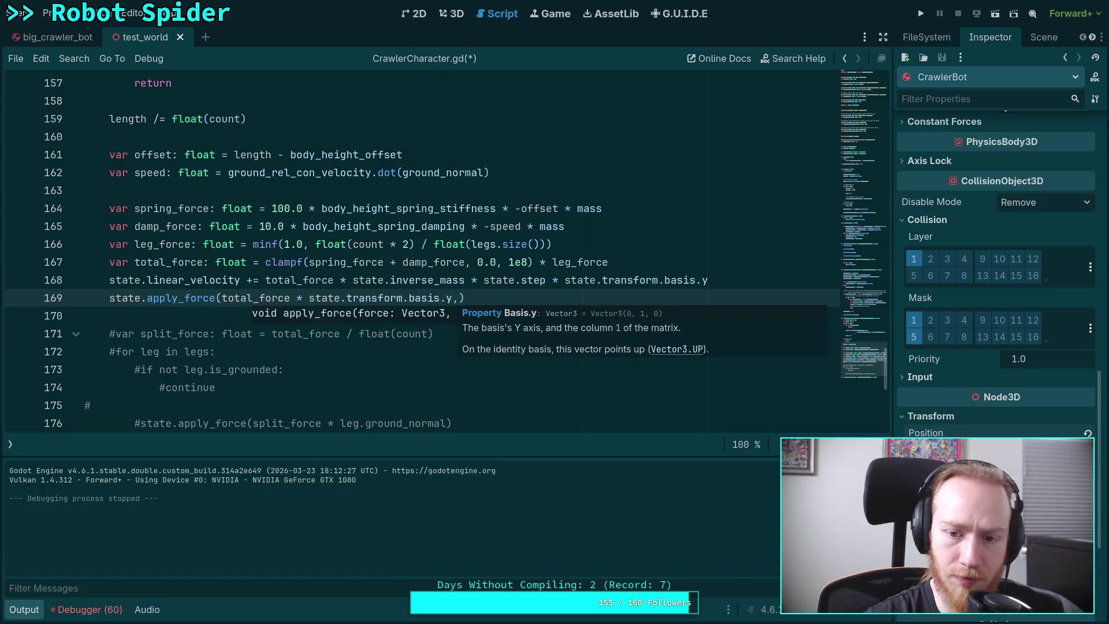
key(BackSpace)
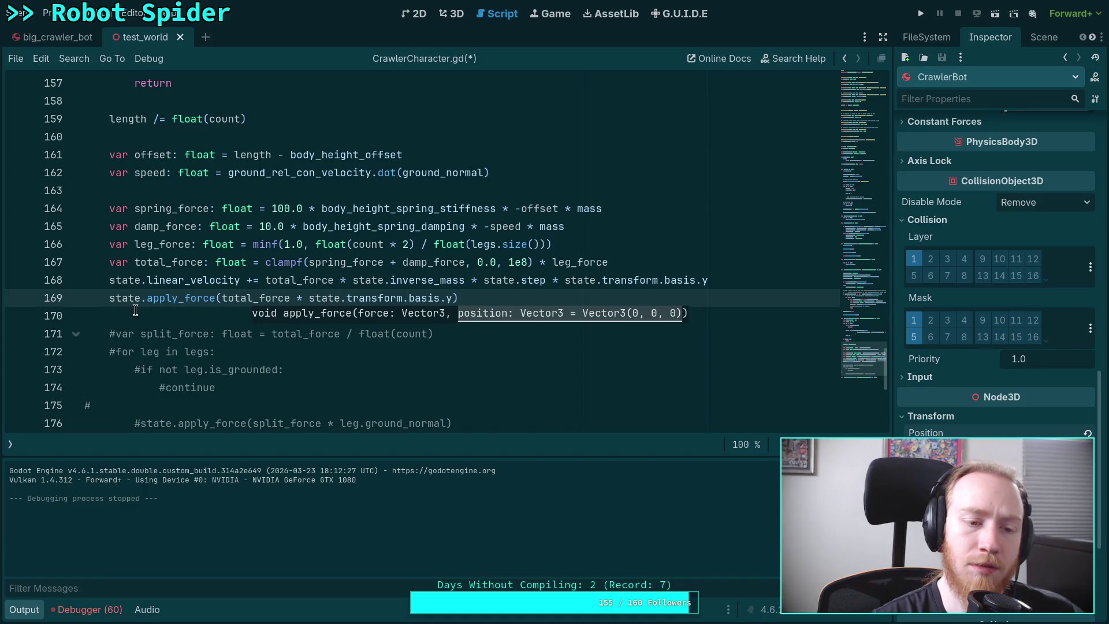
click(109, 301)
text(#)
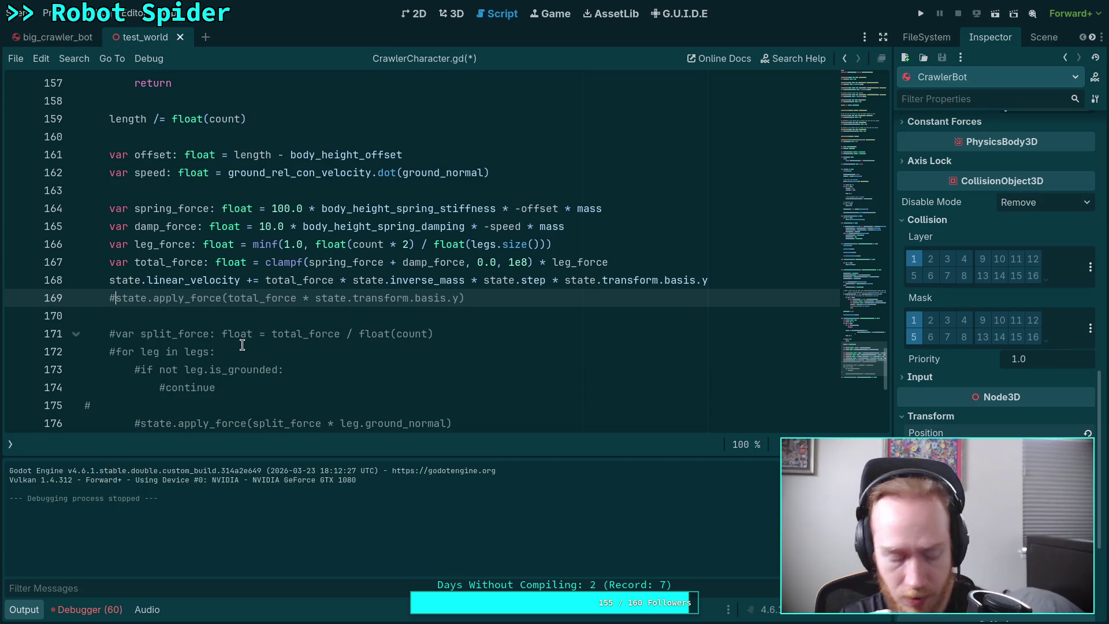
key(super+3)
key(super+2)
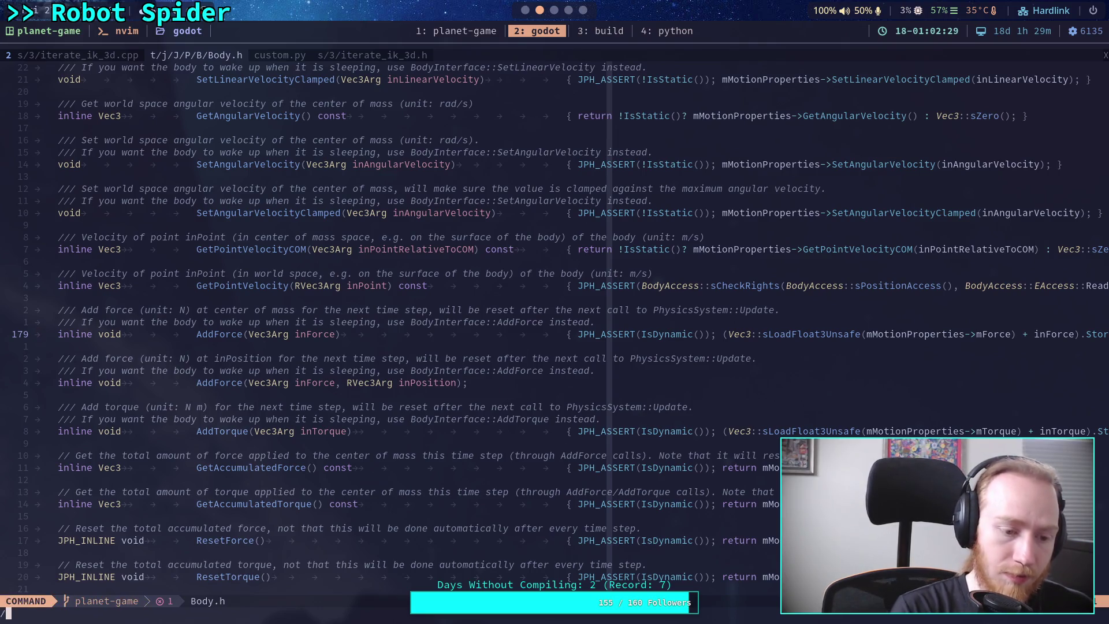
Live-grep GetAccumulatedForce, open MotionProperties.inl at line 137, then return to Godot
key(space)
text(fg)
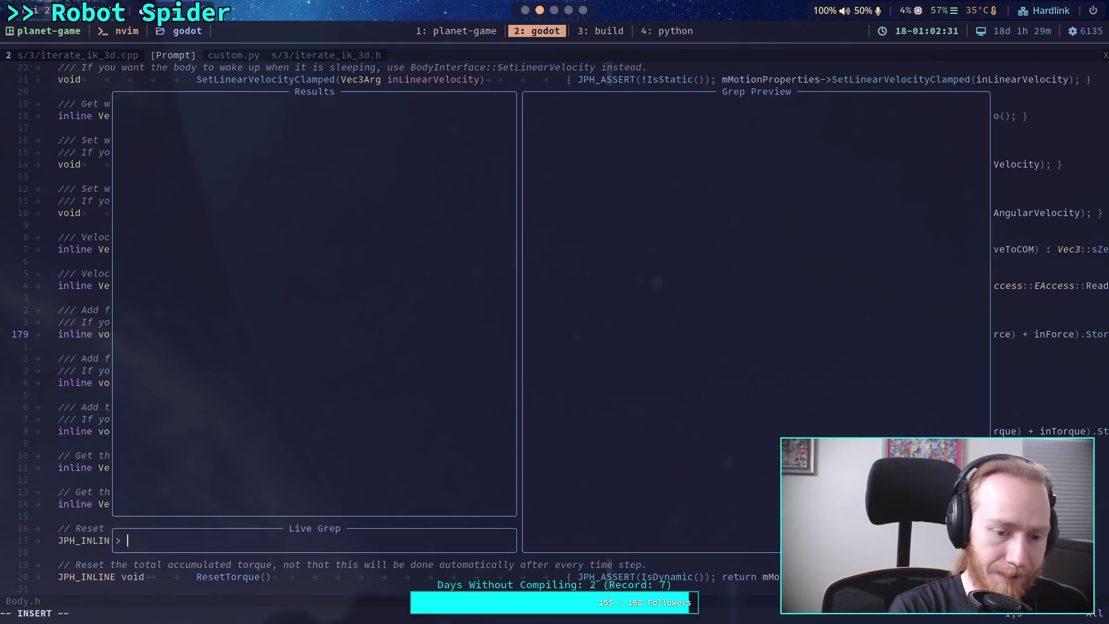
text(GetAccumulatedF)
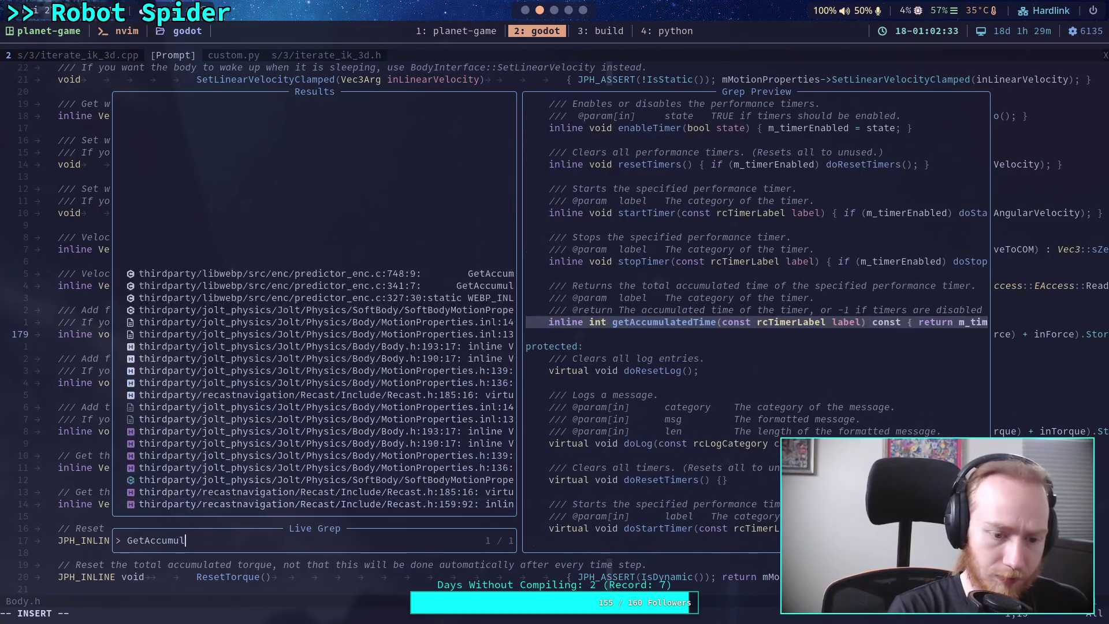
text(orce)
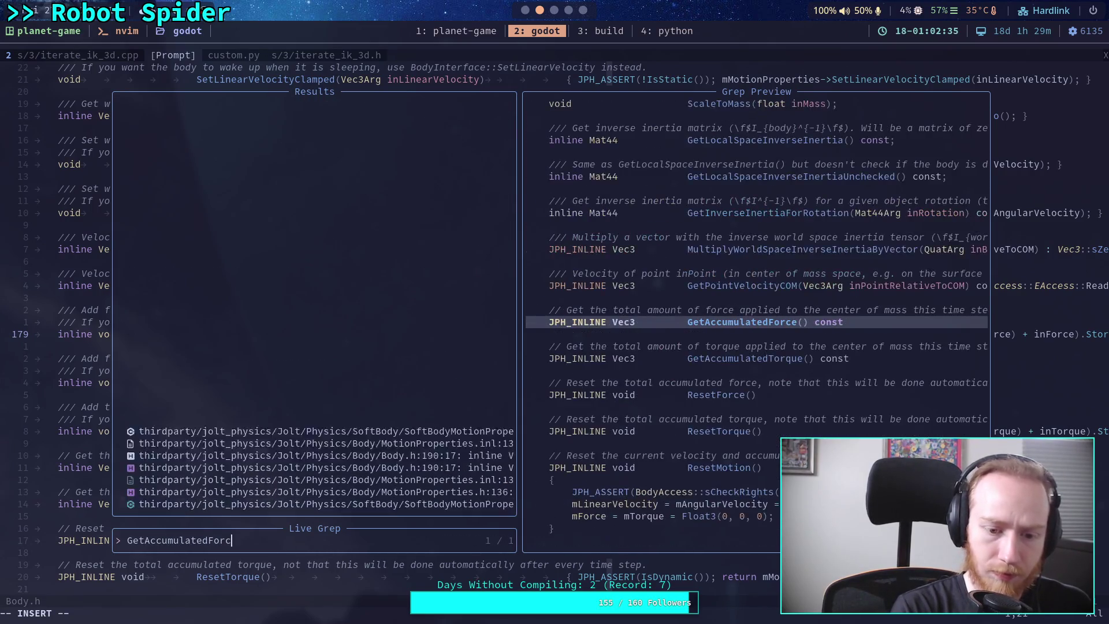
key(ctrl+n)
key(ctrl+n)
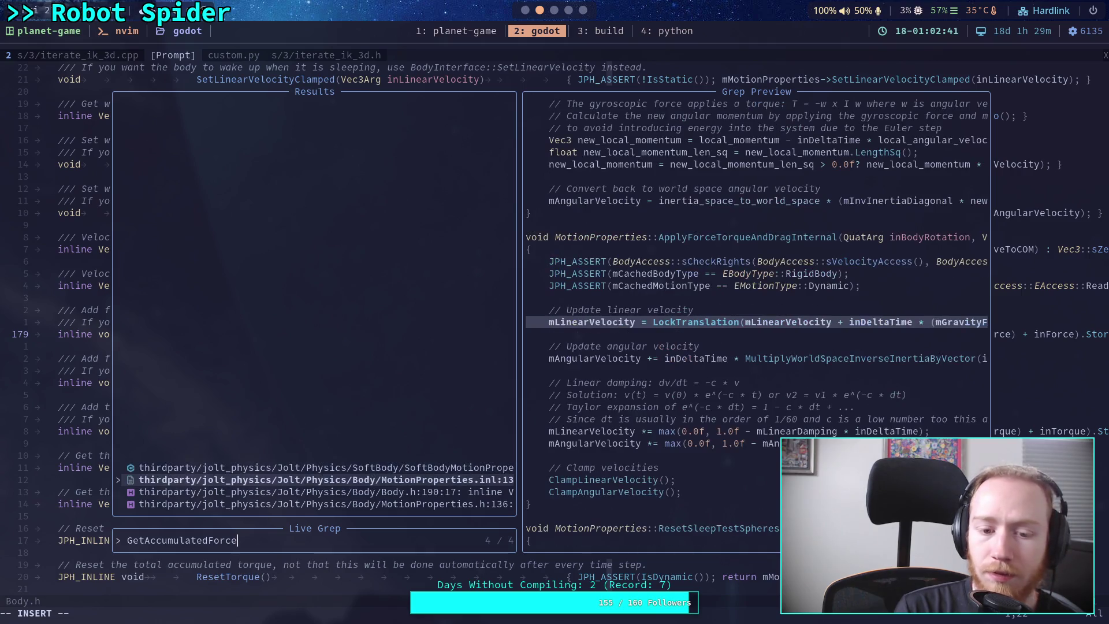
key(Return)
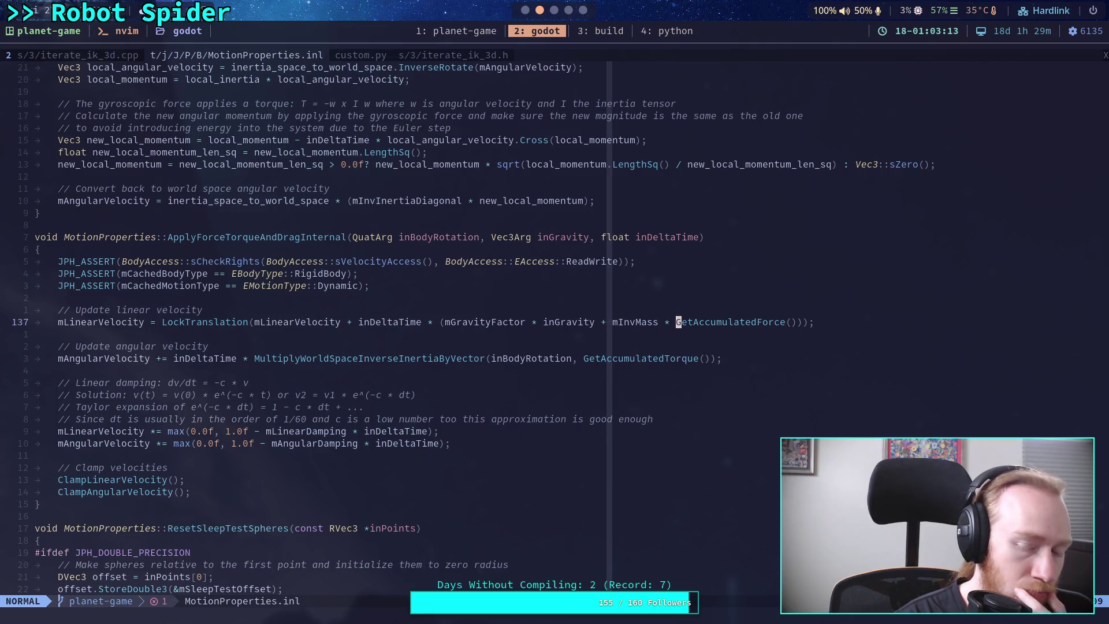
key(alt+Tab)
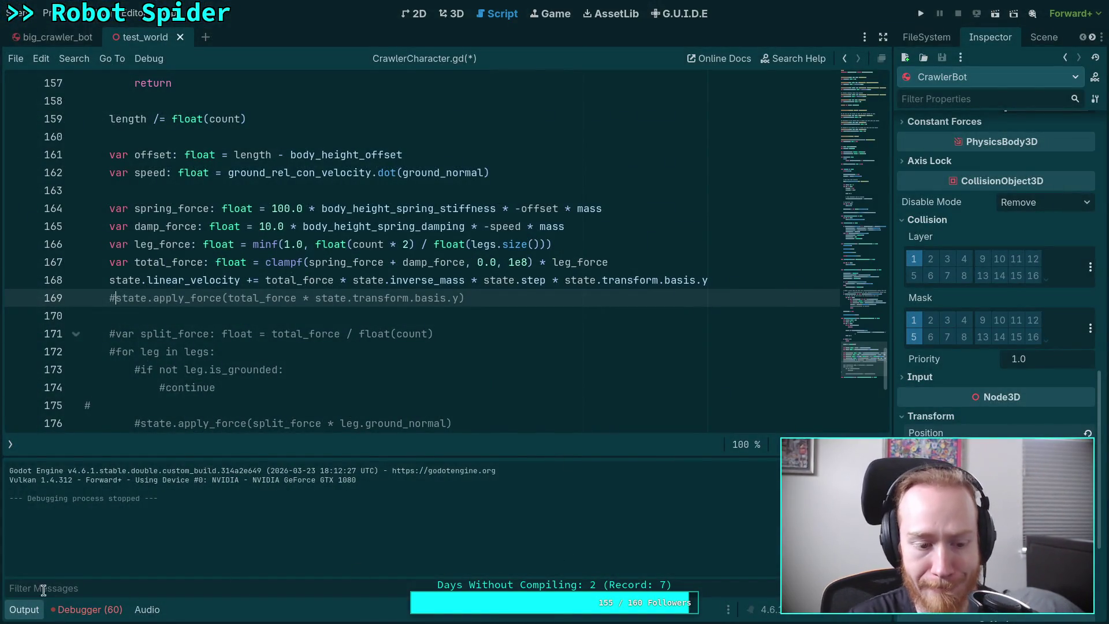
Comment out the linear_velocity line 168 and enable the apply_force line 169
click(23, 609)
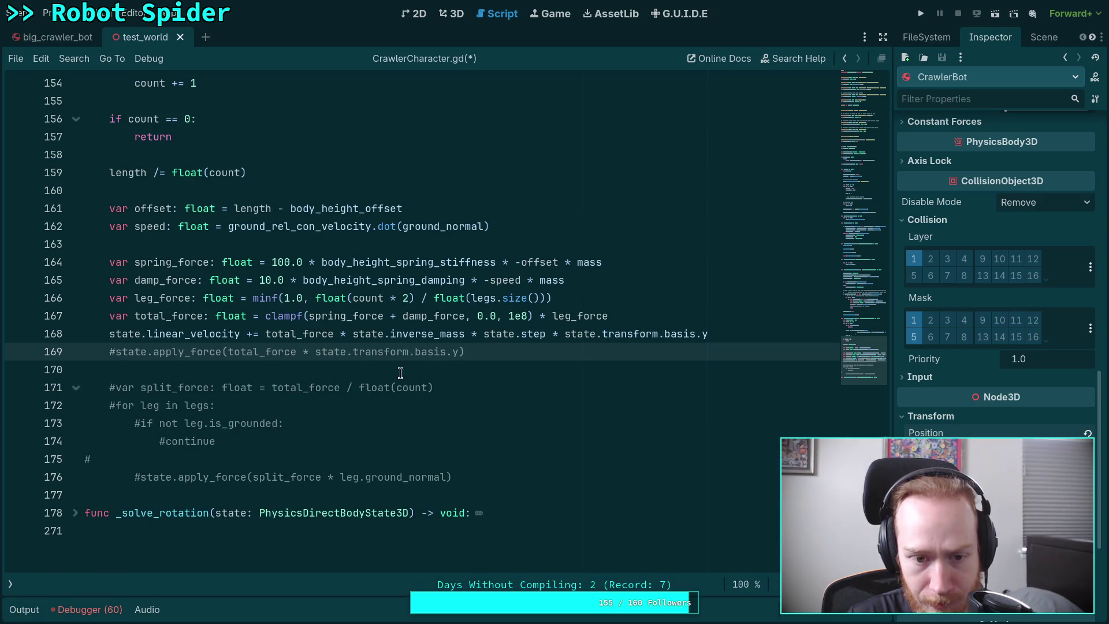
double_click(306, 334)
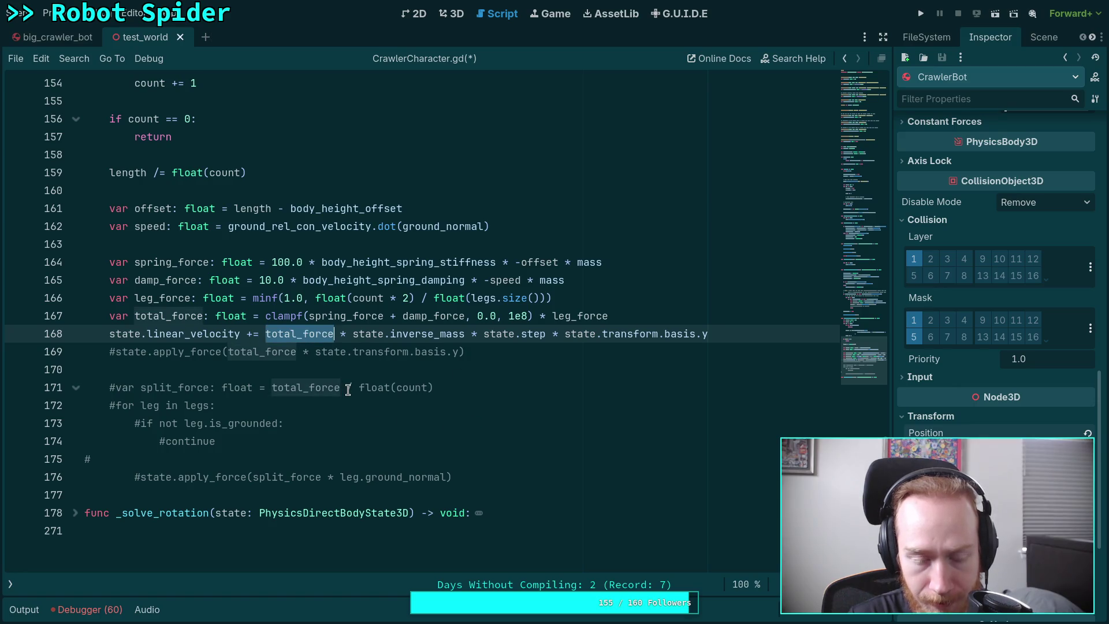
click(113, 335)
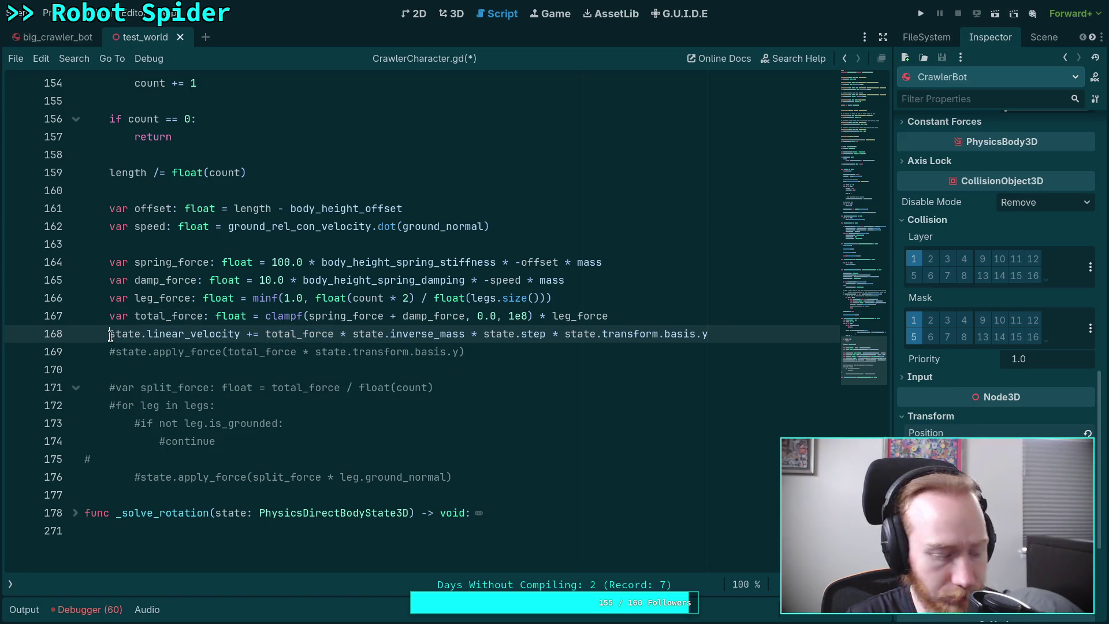
text(#)
key(ctrl+k)
key(Down)
key(ctrl+k)
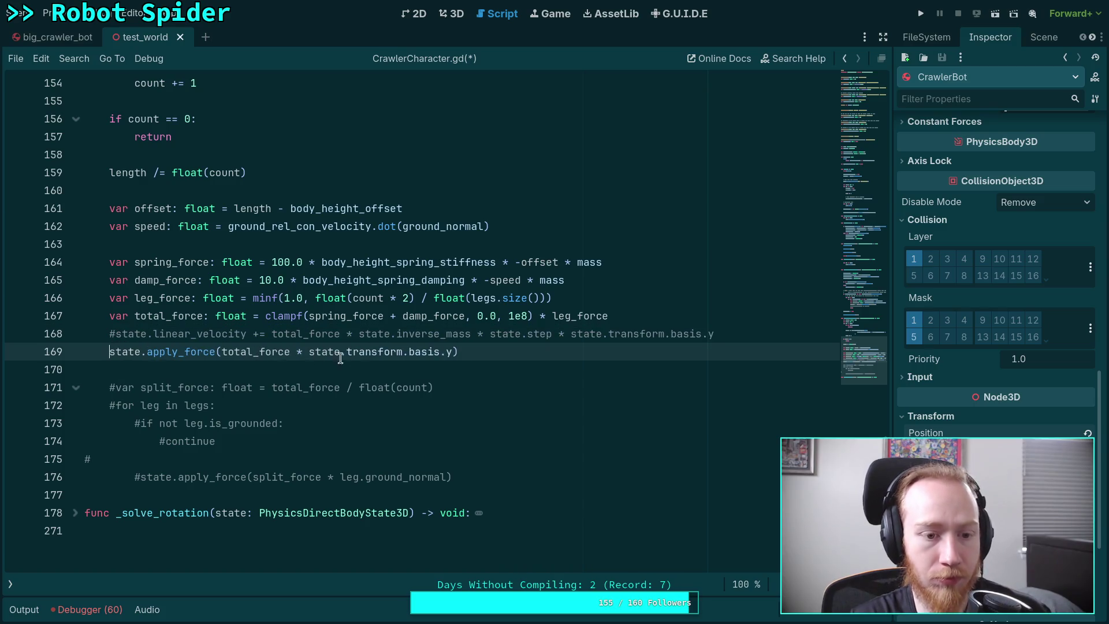
Check the apply_force signature hint, save the script, and briefly run the game
click(450, 351)
text(,)
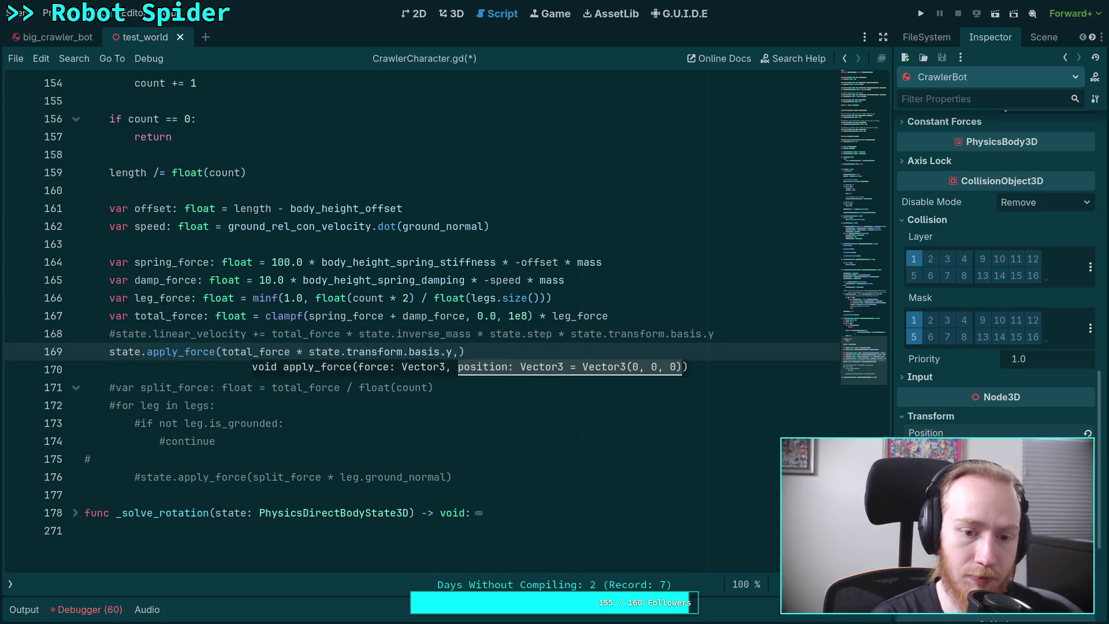
key(BackSpace)
key(ctrl+s)
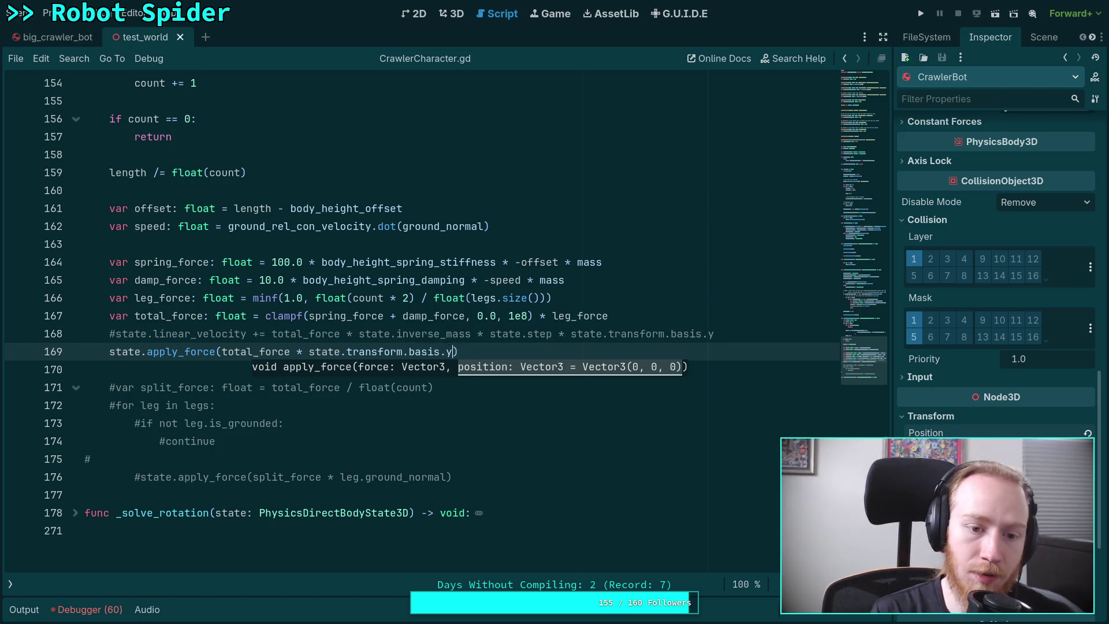
key(F5)
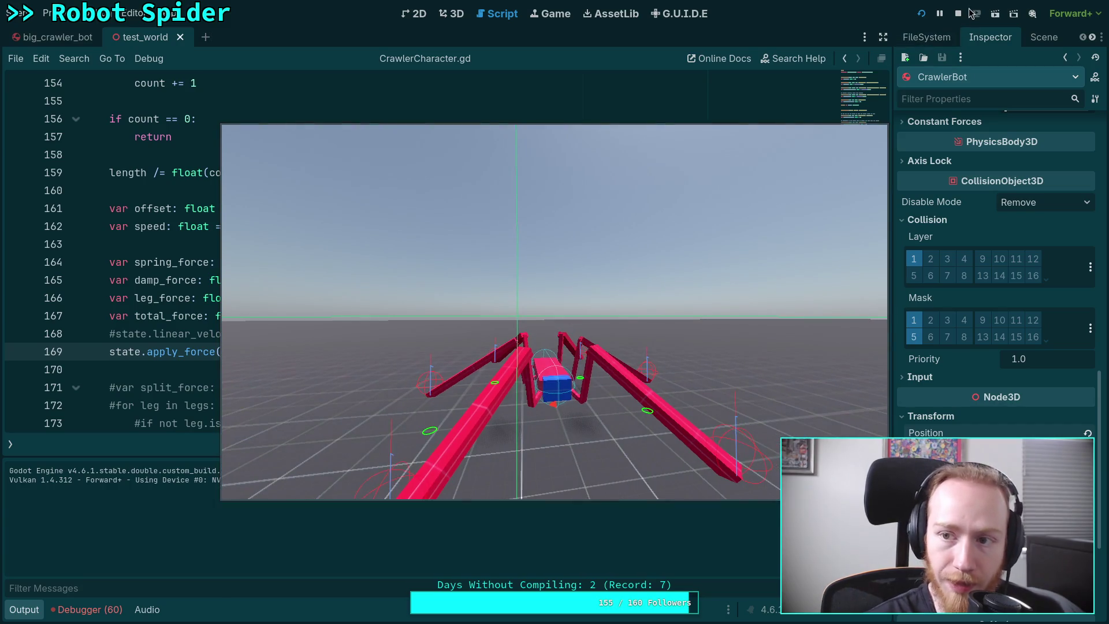
key(F8)
Comment out apply_force again and restore the linear_velocity line 168
key(Home)
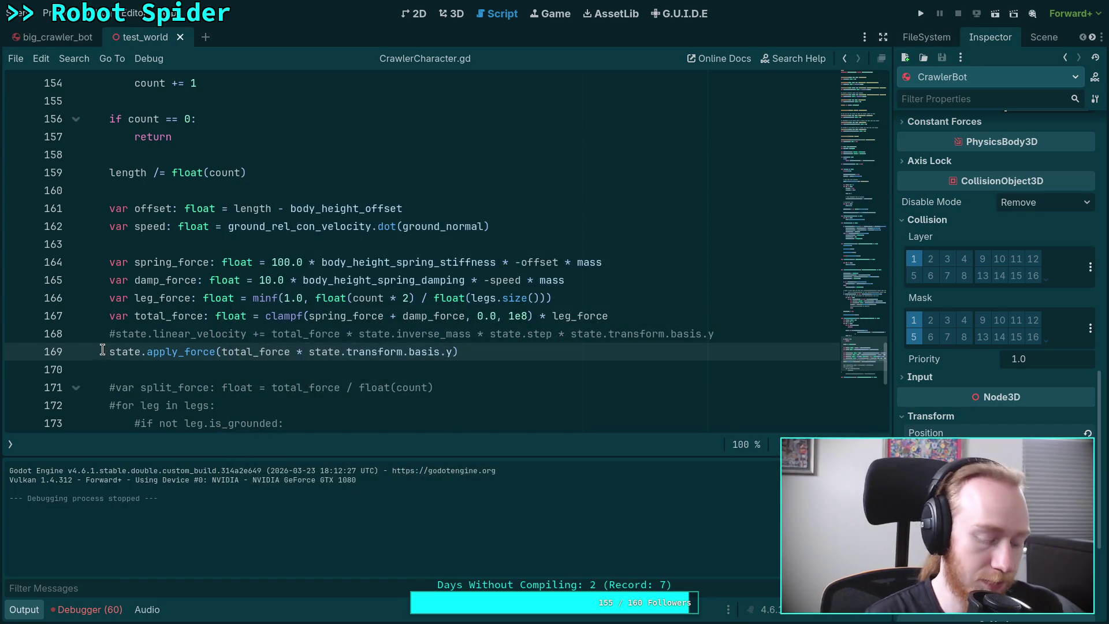
text(#)
key(Up)
key(BackSpace)
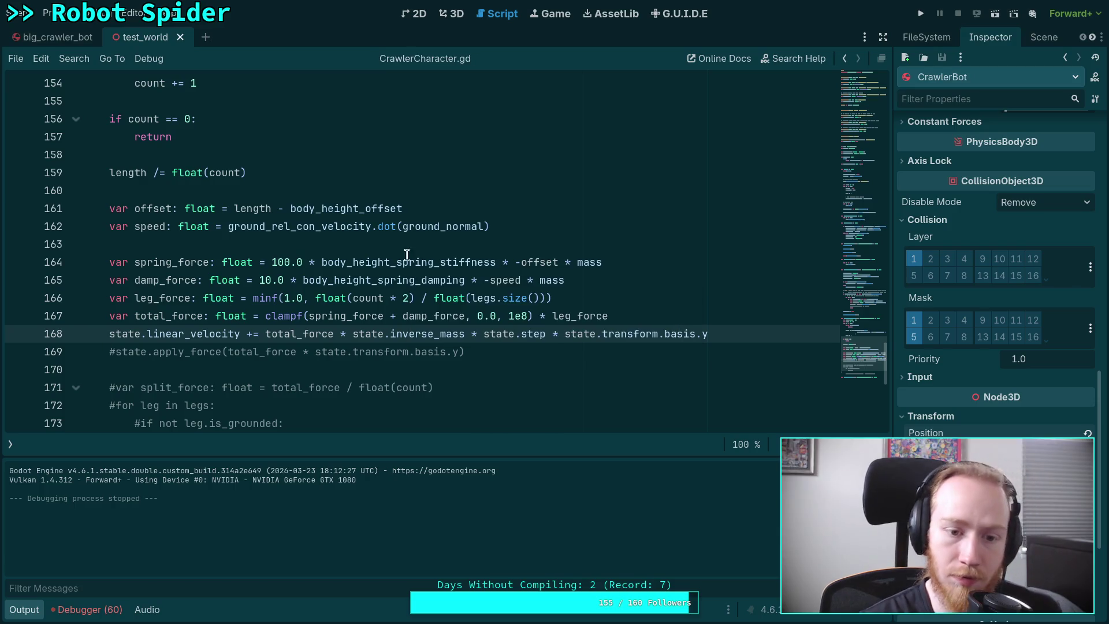
Rerun the game briefly, then try and discard a state.force line below line 169
click(921, 14)
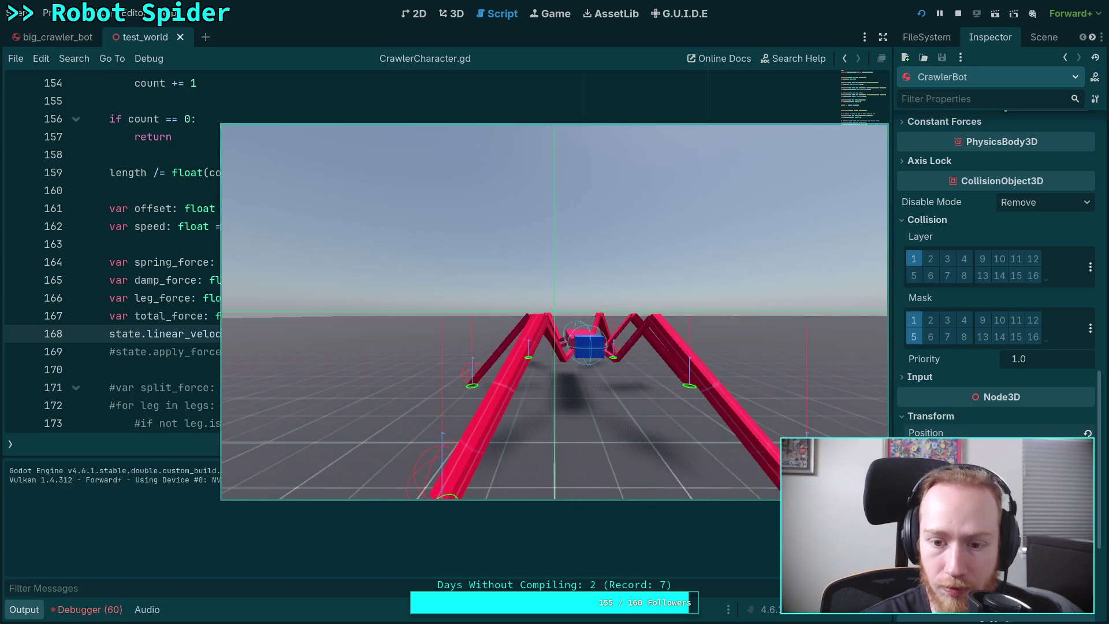
click(957, 13)
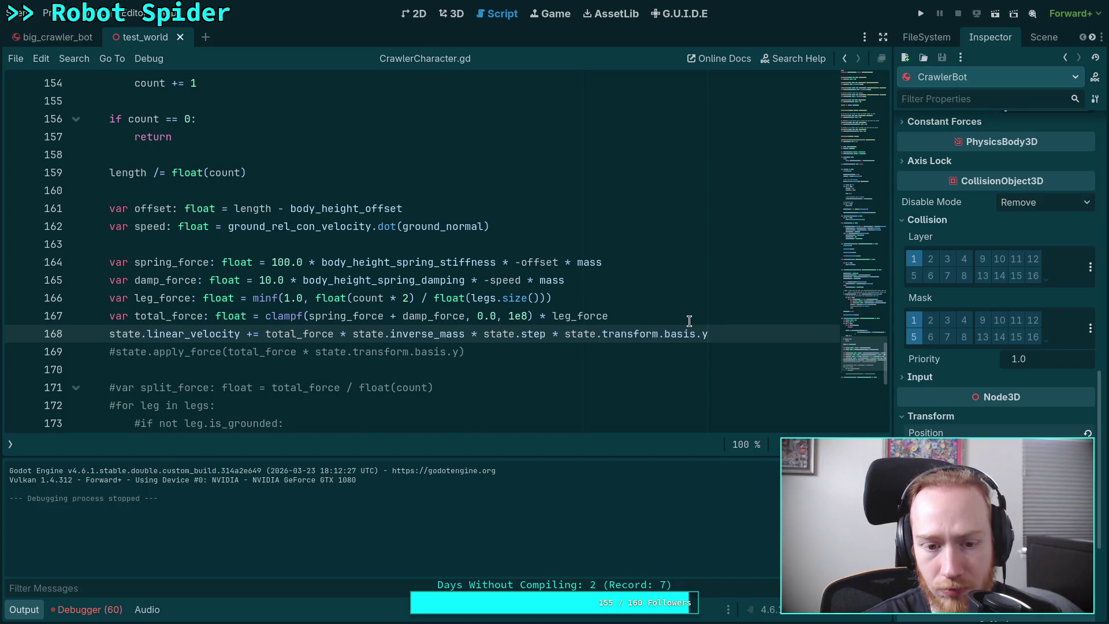
click(585, 352)
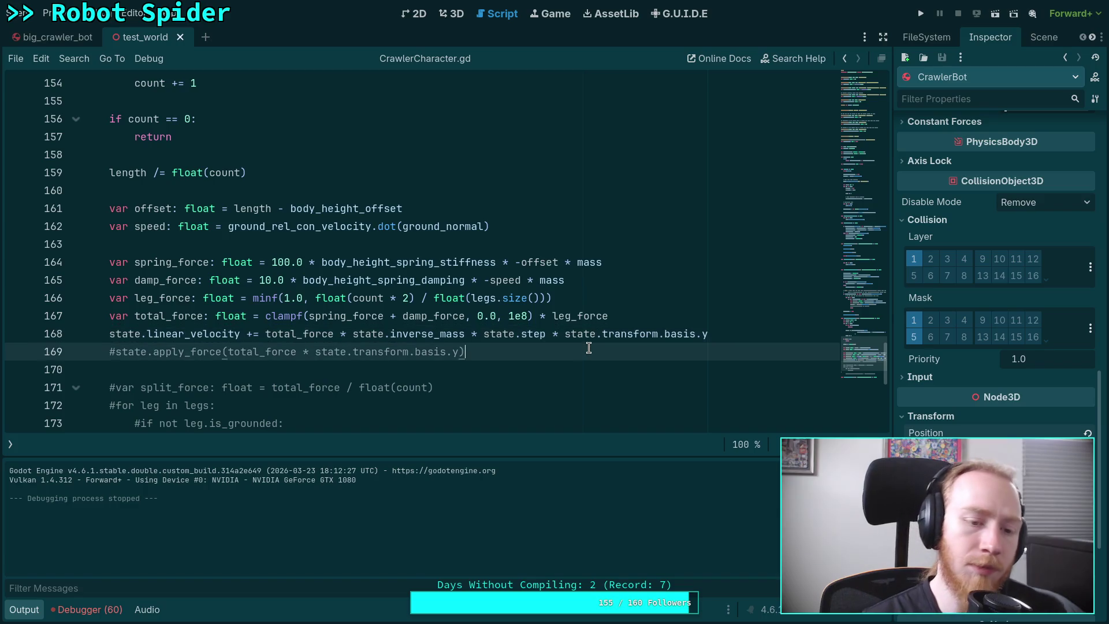
key(Return)
text(state.force)
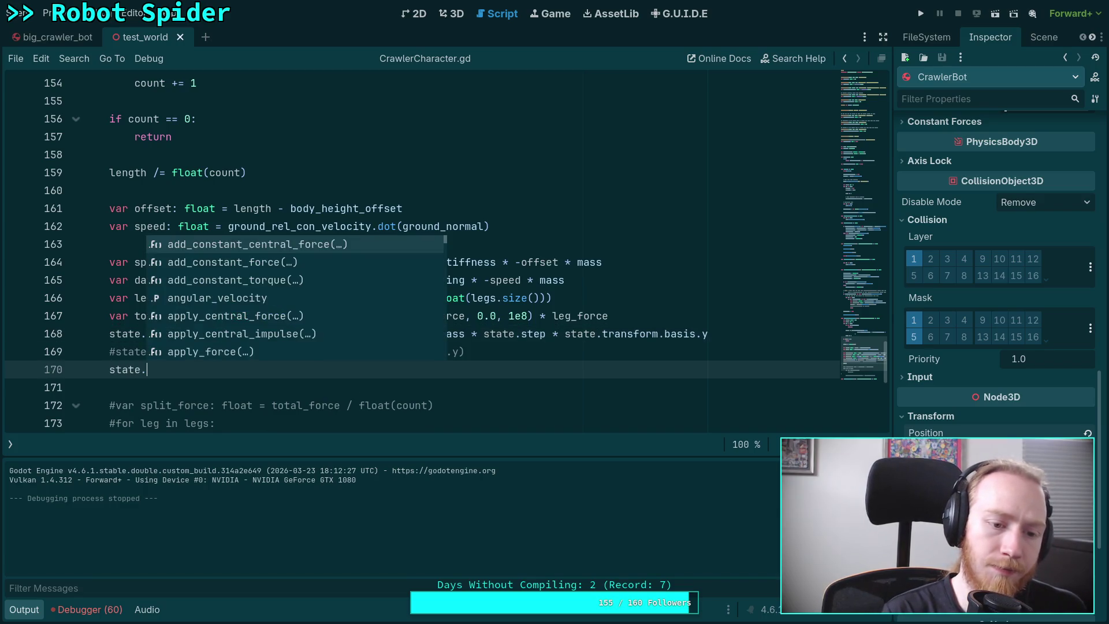
key(Down)
key(Down)
key(Down)
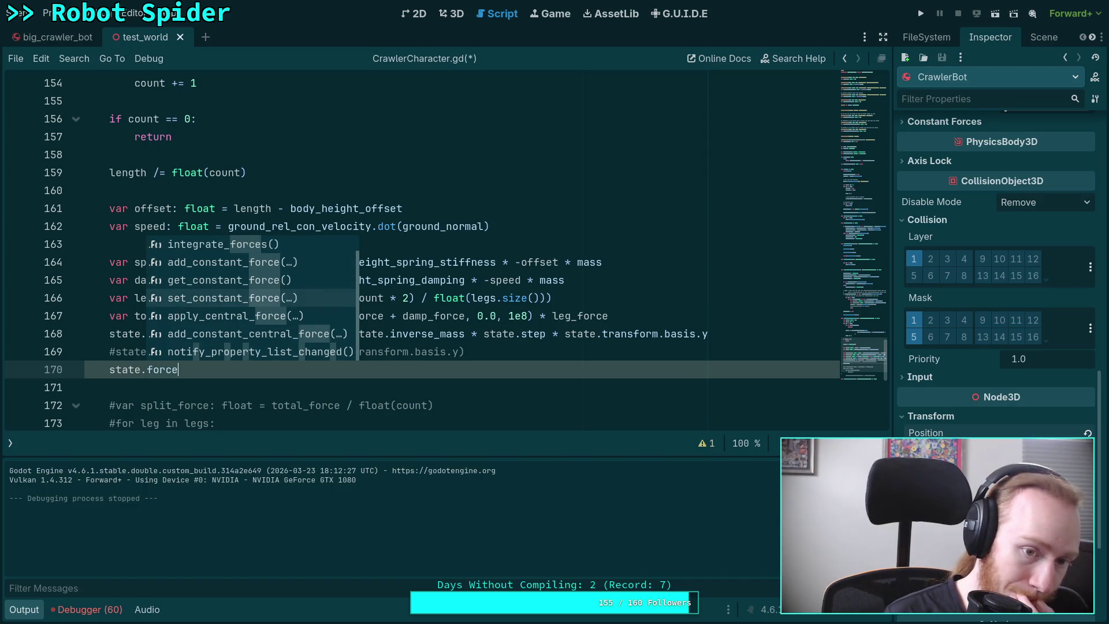
key(Down)
key(Down)
key(Down)
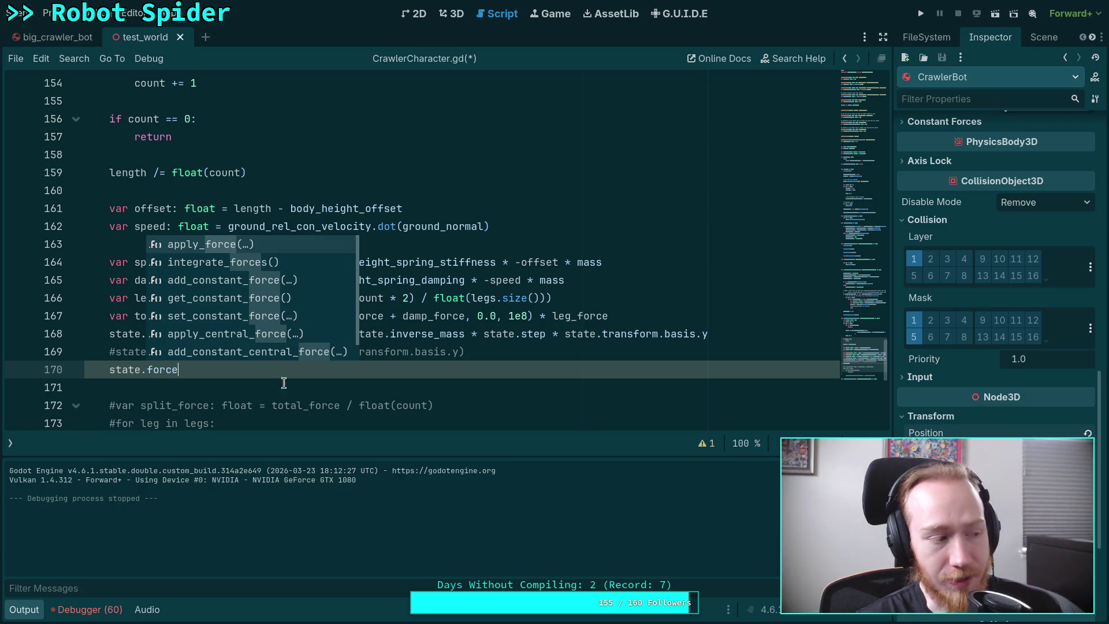
drag(179, 369, 86, 374)
key(BackSpace)
key(BackSpace)
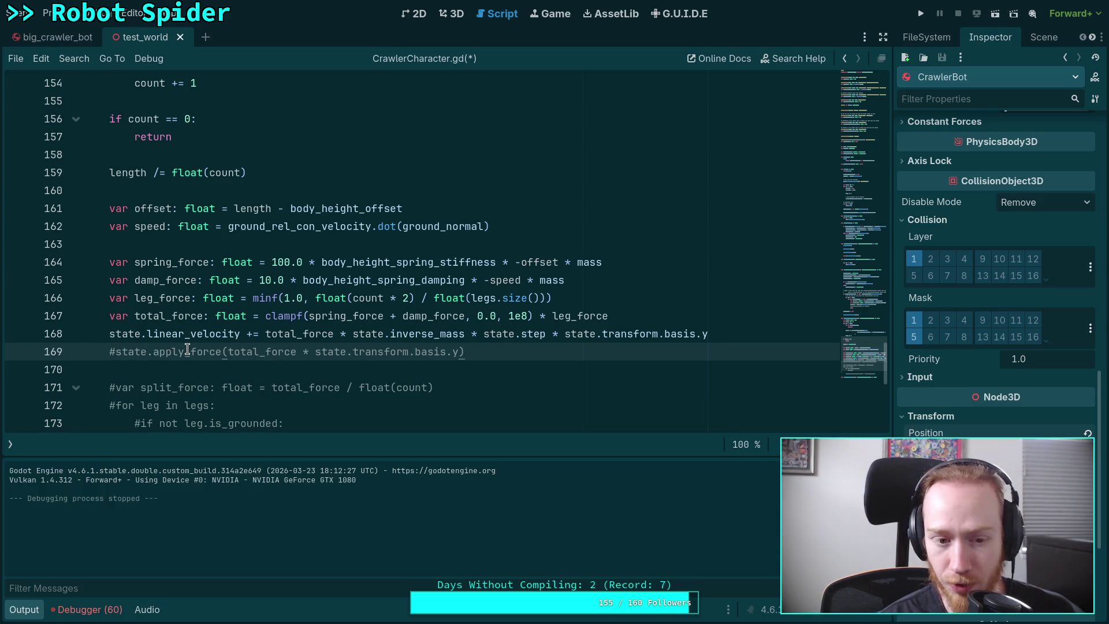
Review the script, then switch to Neovim's MotionProperties.inl at line 137
scroll(188, 349, down, 2)
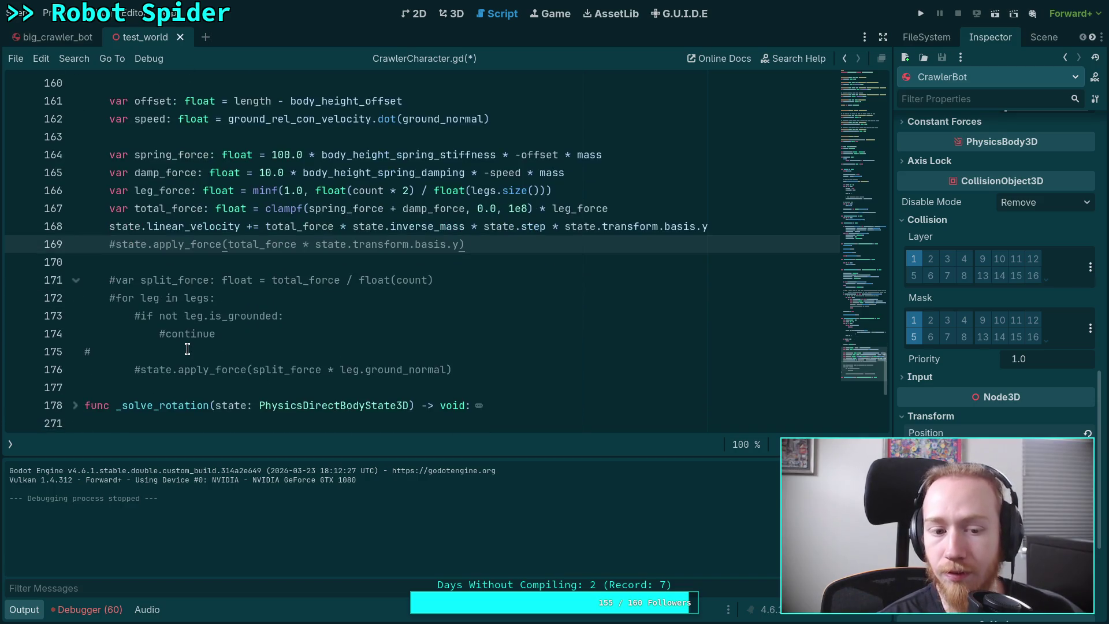
scroll(188, 349, up, 2)
scroll(188, 349, down, 2)
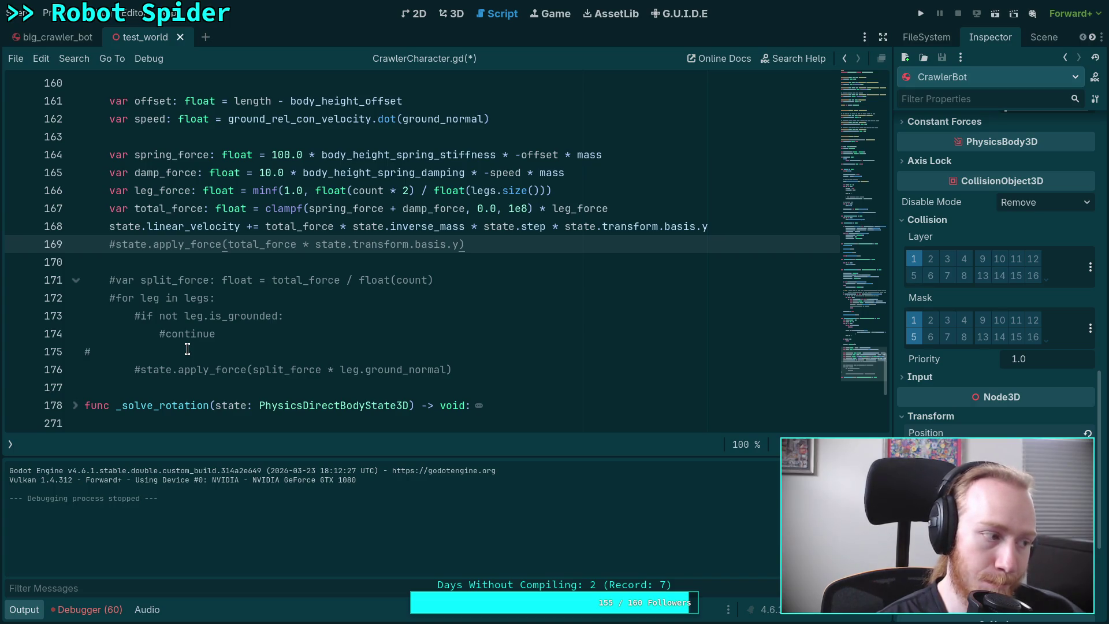
key(super+2)
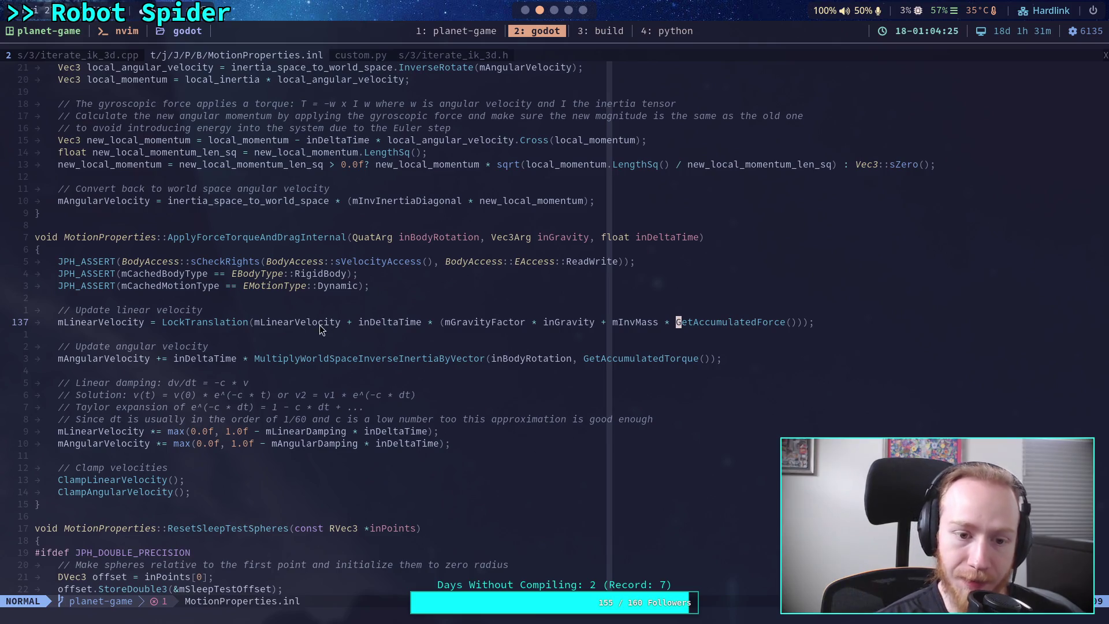
Select the mGravityFactor * inGravity term on line 137 of MotionProperties.inl and inspect the surrounding code
drag(448, 324, 594, 323)
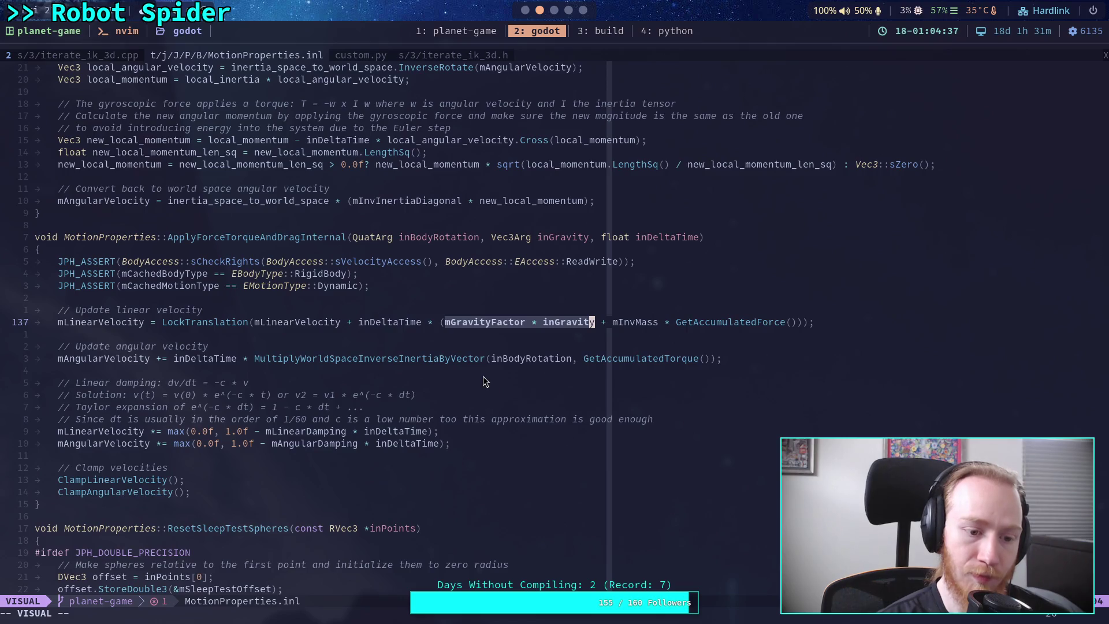
scroll(476, 368, down, 6)
scroll(461, 354, up, 7)
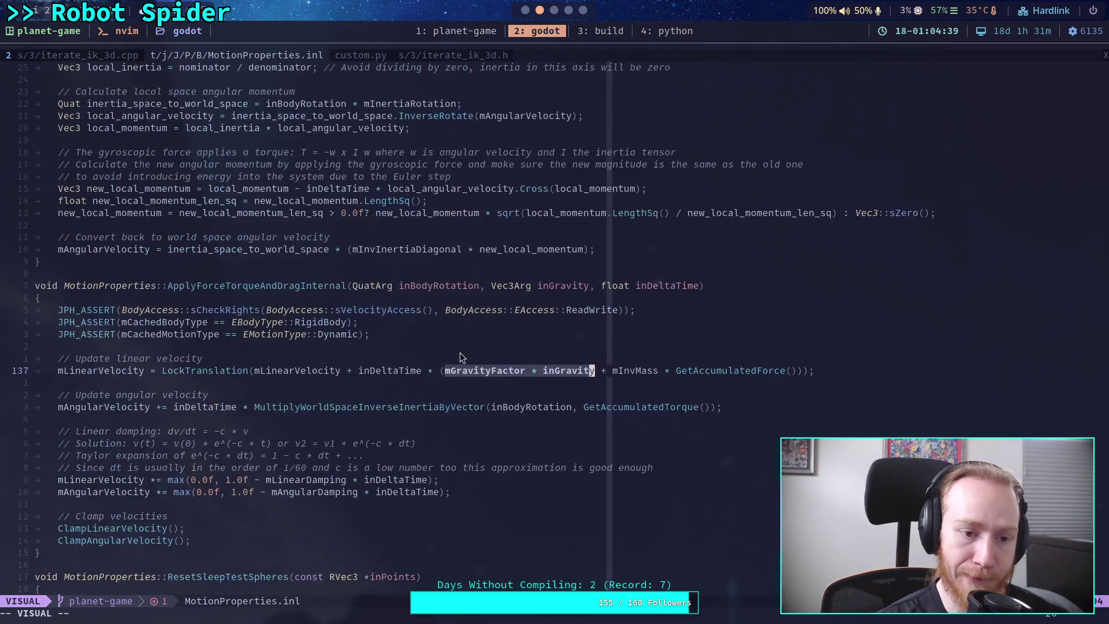
scroll(460, 353, up, 5)
scroll(460, 358, down, 5)
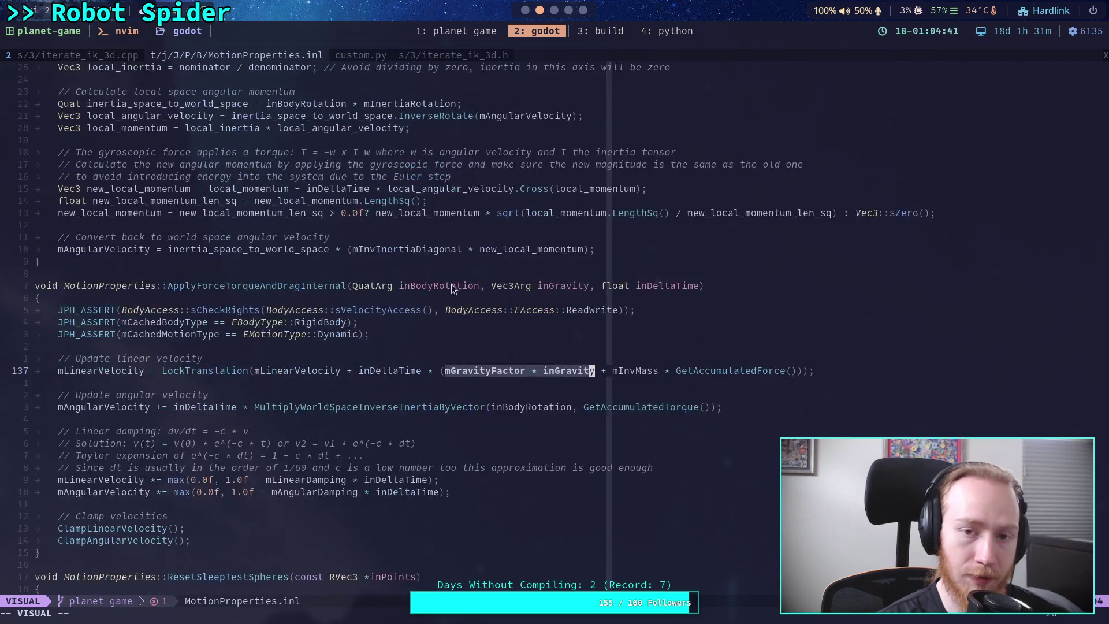
Back in Godot's CrawlerCharacter.gd, add an empty line 170 below the commented apply_force line
click(527, 11)
key(ctrl+k)
key(Return)
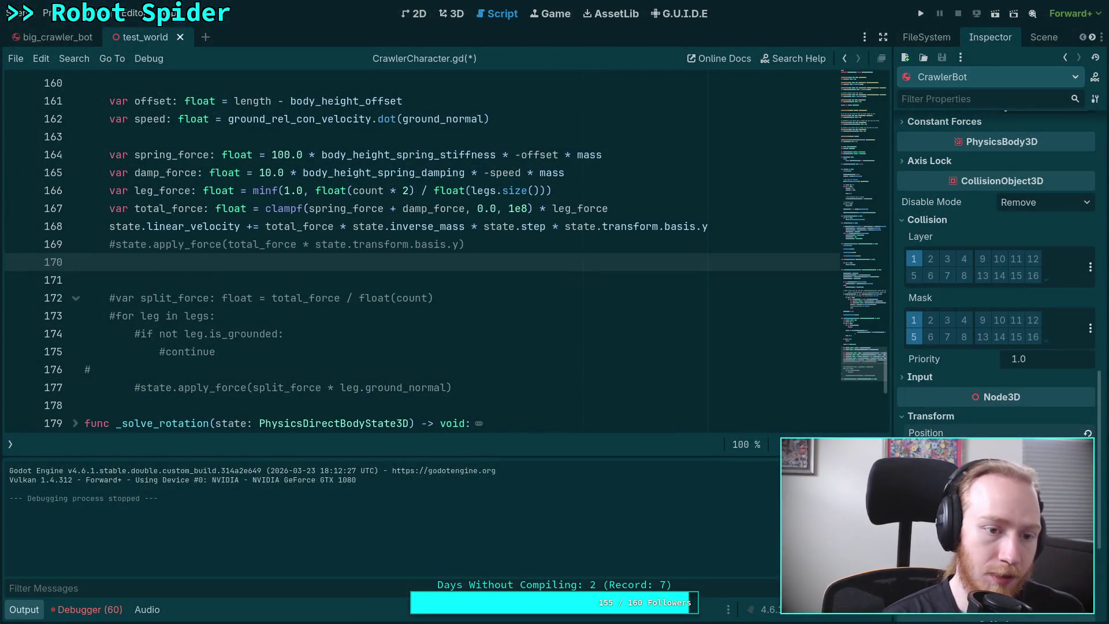
Start a state. call on line 170, try add_constant_force from autocomplete, then delete it
text(state)
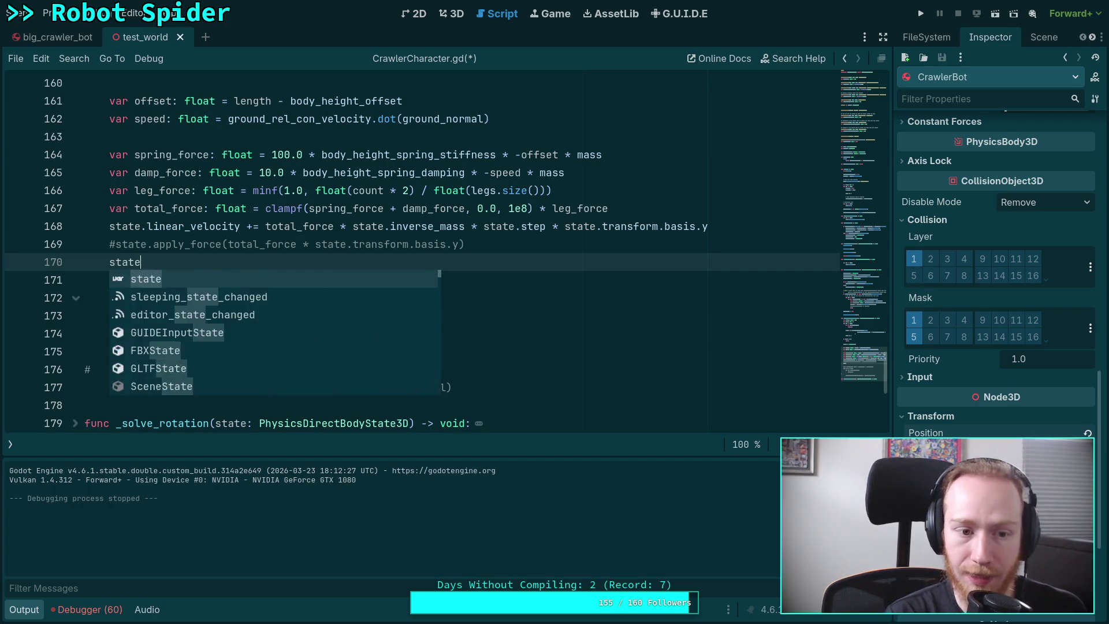
text(.add)
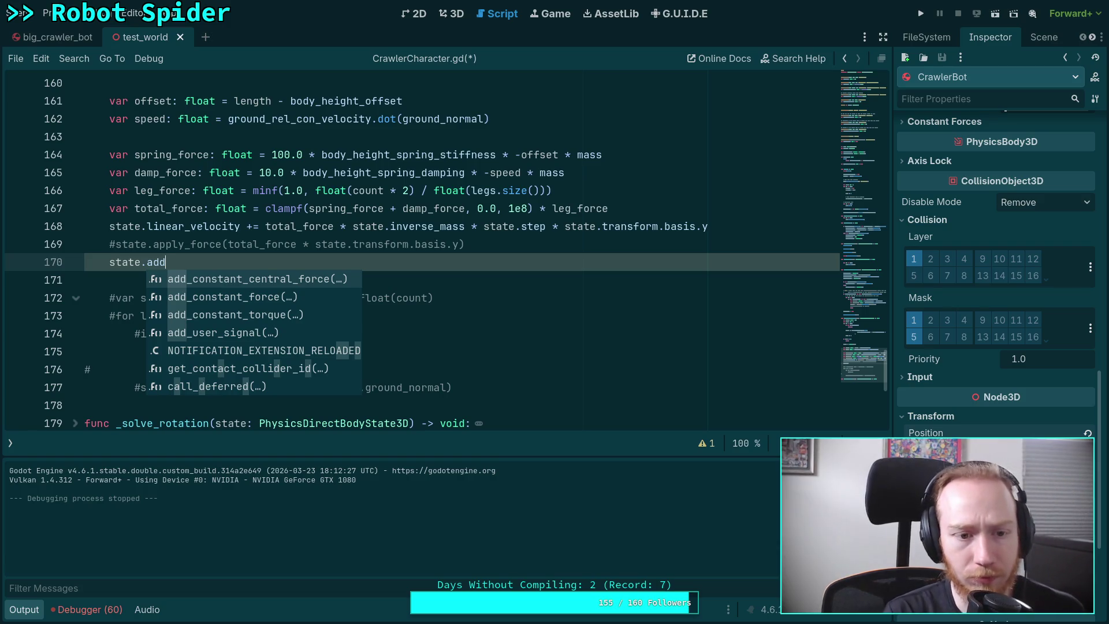
key(BackSpace)
key(BackSpace)
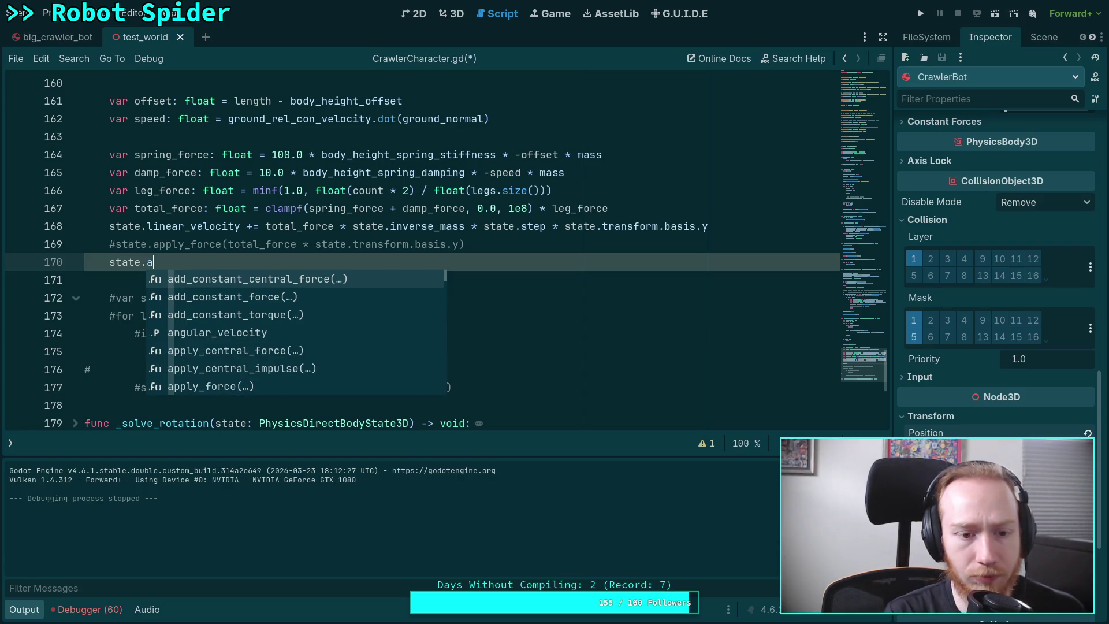
key(Down)
key(Return)
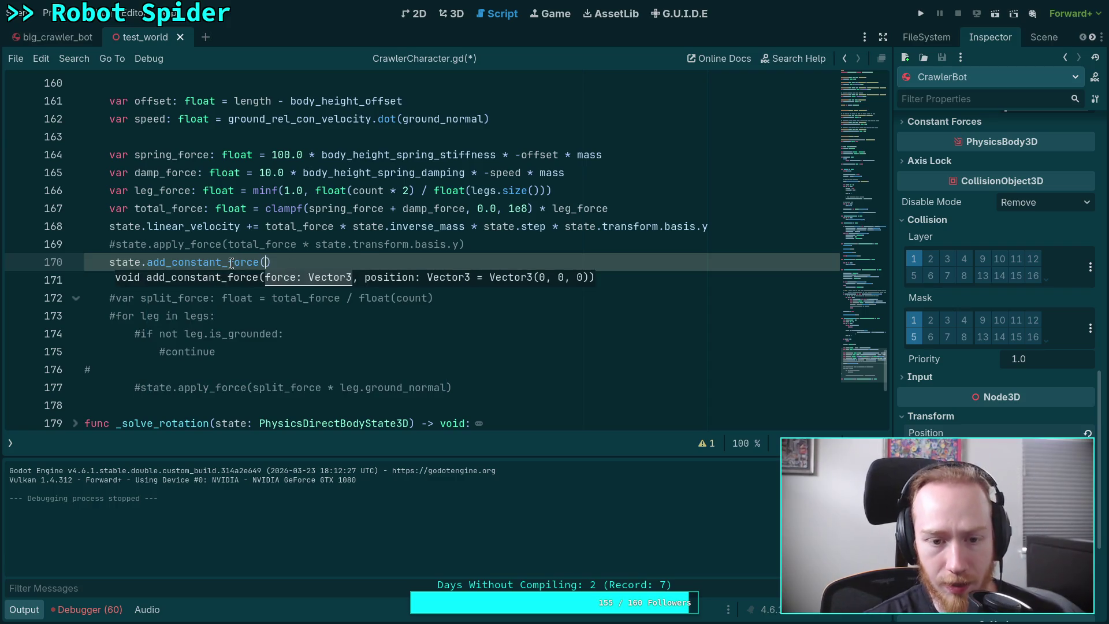
mouse_move(231, 263)
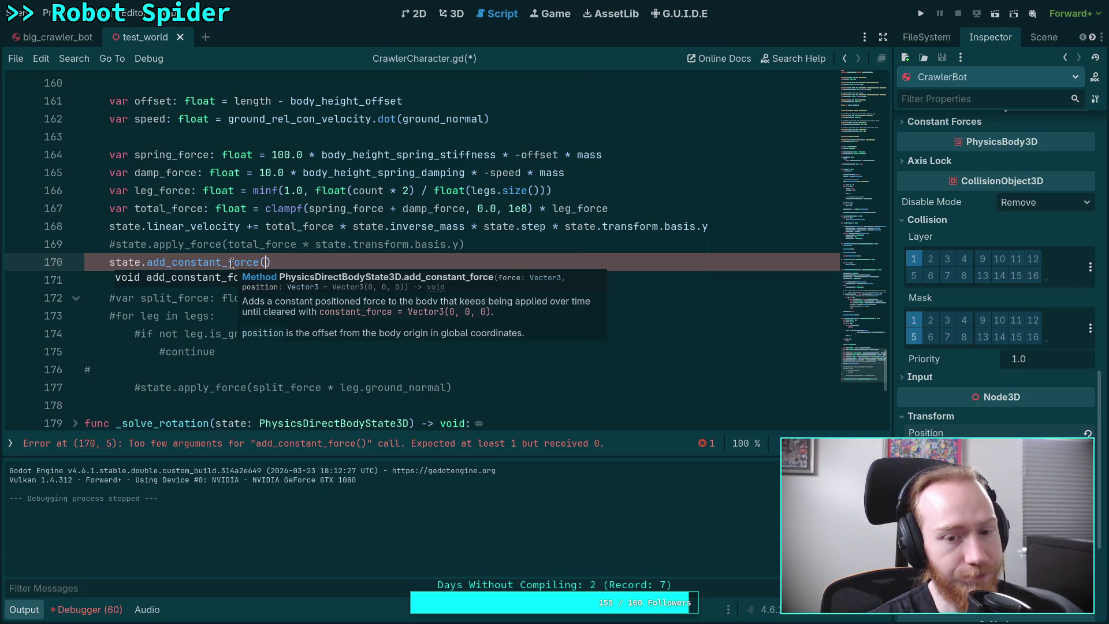
drag(272, 263, 142, 263)
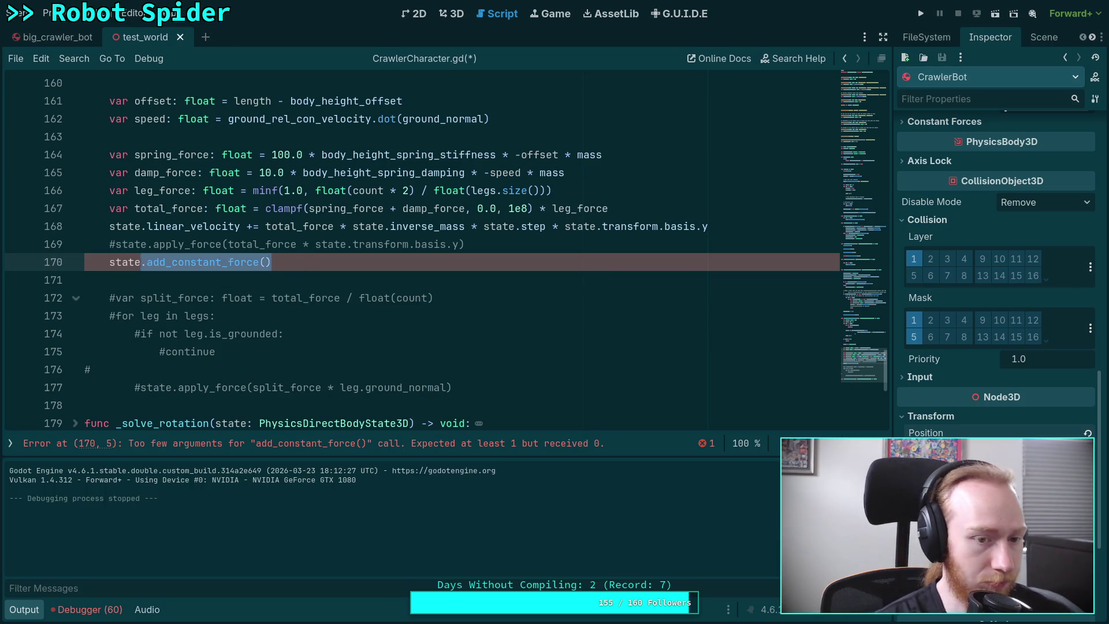
key(BackSpace)
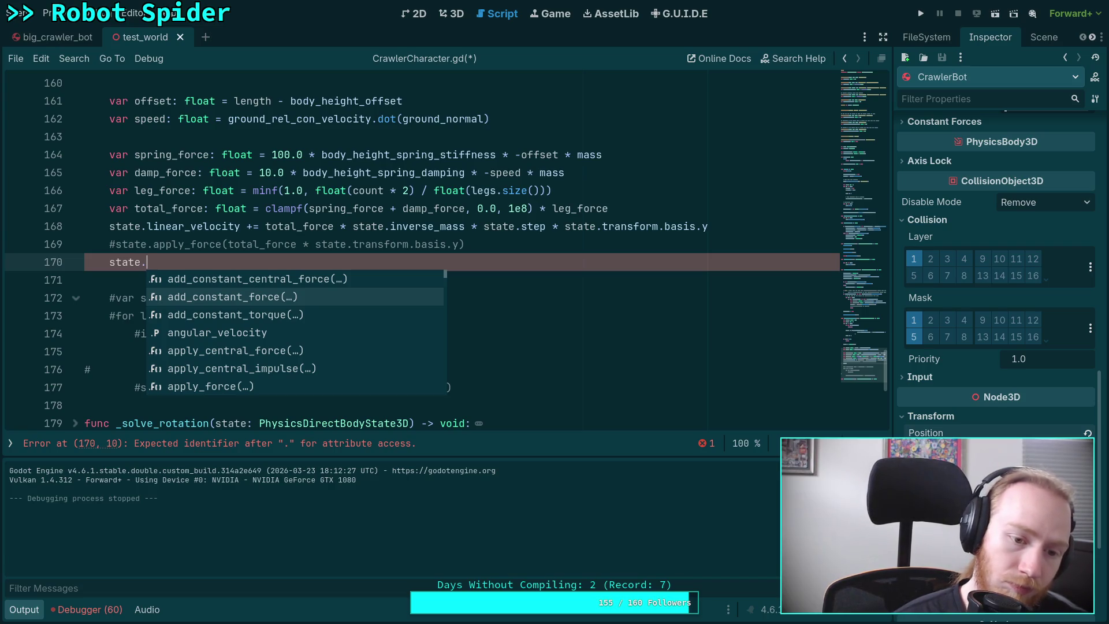
Insert an argument-less state.apply_impulse() call from autocomplete on line 170, then return to Neovim
key(Down)
key(Down)
key(Down)
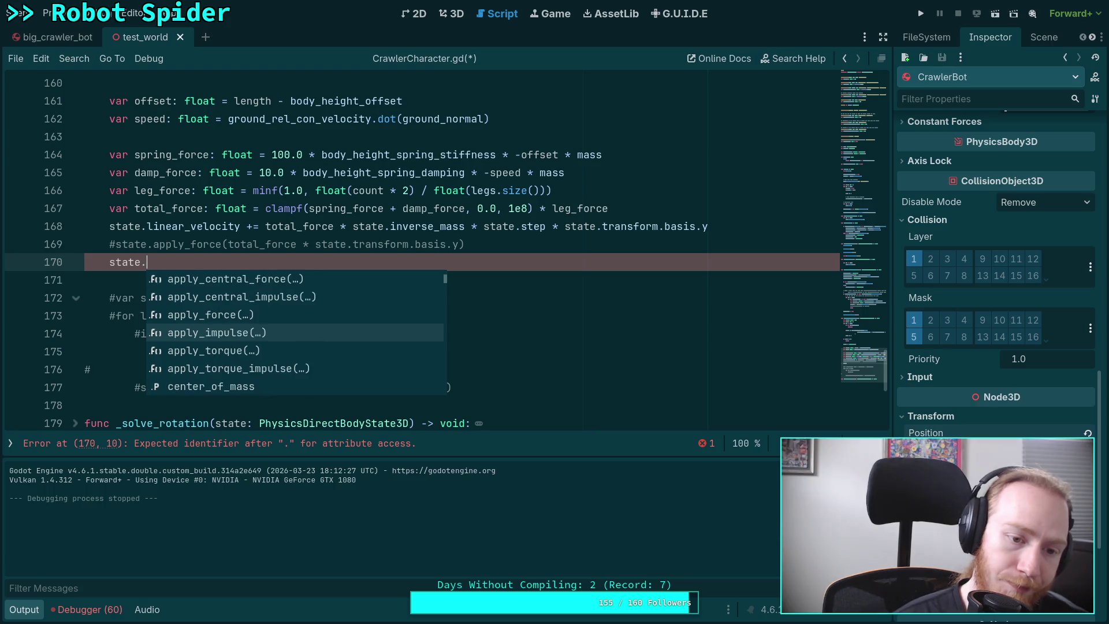
key(Down)
key(Down)
key(Up)
key(Up)
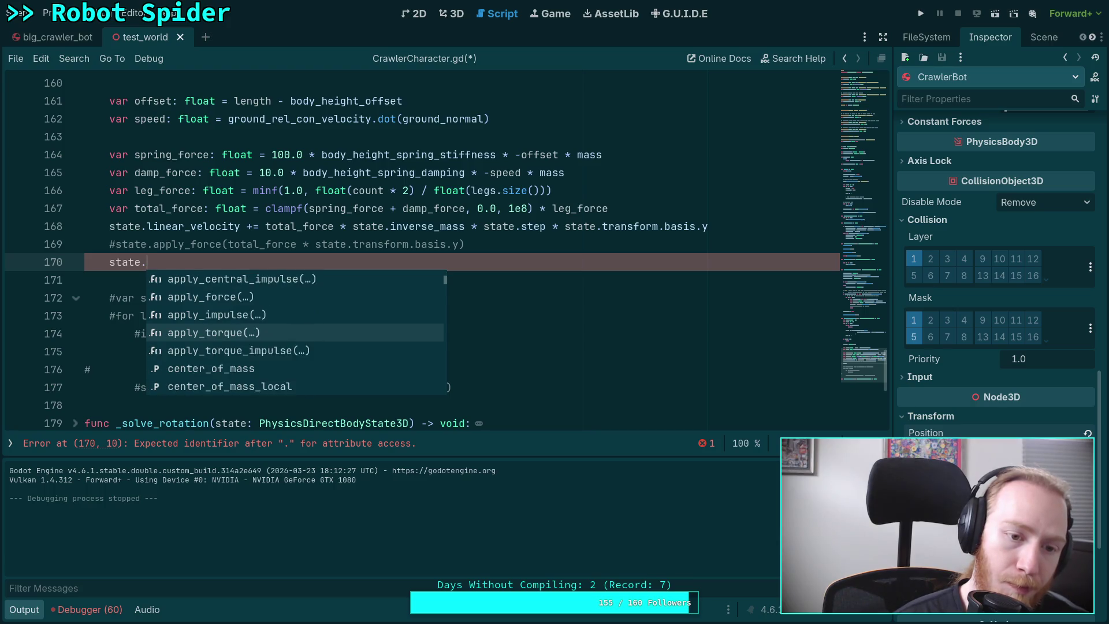
key(Return)
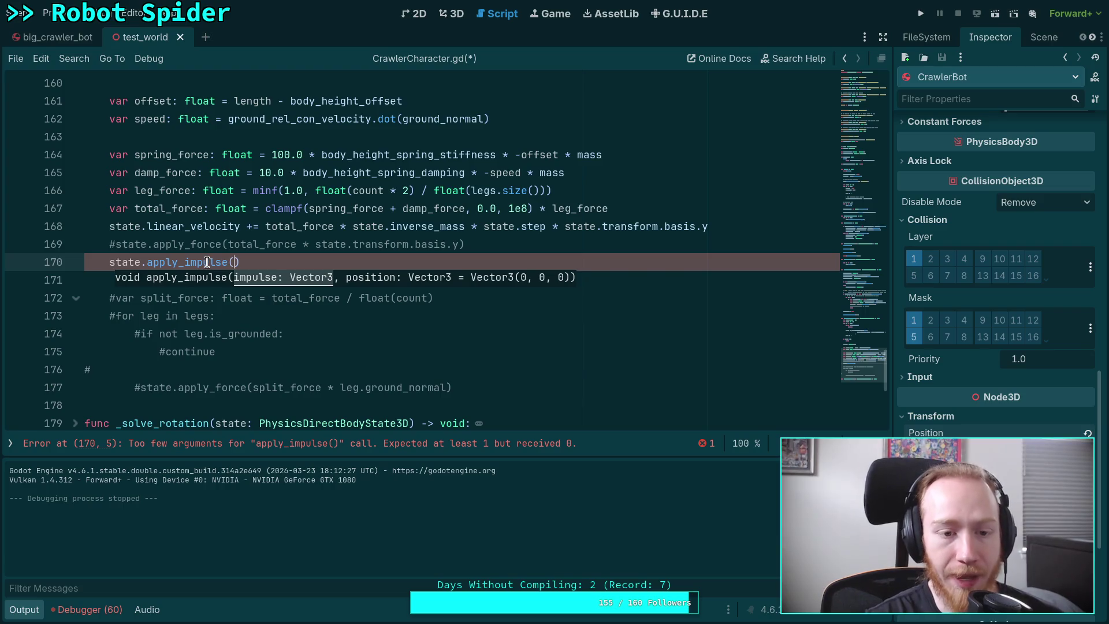
mouse_move(207, 263)
key(Down)
key(Down)
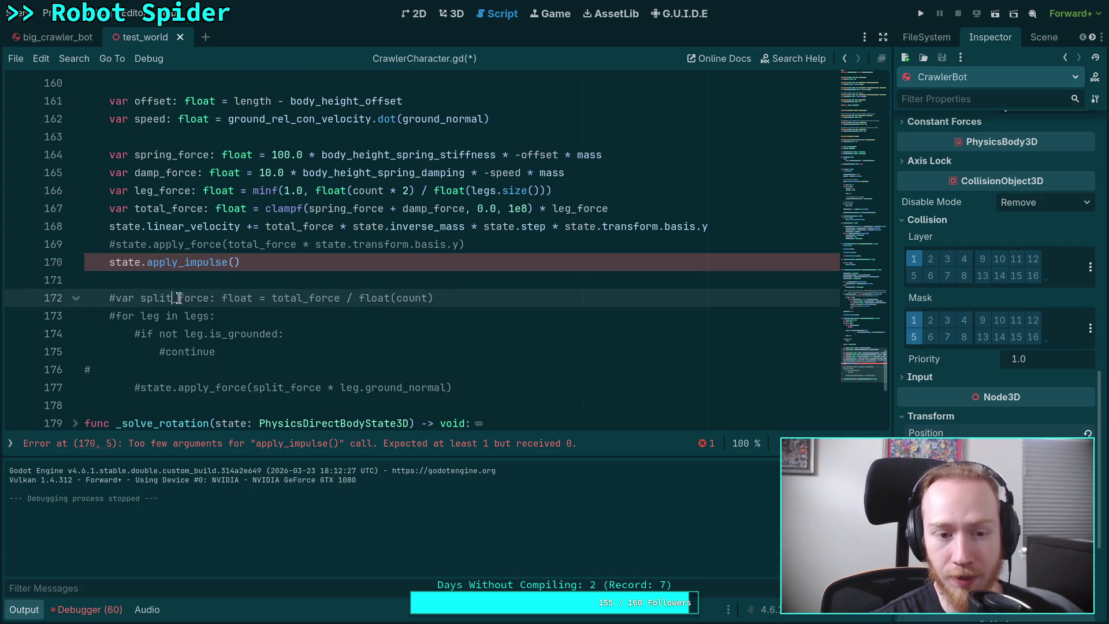
key(alt+Tab)
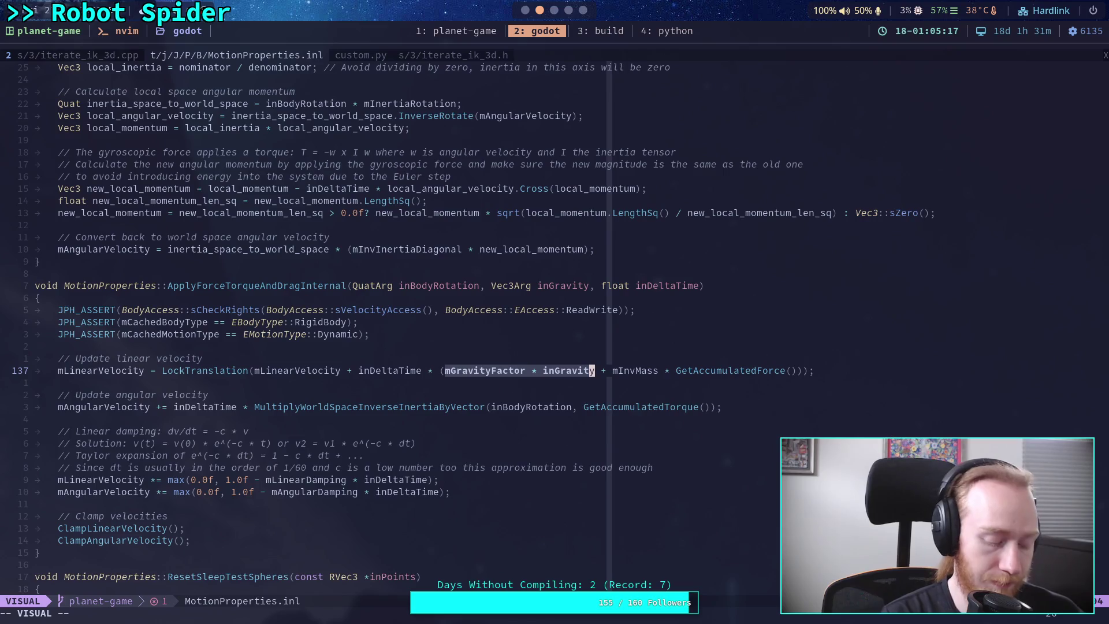
Undo an accidental paste on line 137, then live-grep apply_impulse\( and preview the RigidBody3D definition
key(p)
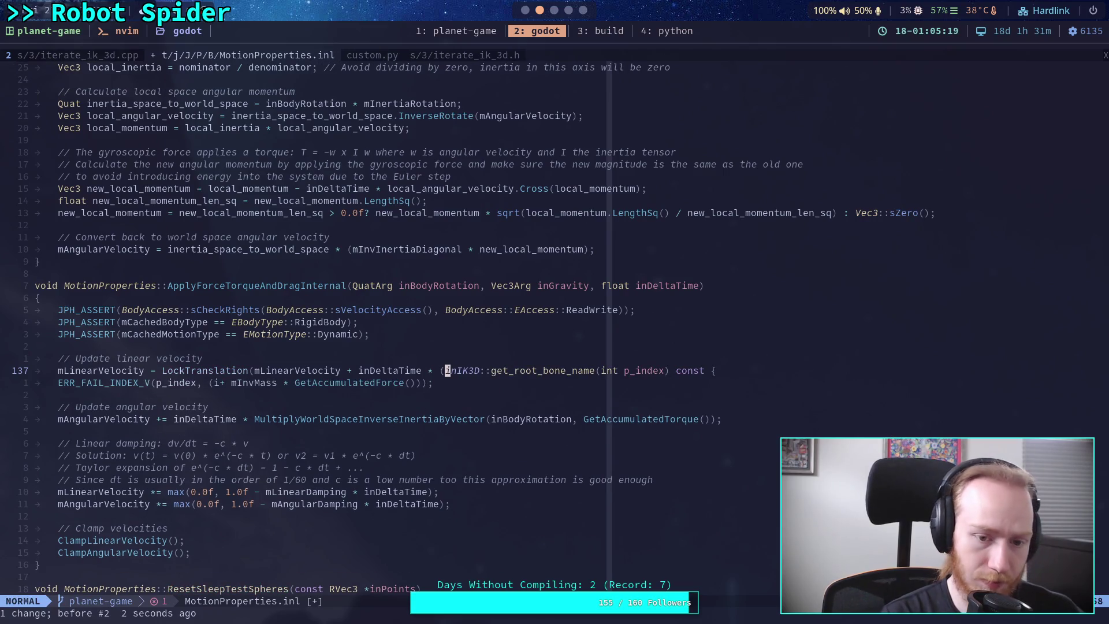
key(u)
key(space)
key(f)
key(g)
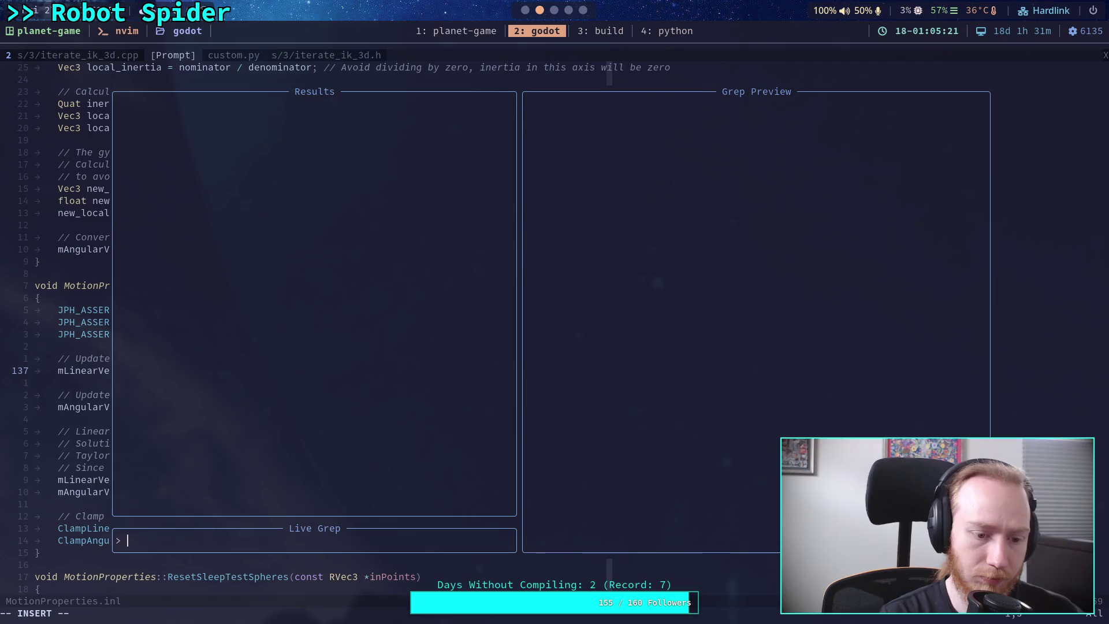
text(a)
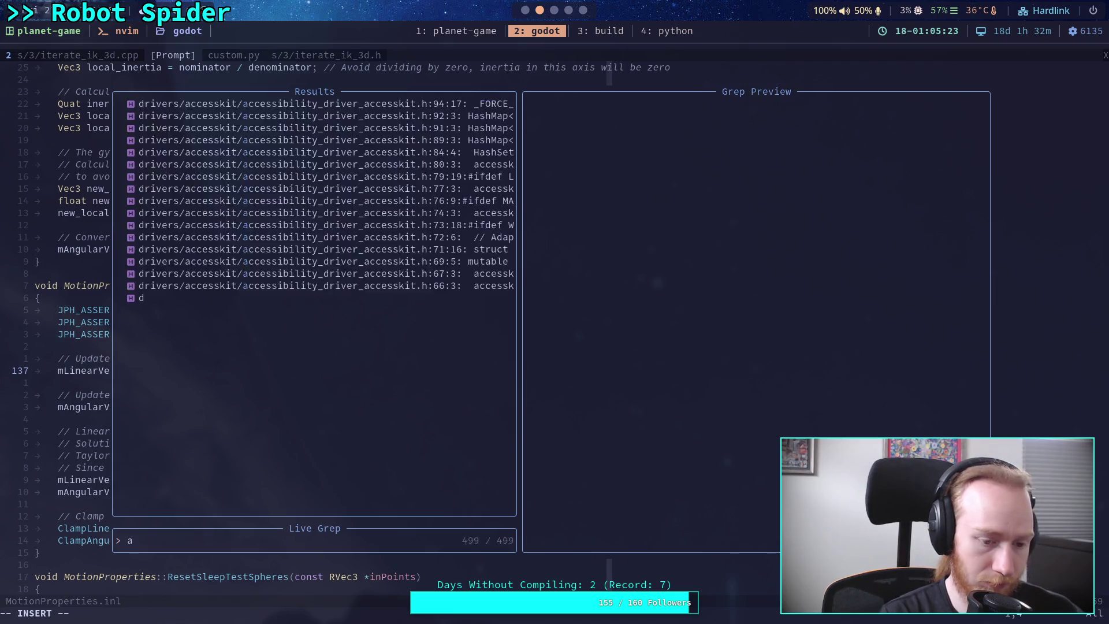
text(pply_impulse\()
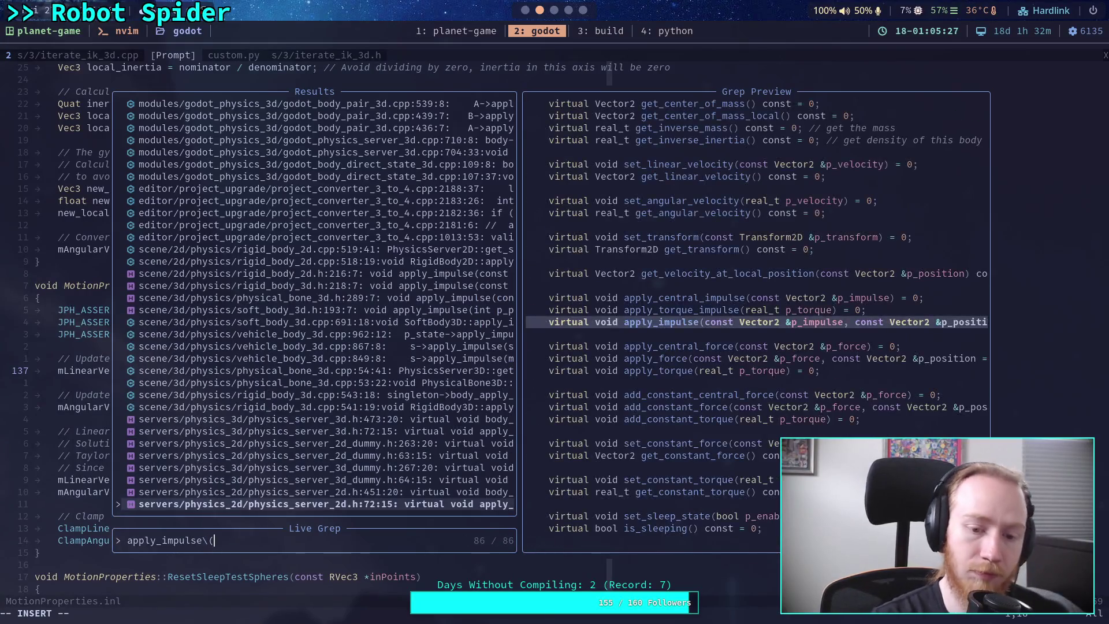
key(Up)
key(Up)
key(Up)
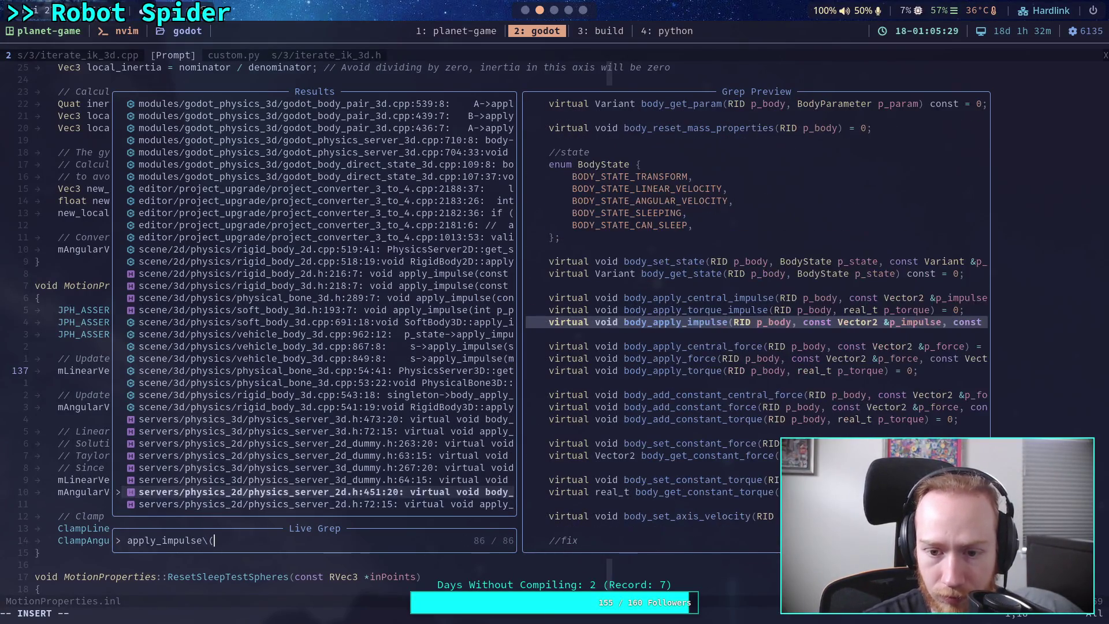
key(Up)
key(Up)
key(Up)
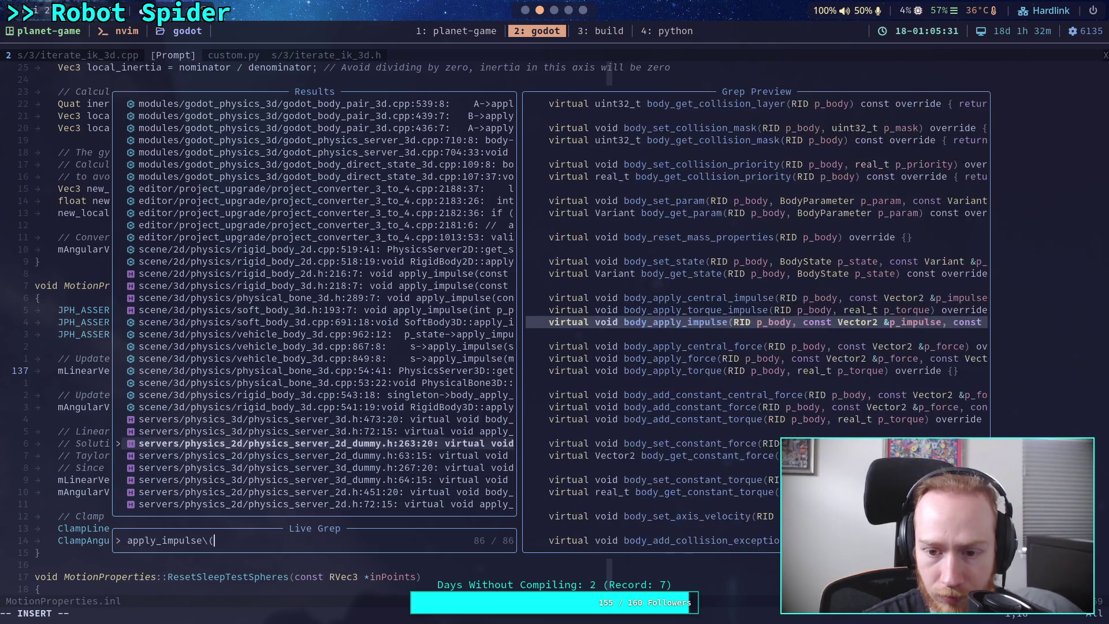
key(Up)
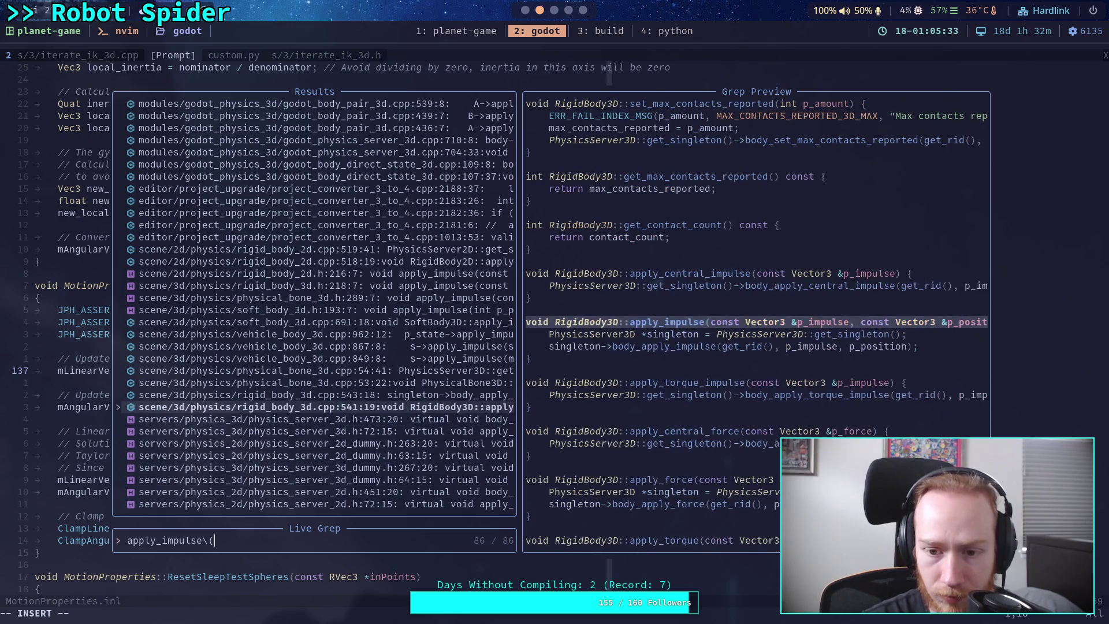
Narrow the search to body_apply_impulse\( to preview the Jolt server's implementation
click(127, 540)
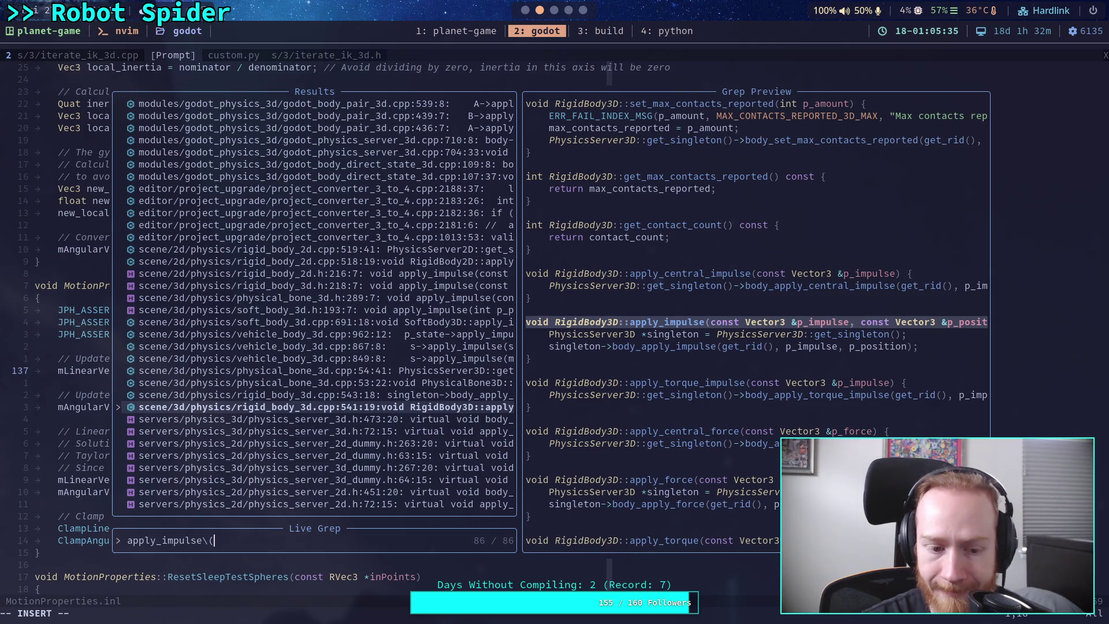
text(body_)
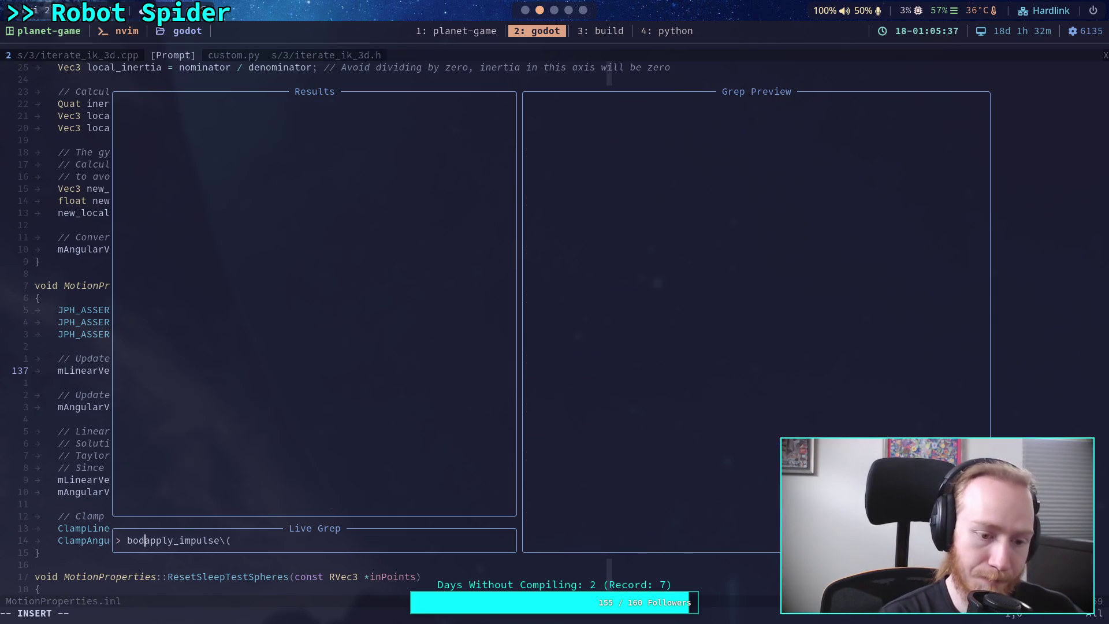
key(Up)
key(Up)
key(Up)
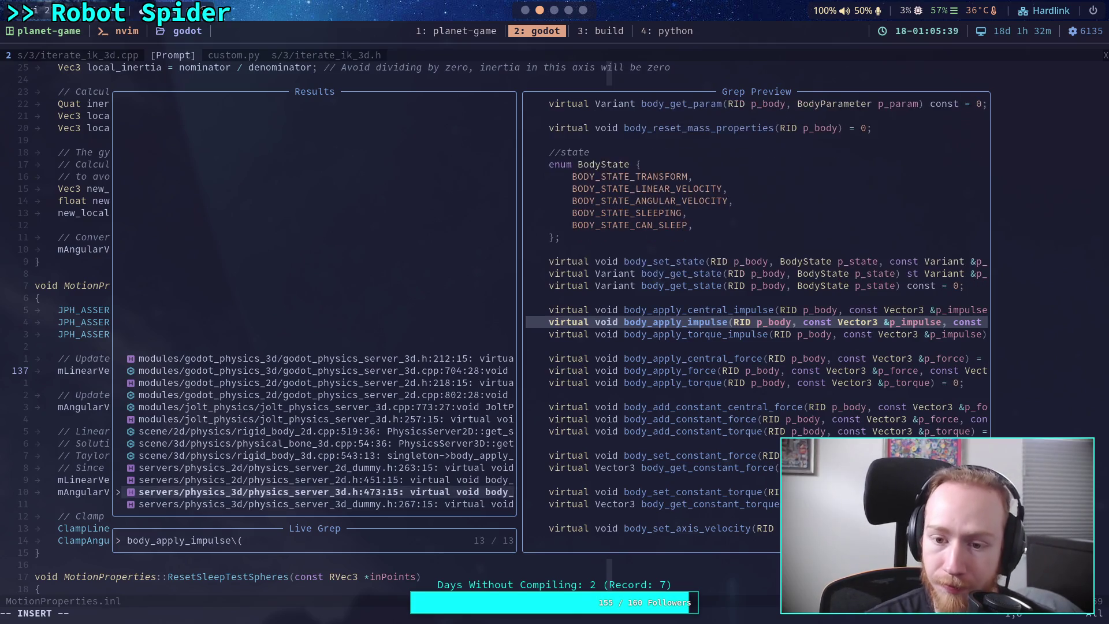
key(Up)
key(Up)
key(Up)
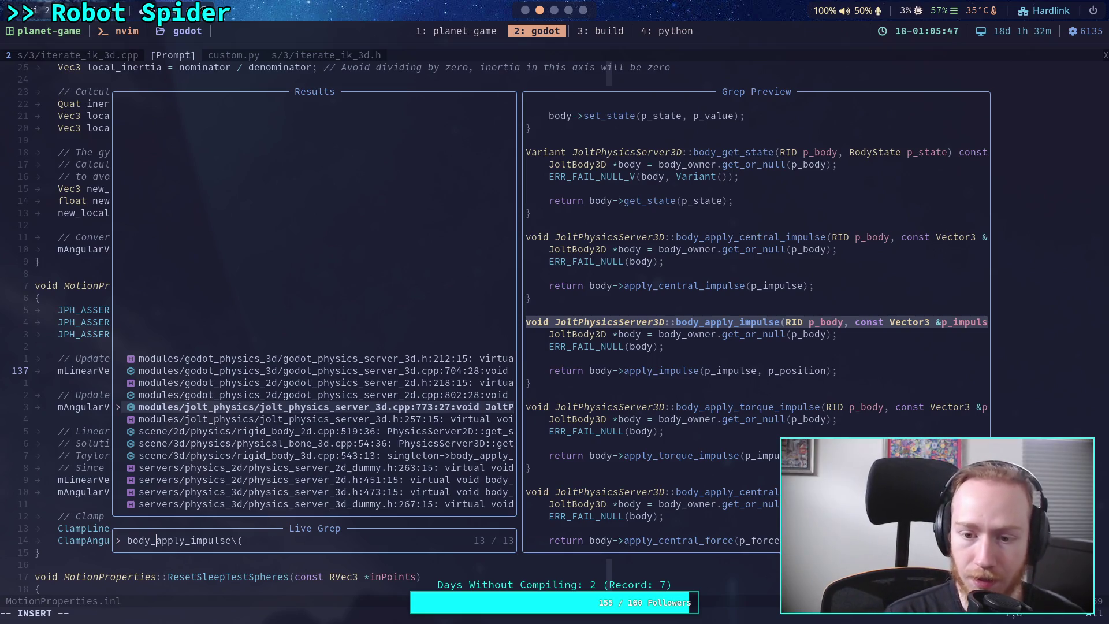
Drop the body_ prefix, compare Godot and Jolt apply_impulse implementations, then retype the query as AddImpulse\(
key(BackSpace)
key(BackSpace)
key(BackSpace)
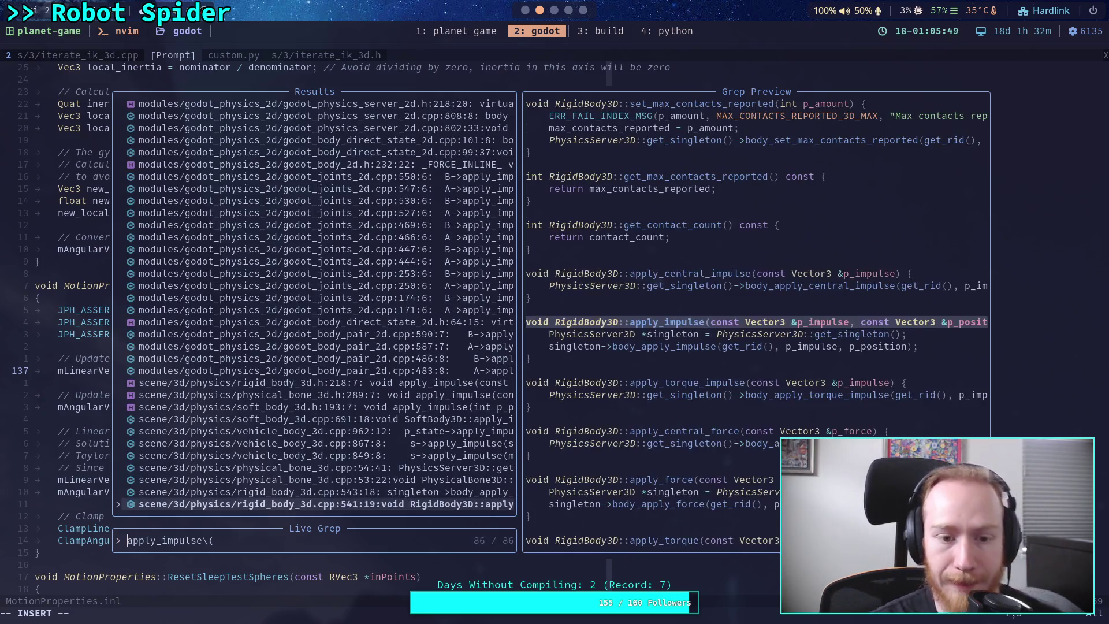
key(Up)
key(Up)
key(Up)
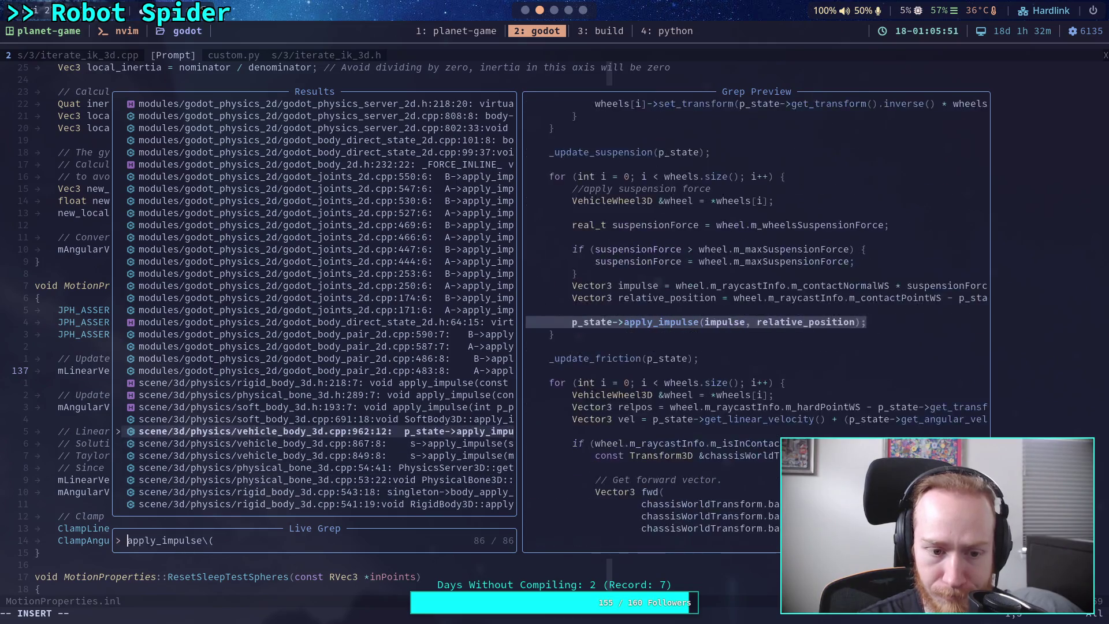
key(Up)
key(Up)
key(Up)
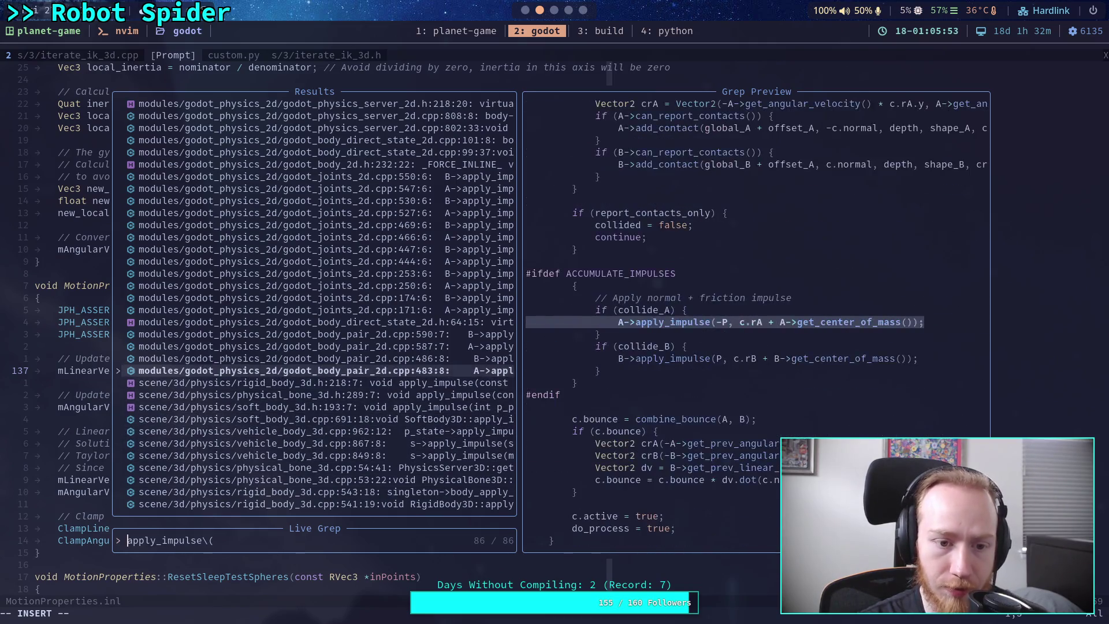
key(Up)
key(Up)
key(Up)
key(Down)
key(Down)
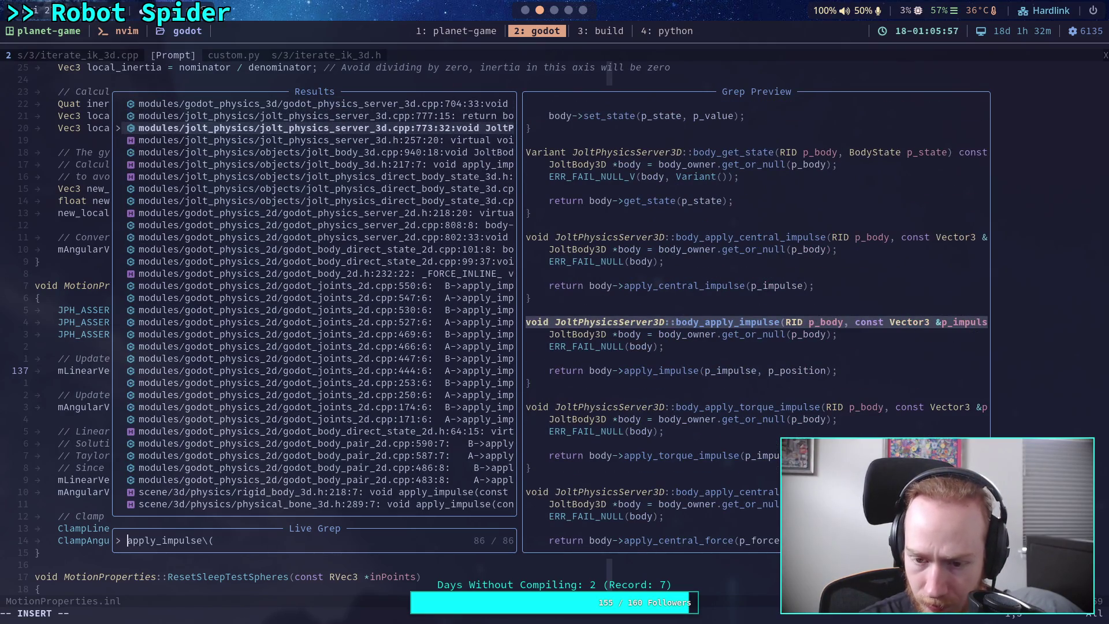
key(Up)
key(Up)
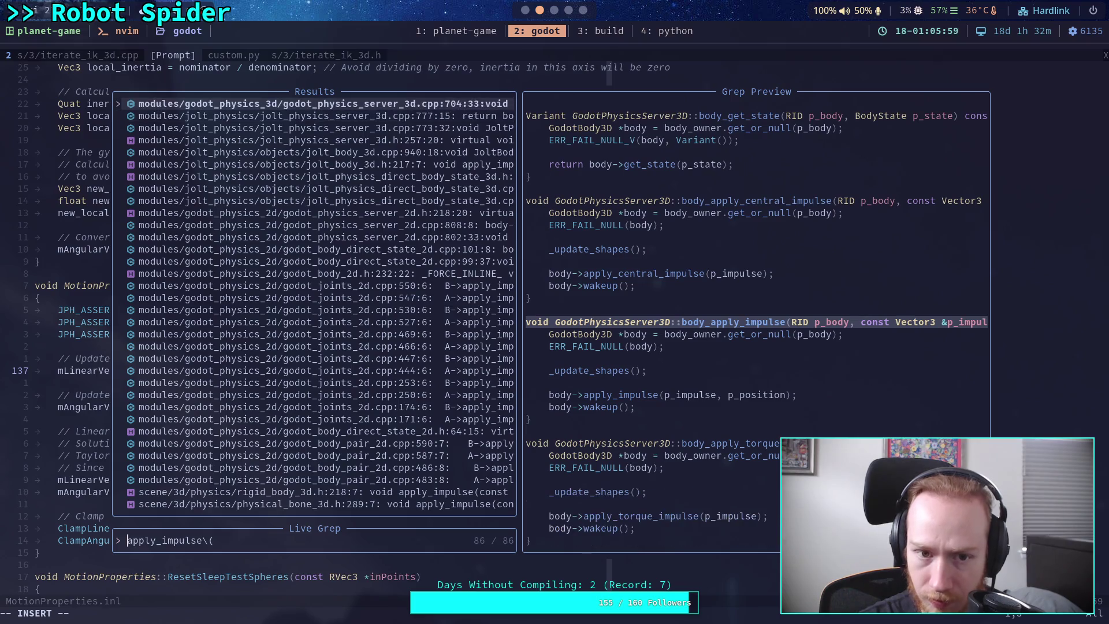
key(Up)
key(Up)
key(Up)
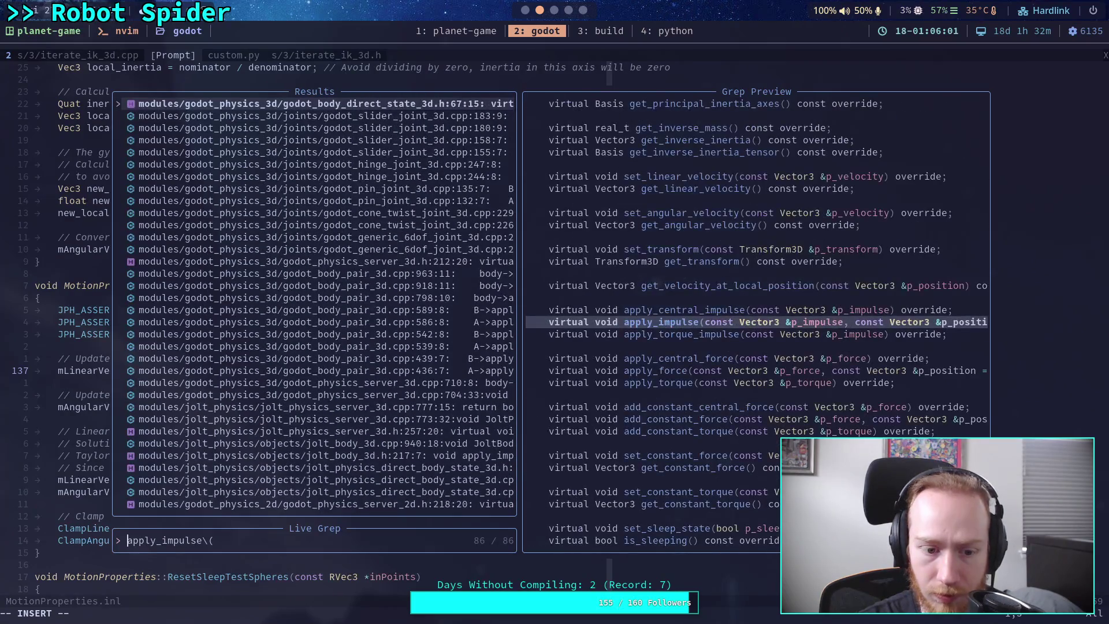
key(Down)
key(Down)
key(Down)
key(Down)
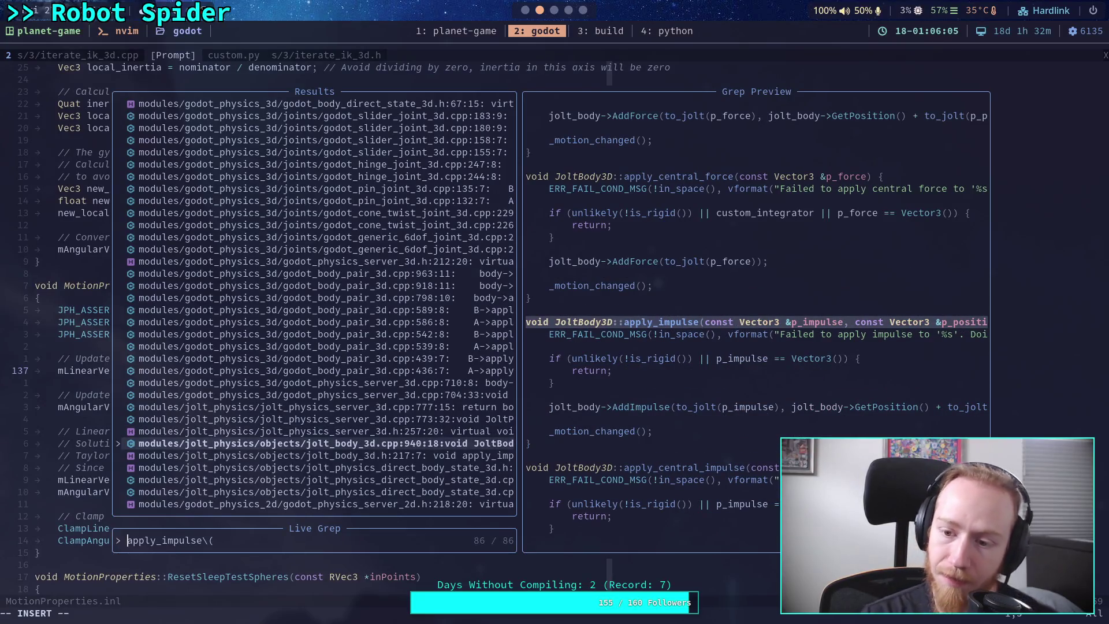
key(BackSpace)
key(BackSpace)
key(BackSpace)
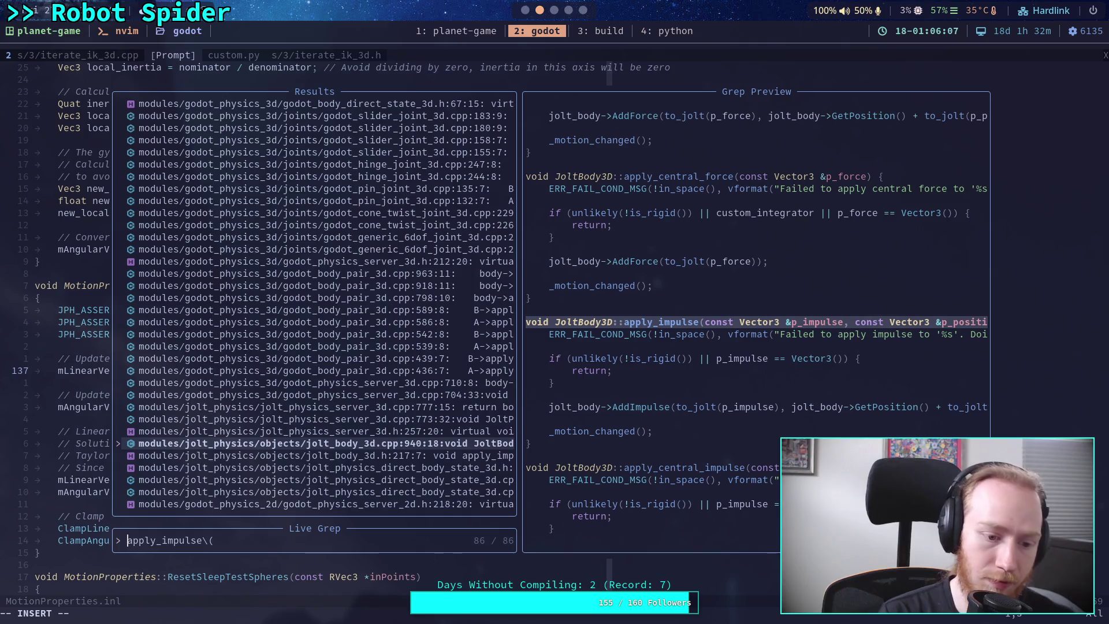
text(Add)
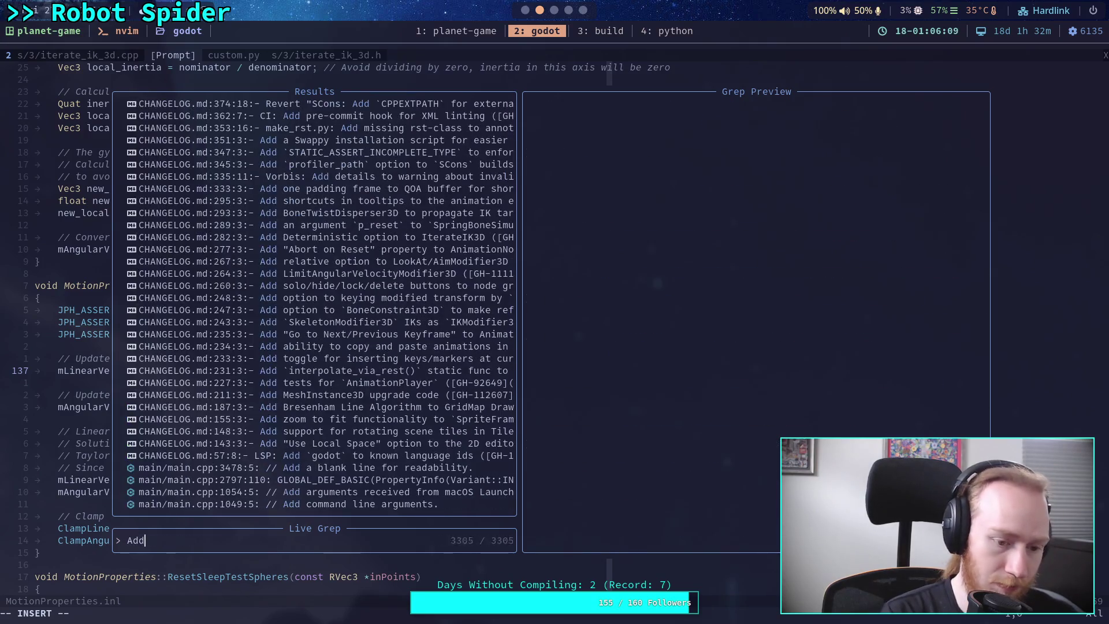
text(Impulse\()
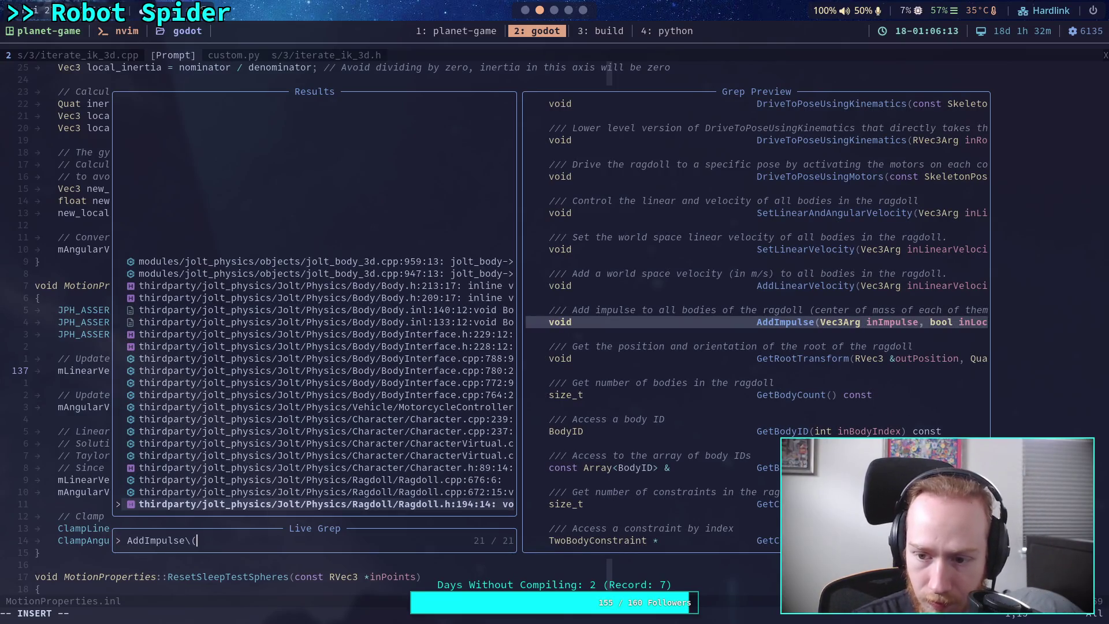
Open Ragdoll.h from the results, then re-grep AddImpulse\( and open Body.inl at Body::AddImpulse
key(Return)
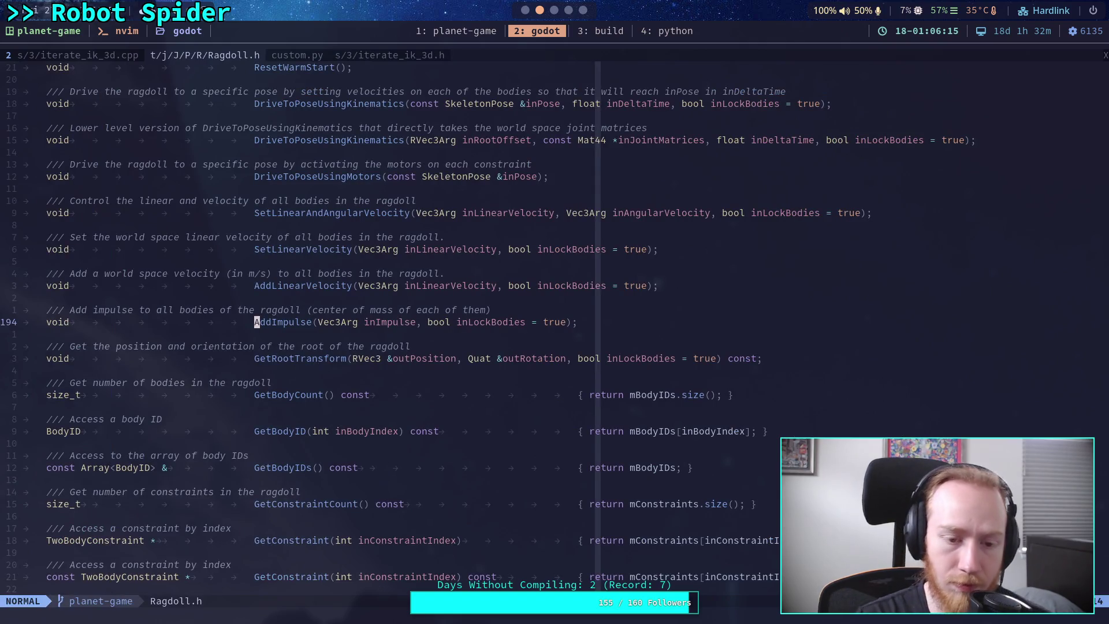
key(slash)
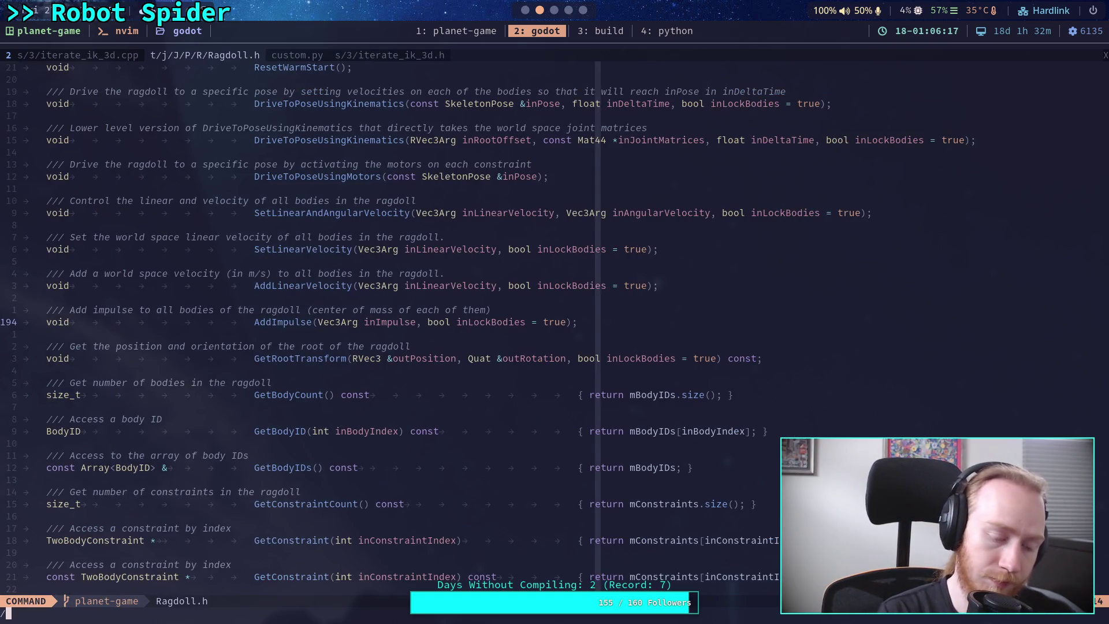
key(Escape)
key(space)
text(fgAddImpulse)
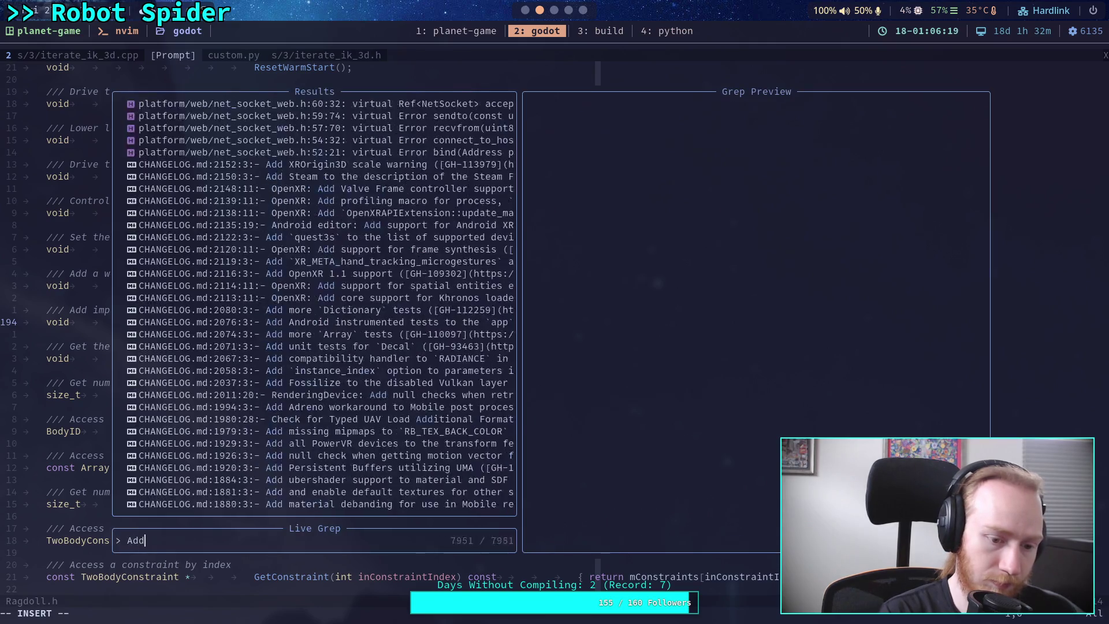
text(\()
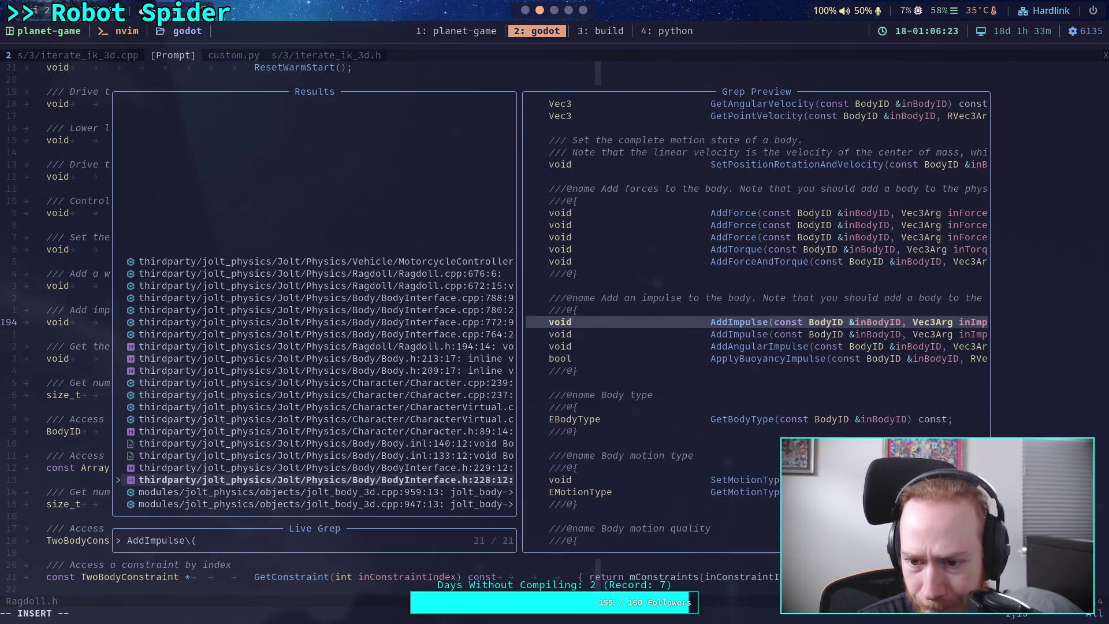
key(Up)
key(Up)
key(Up)
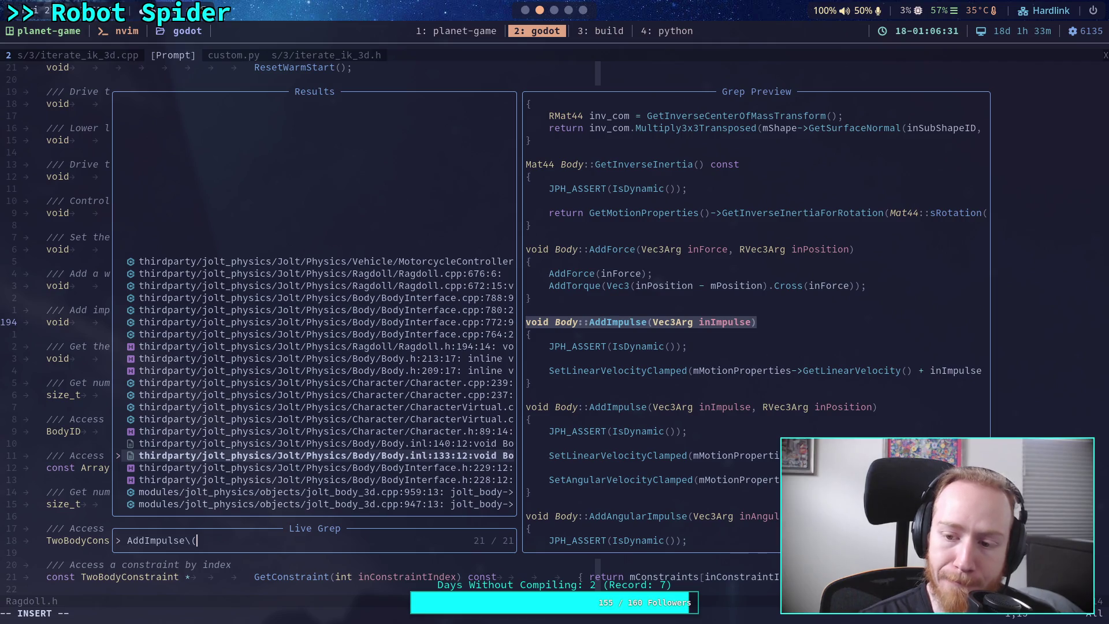
key(Return)
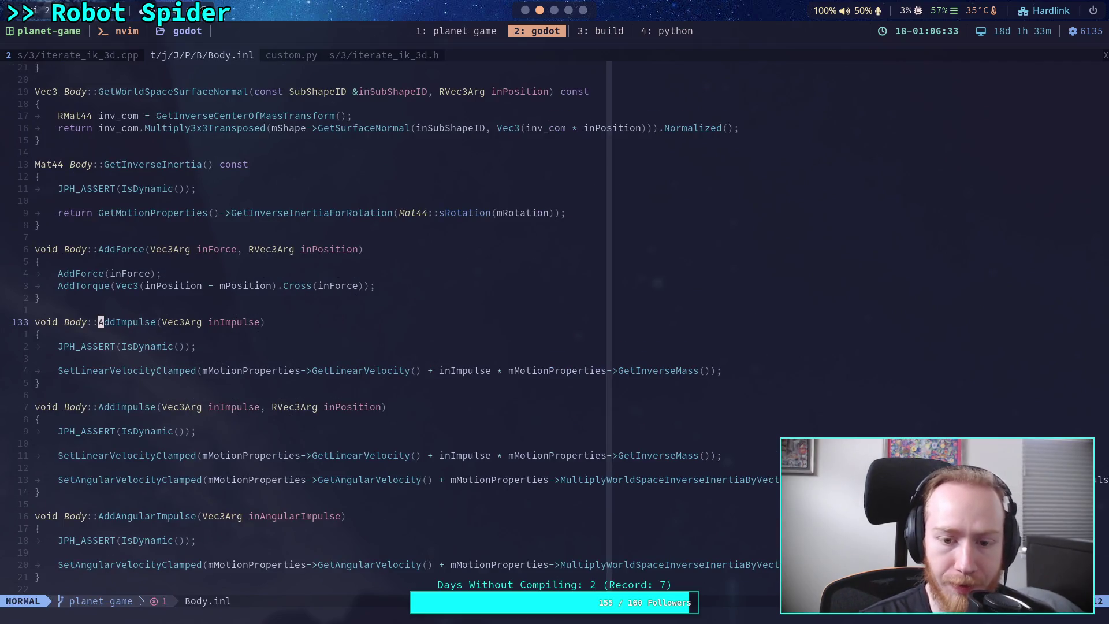
Trace the linear-velocity update line through the impulse and inverse-mass terms
key(j)
key(j)
key(j)
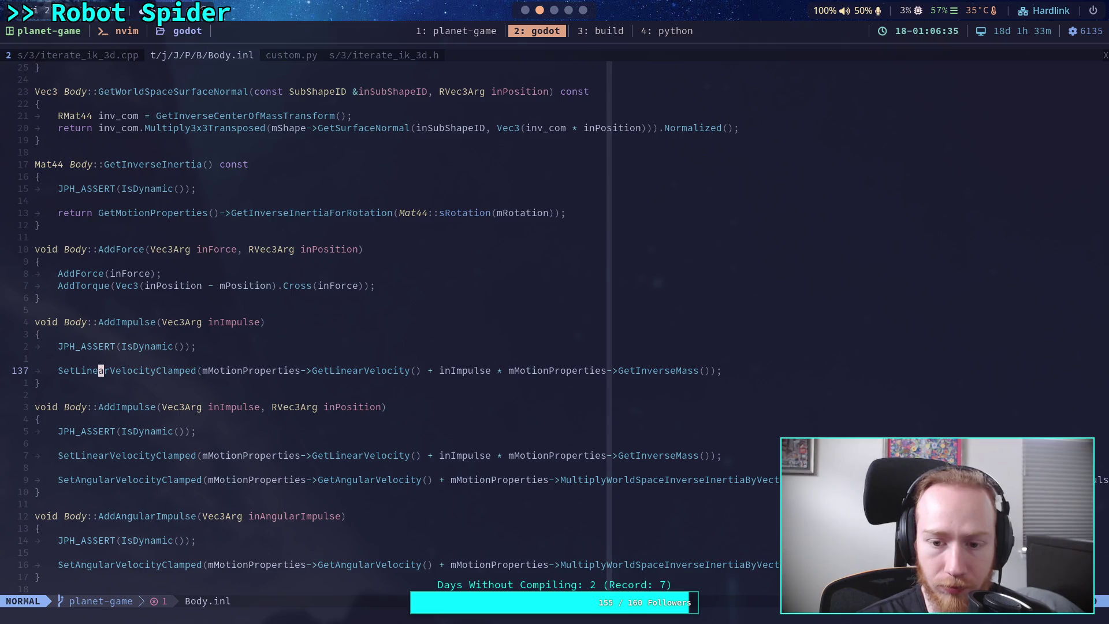
key(l)
key(l)
key(l)
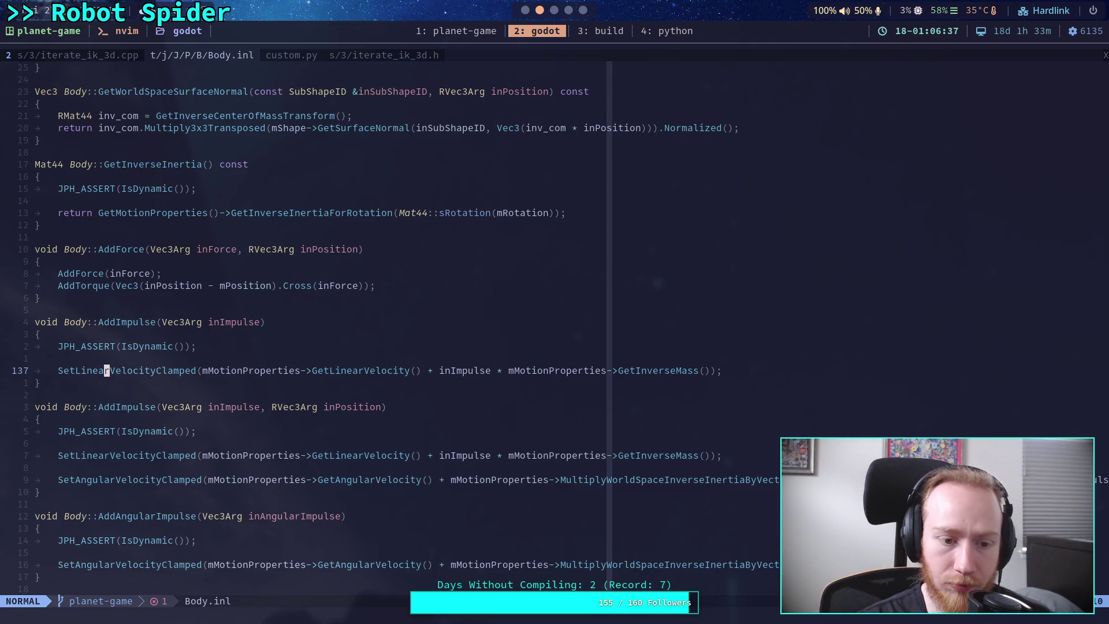
key(l)
key(l)
key(l)
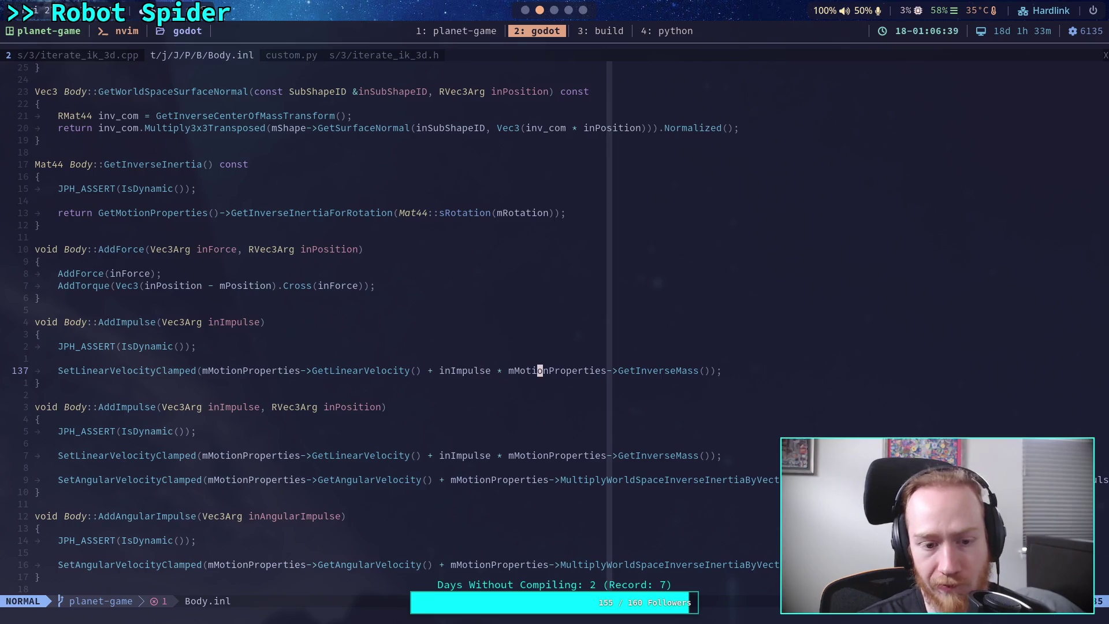
key(j)
key(j)
key(j)
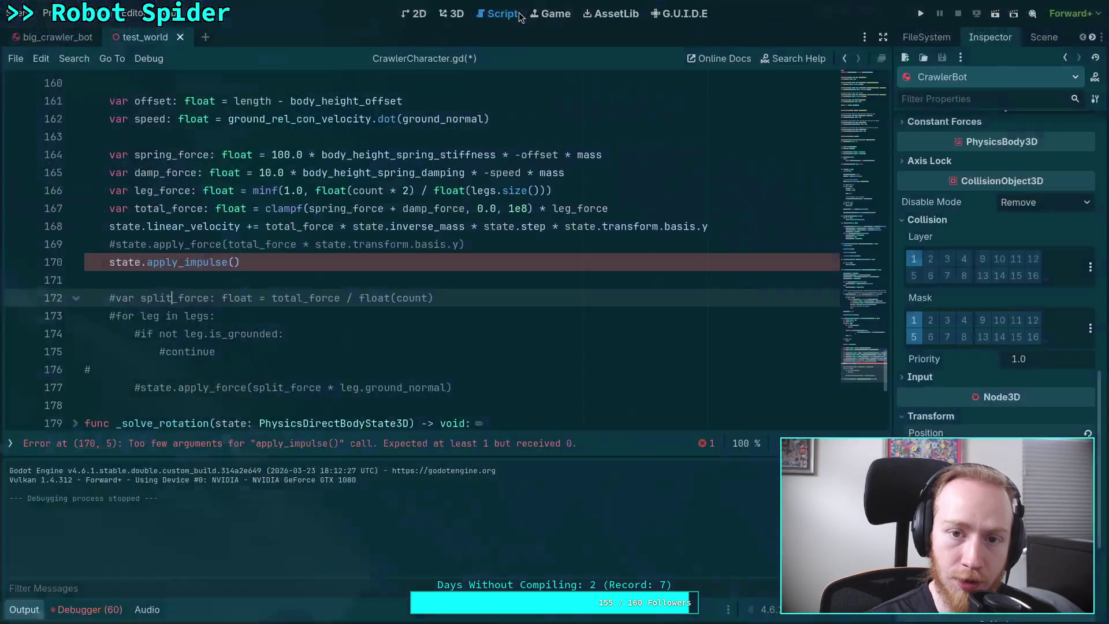
Delete the commented-out apply_force line in CrawlerCharacter.gd
key(alt+Tab)
scroll(258, 260, up, 2)
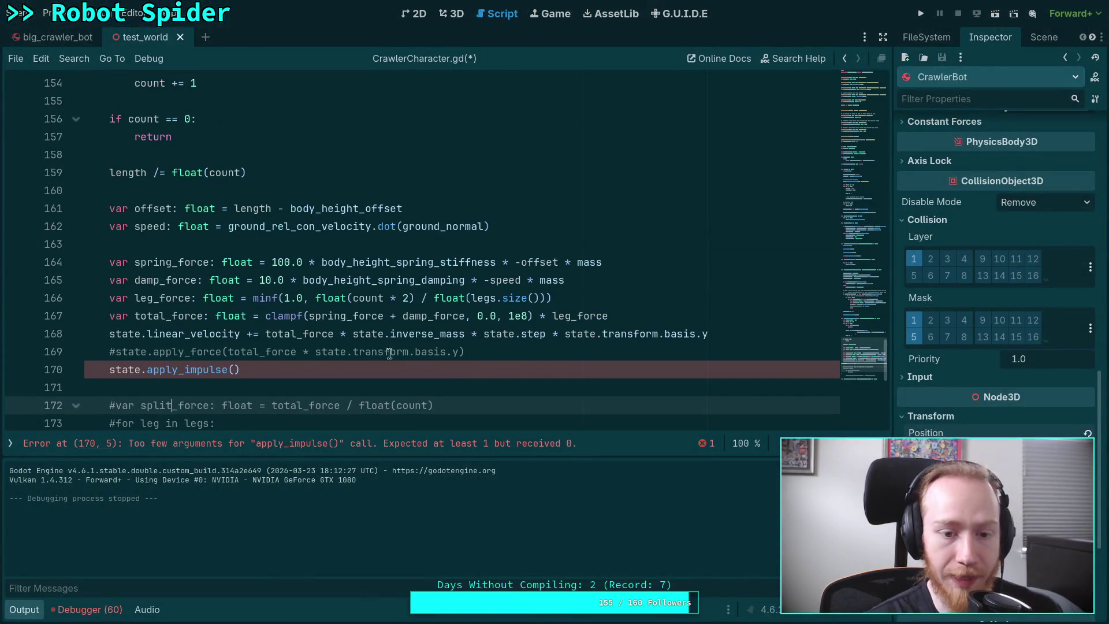
mouse_move(523, 352)
mouse_down()
mouse_move(537, 332)
mouse_move(28, 347)
mouse_up()
key(BackSpace)
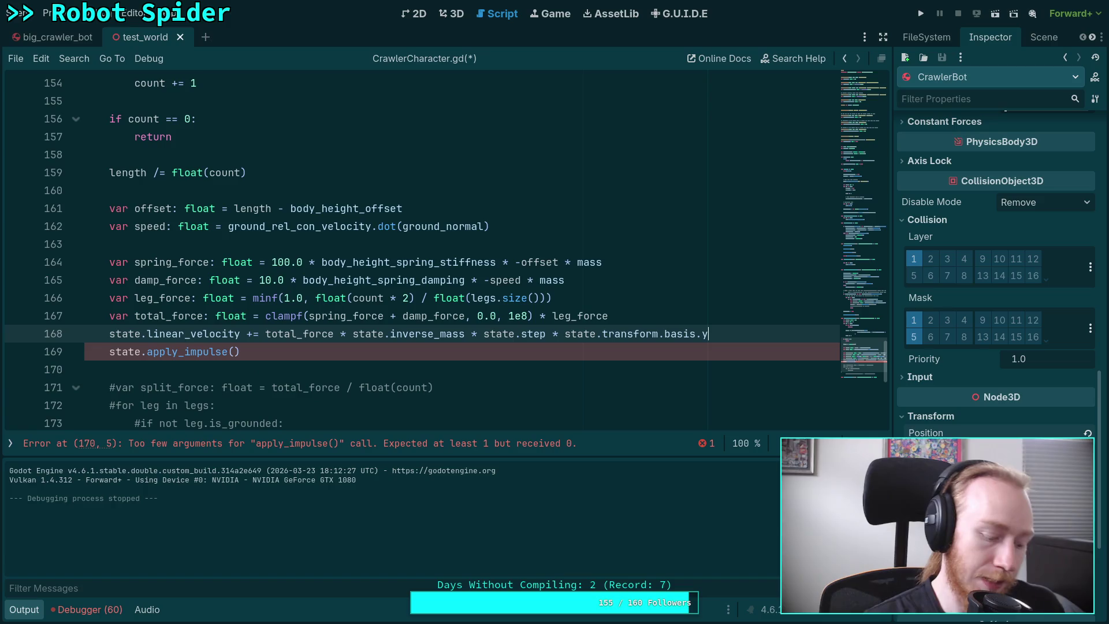
key(alt+Tab)
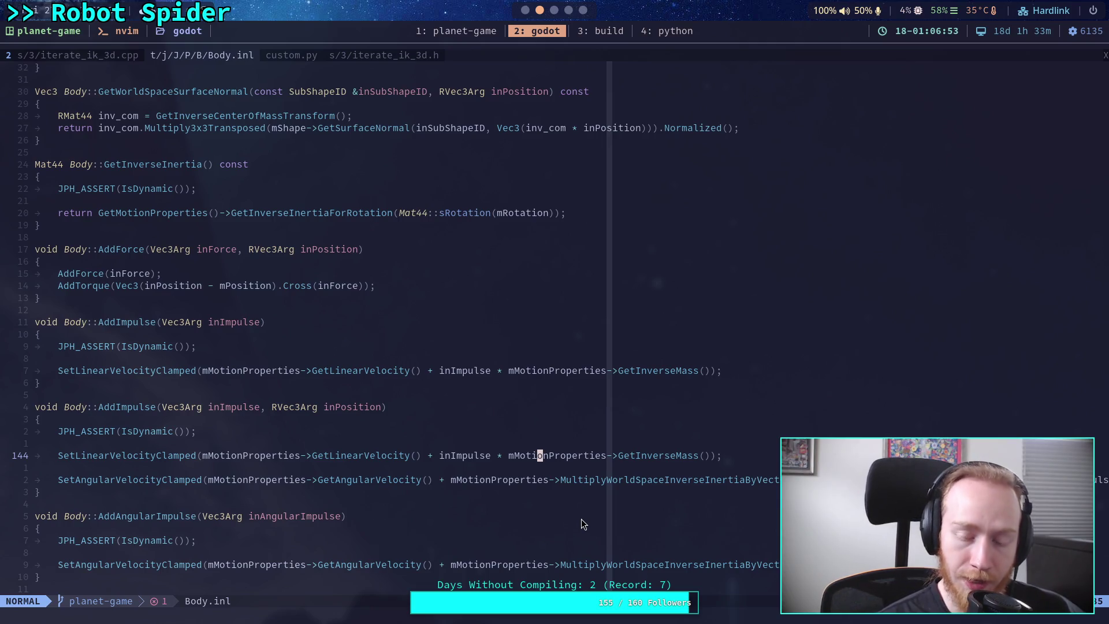
key(alt+Tab)
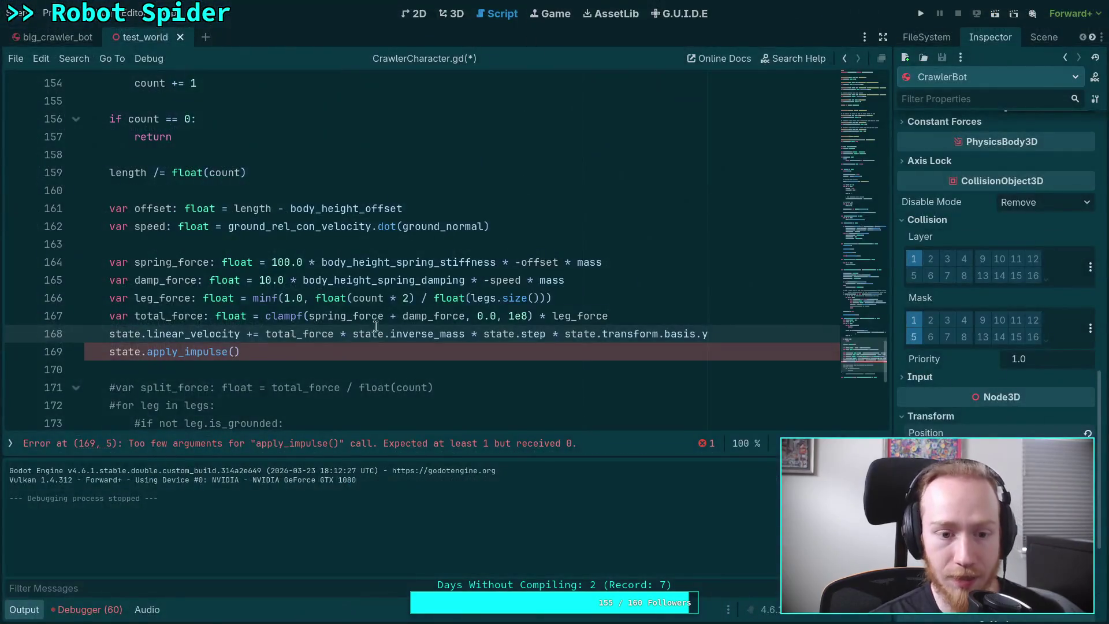
Comment out line 169's body-wide apply_impulse with # and run the game to test
click(238, 352)
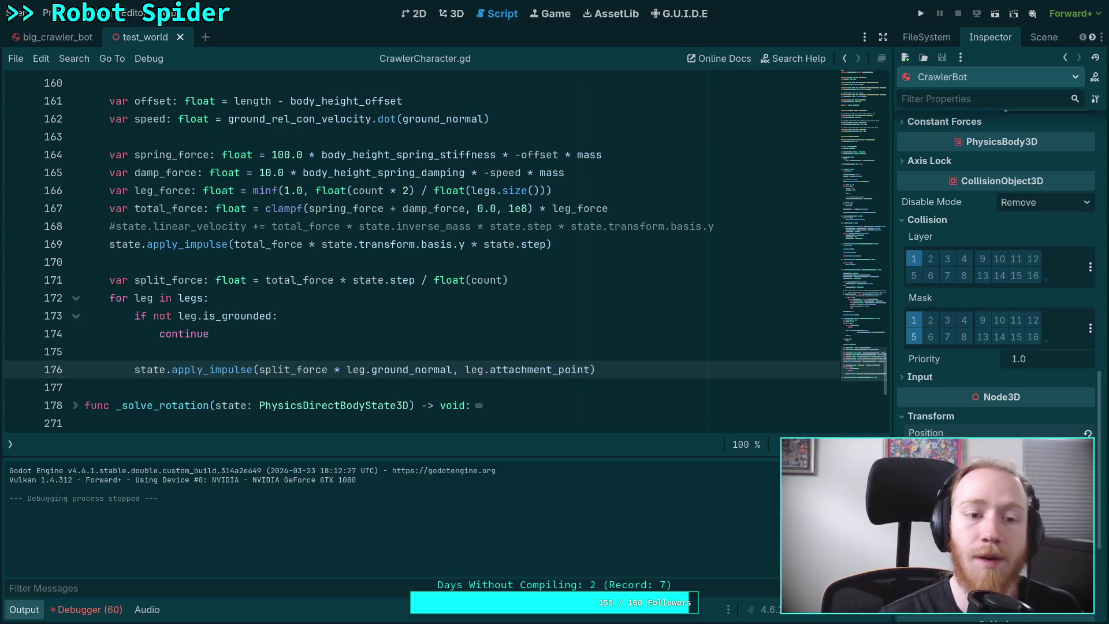
double_click(116, 245)
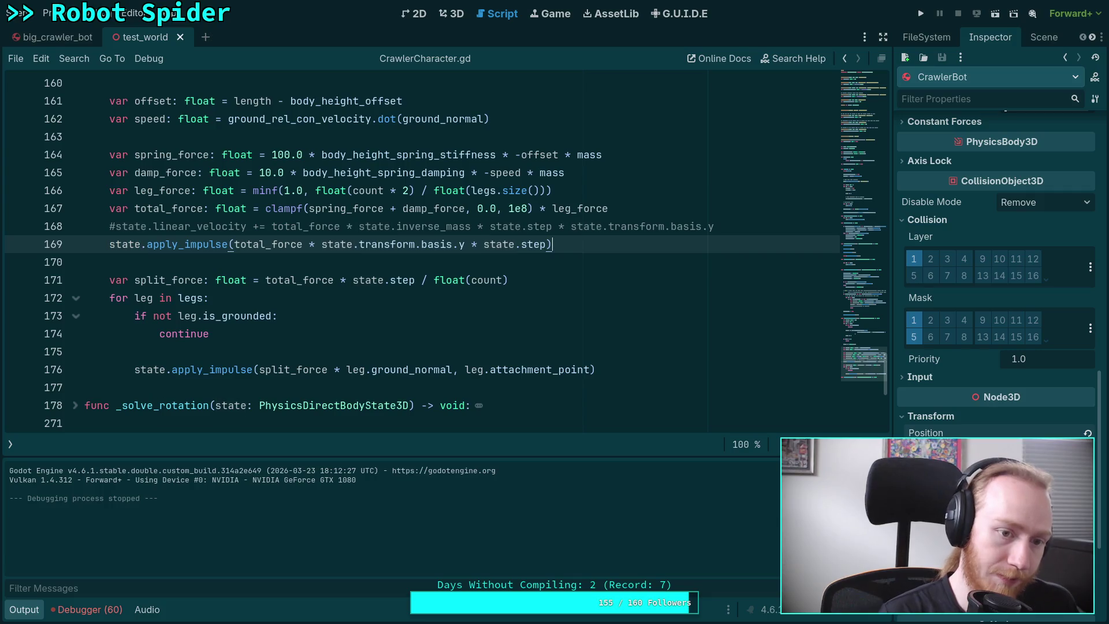
click(553, 225)
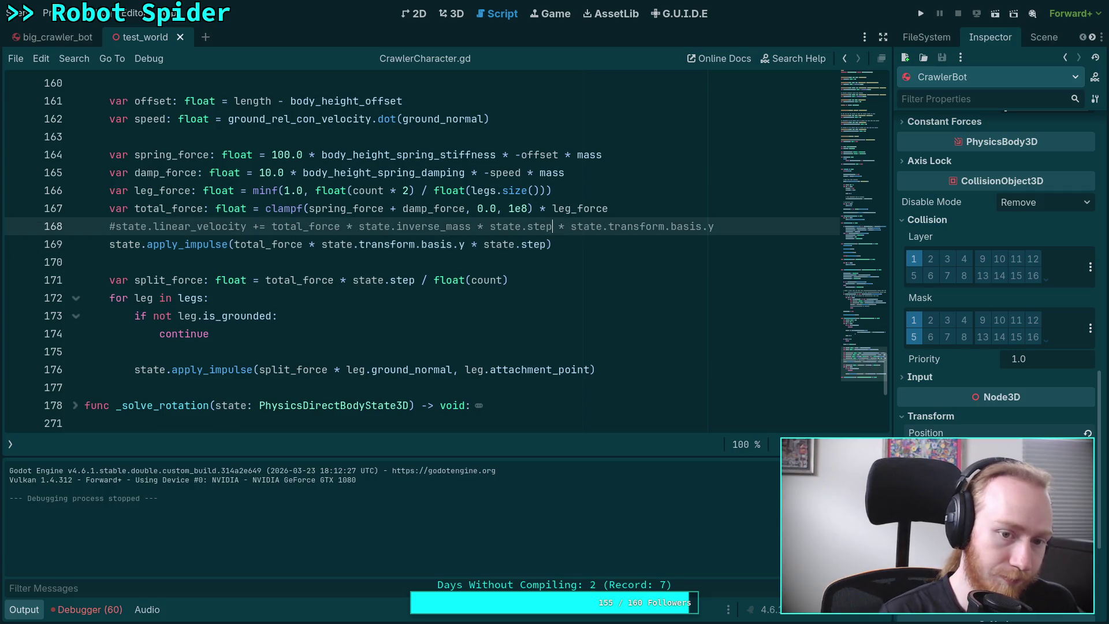
click(111, 244)
text(#)
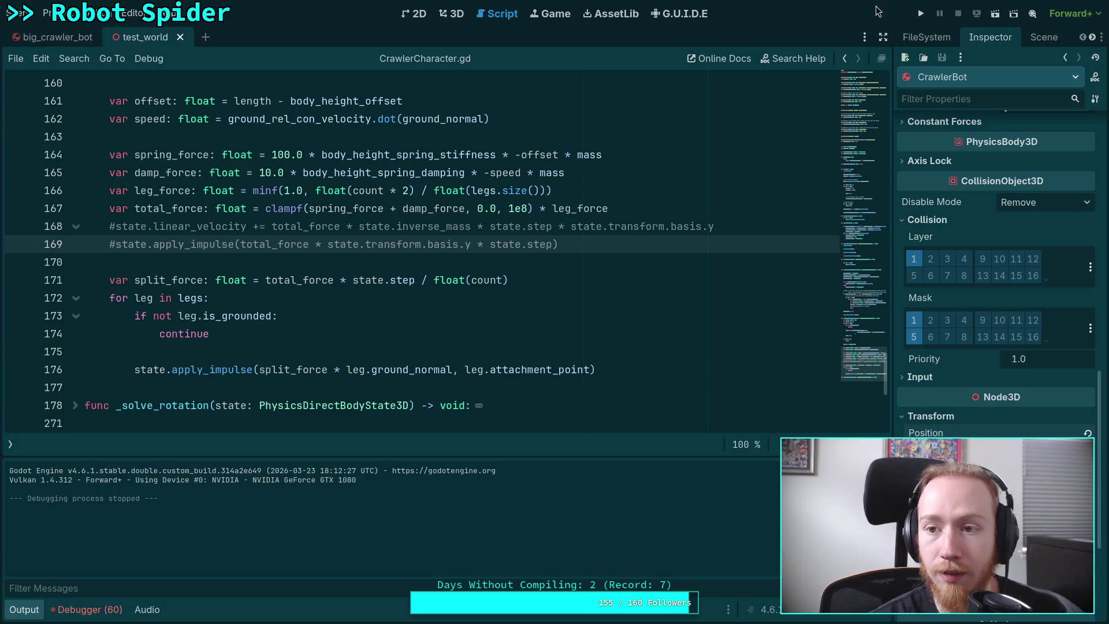
click(921, 13)
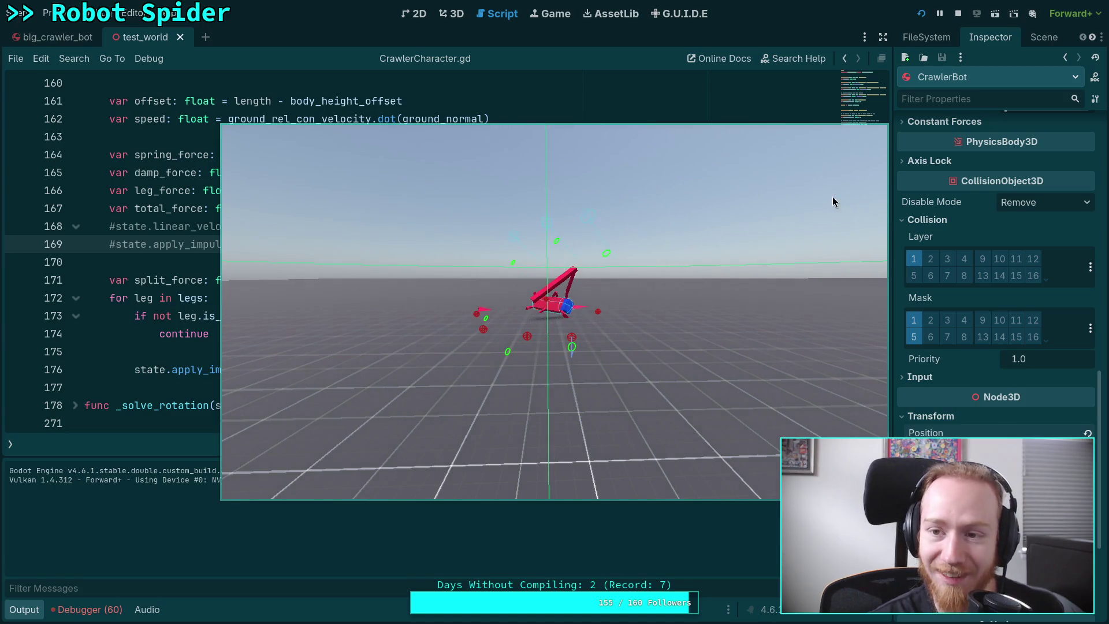
Restart the spider test with F5, step the physics a few ticks, then relaunch and stop
key(F5)
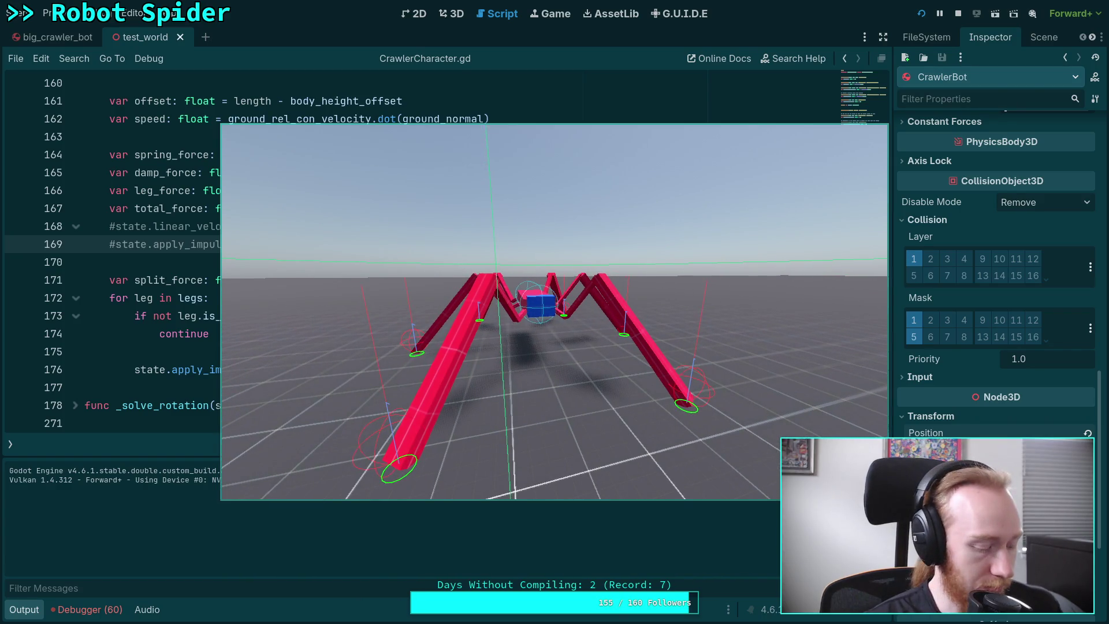
key(space)
key(space)
key(space)
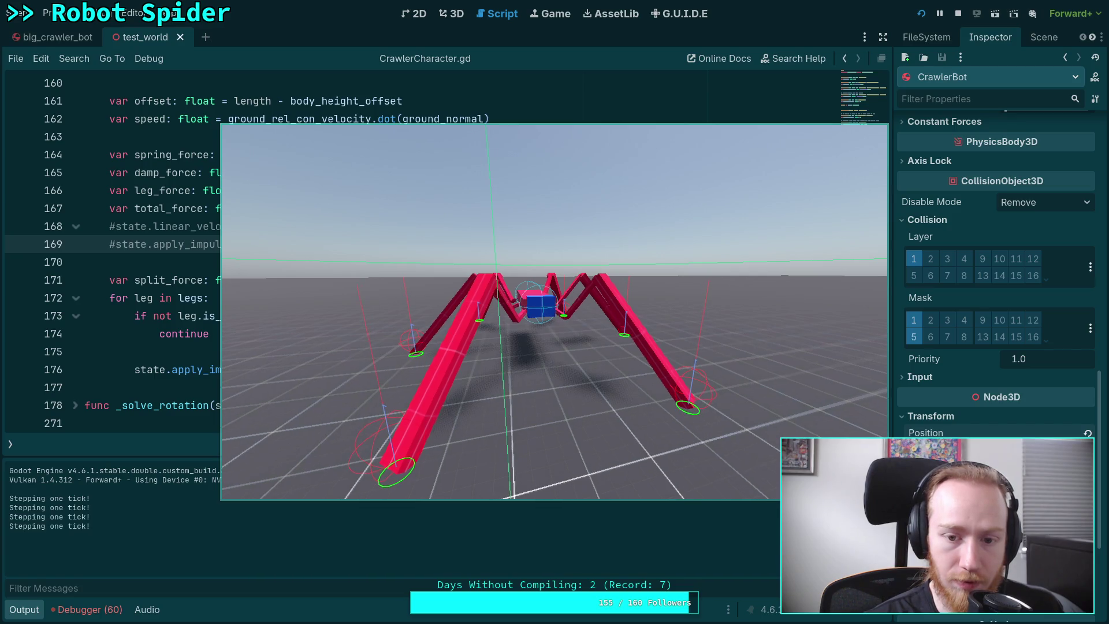
key(space)
key(space)
key(space)
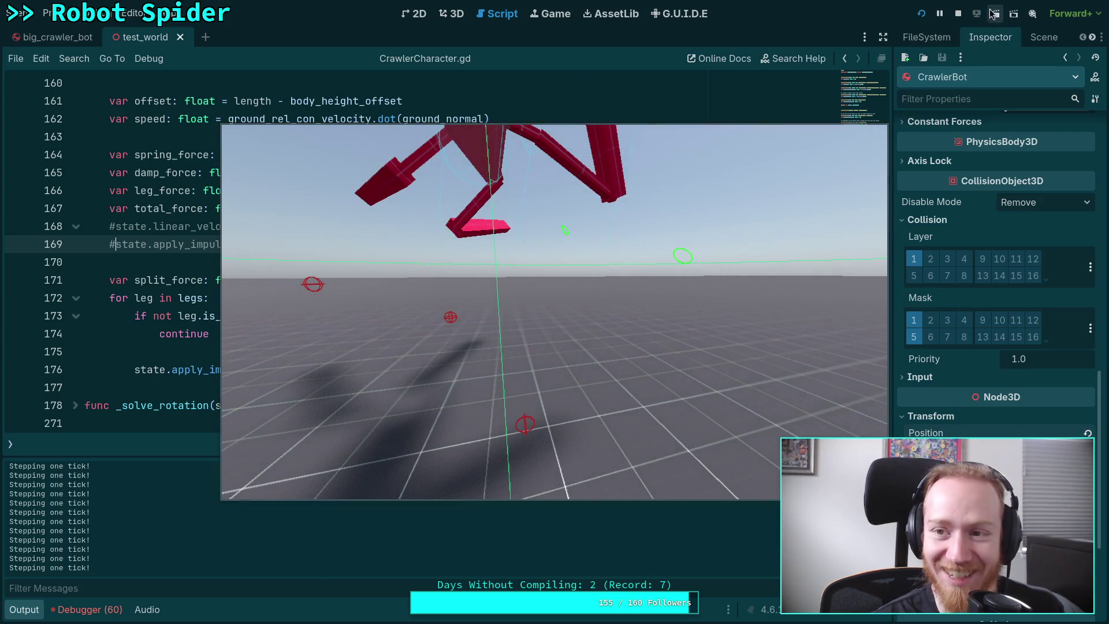
click(957, 13)
key(F5)
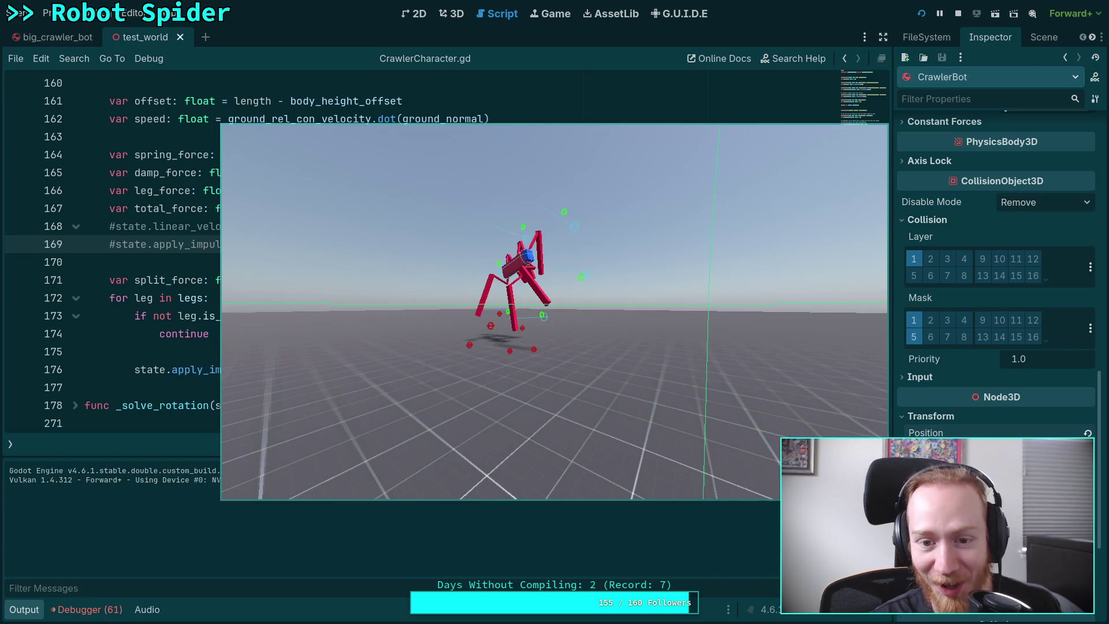
click(957, 13)
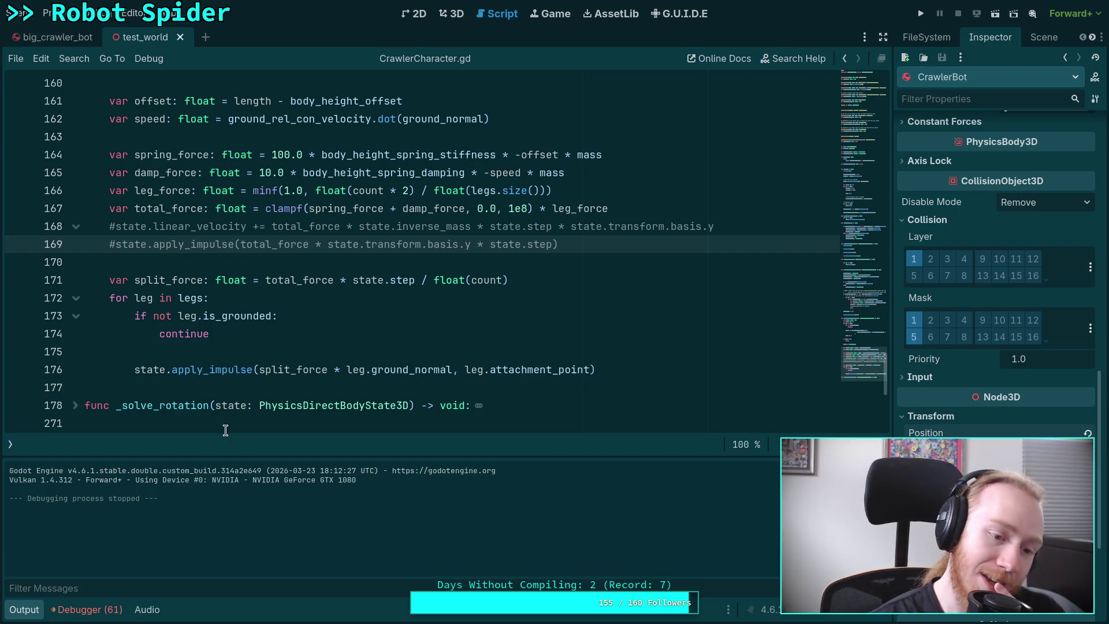
Run the project to watch the spider, then stop it
scroll(210, 383, up, 1)
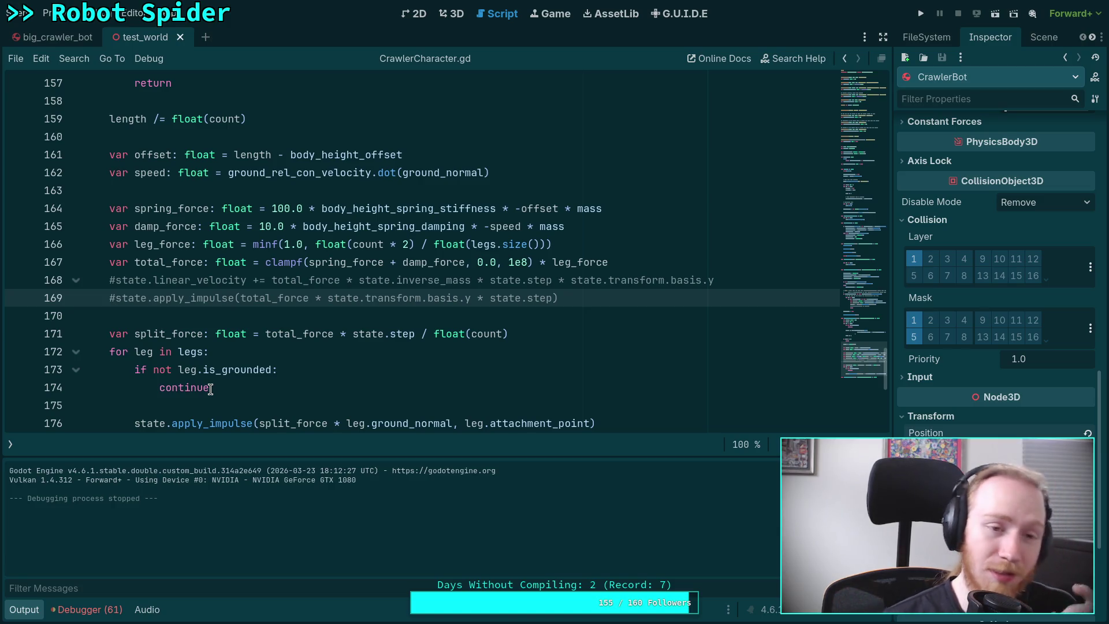
click(920, 13)
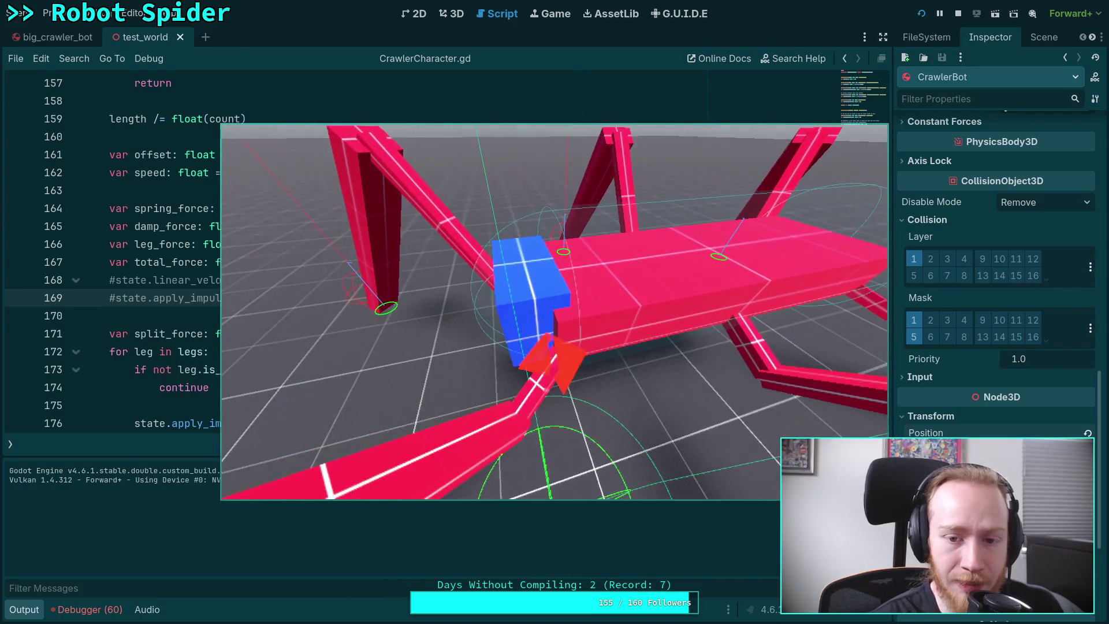
click(958, 13)
Collapse the Output panel so the per-leg impulse loop fills the script editor
scroll(455, 351, down, 3)
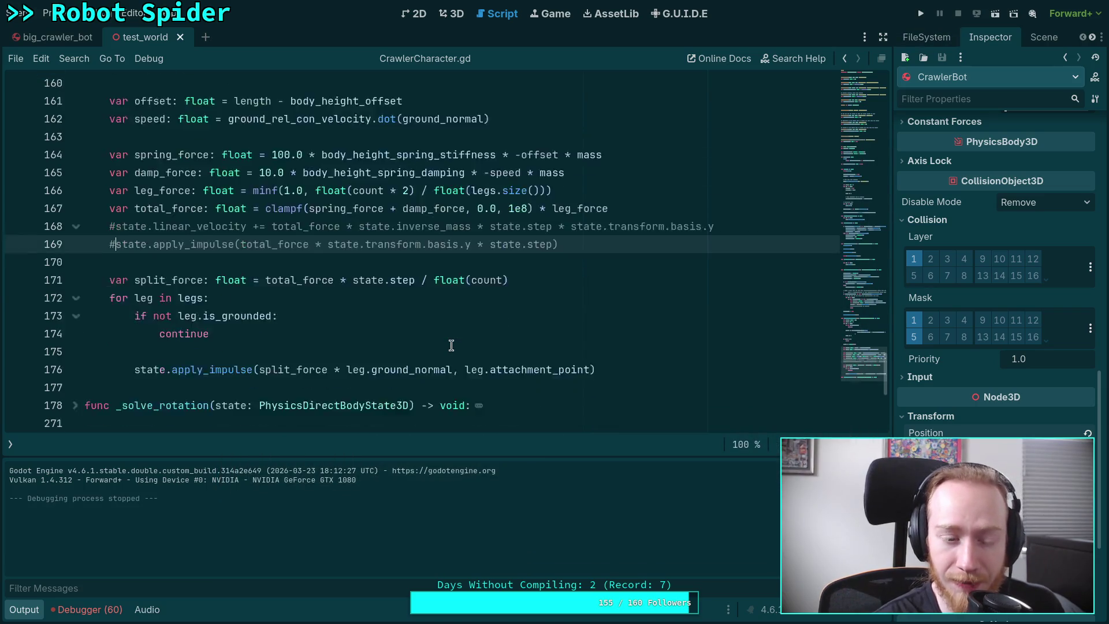
scroll(452, 344, up, 1)
scroll(323, 372, up, 5)
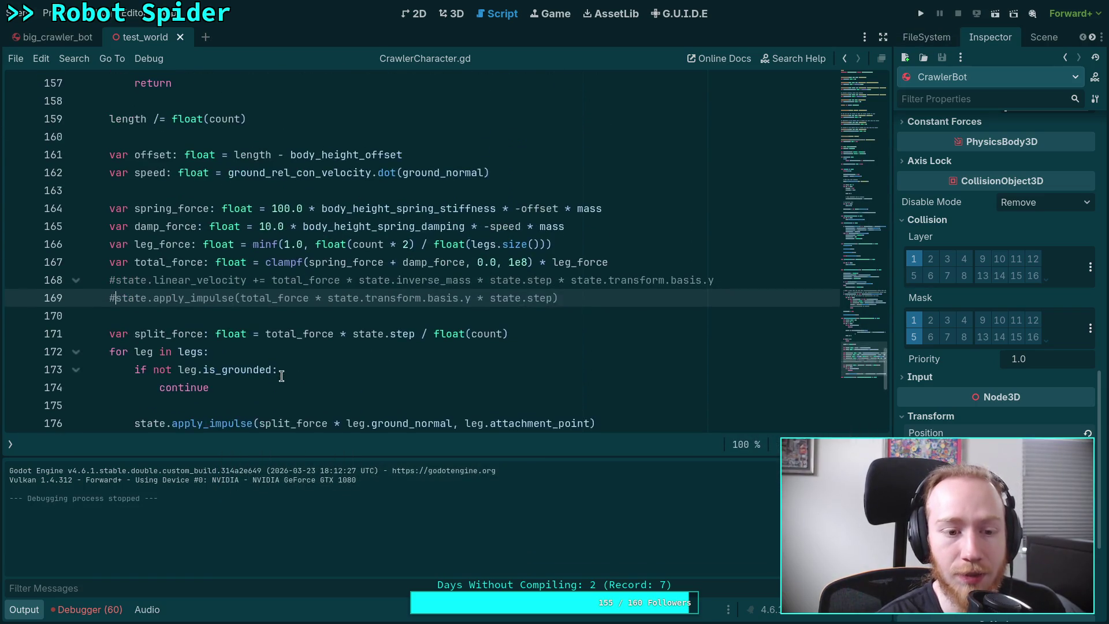
scroll(272, 381, down, 4)
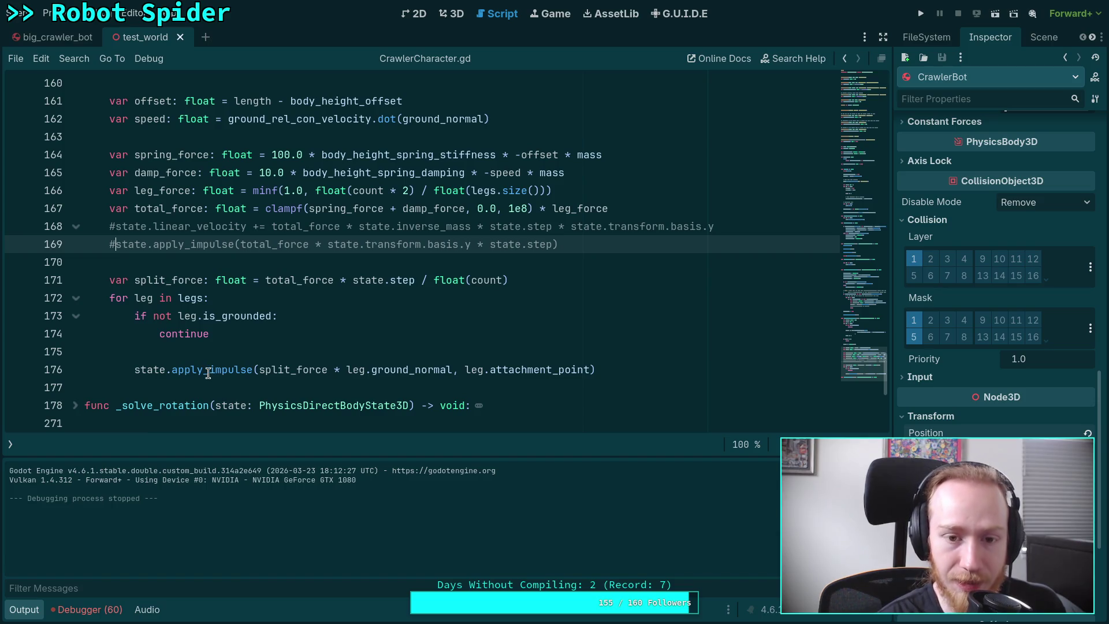
mouse_move(197, 374)
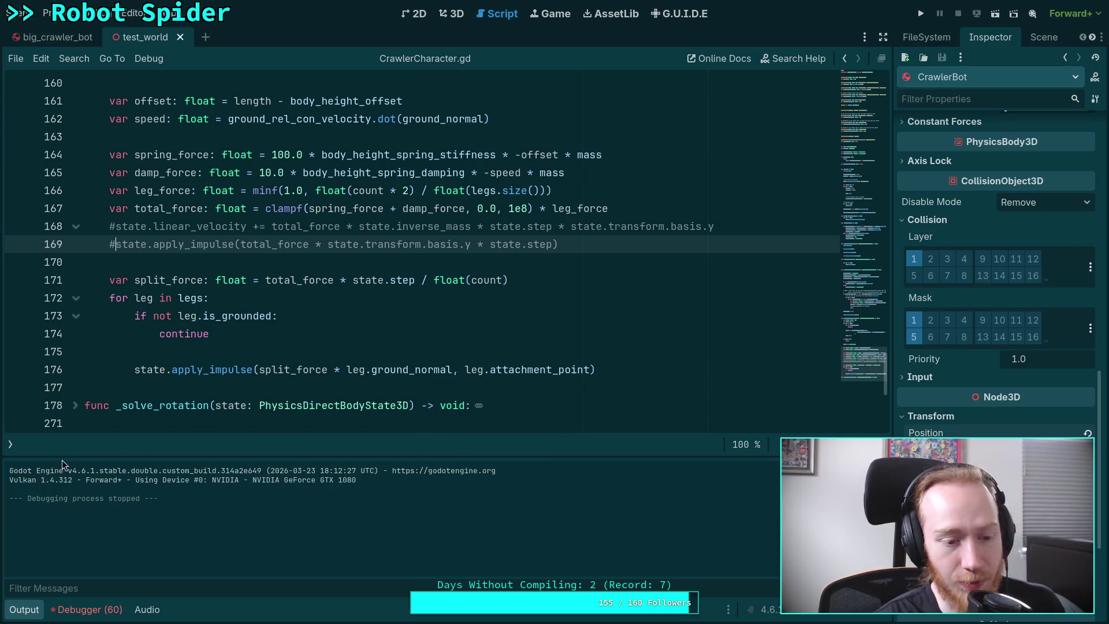
click(24, 614)
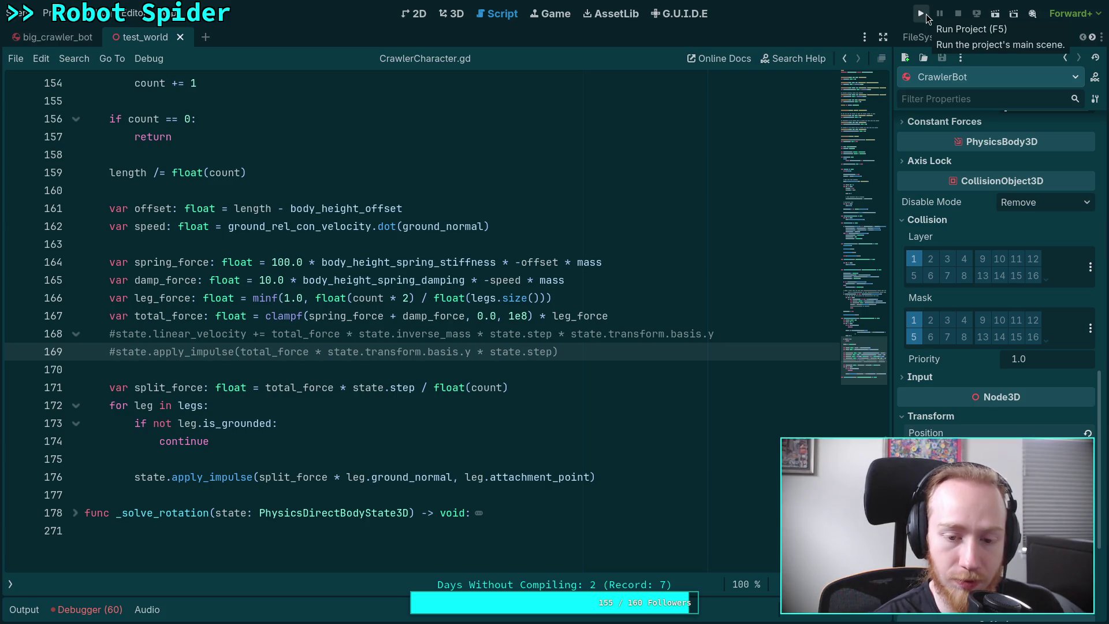
Wrap total_force * state.step on line 171 in parentheses before dividing by float(count)
mouse_move(265, 387)
mouse_down()
mouse_move(438, 386)
mouse_move(413, 387)
mouse_up()
text(()
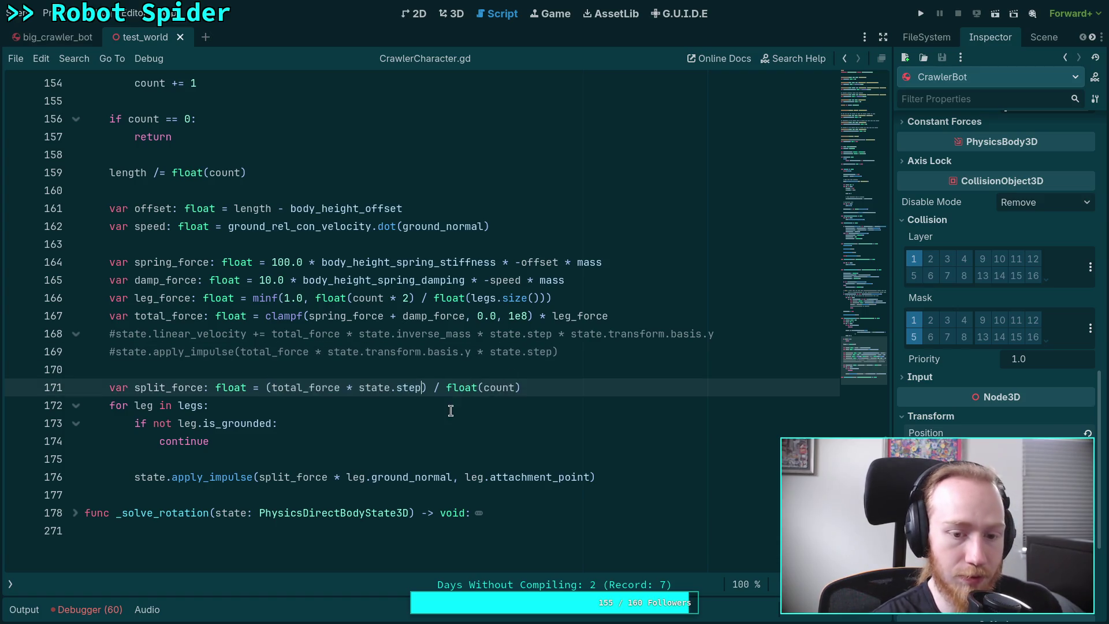
click(450, 410)
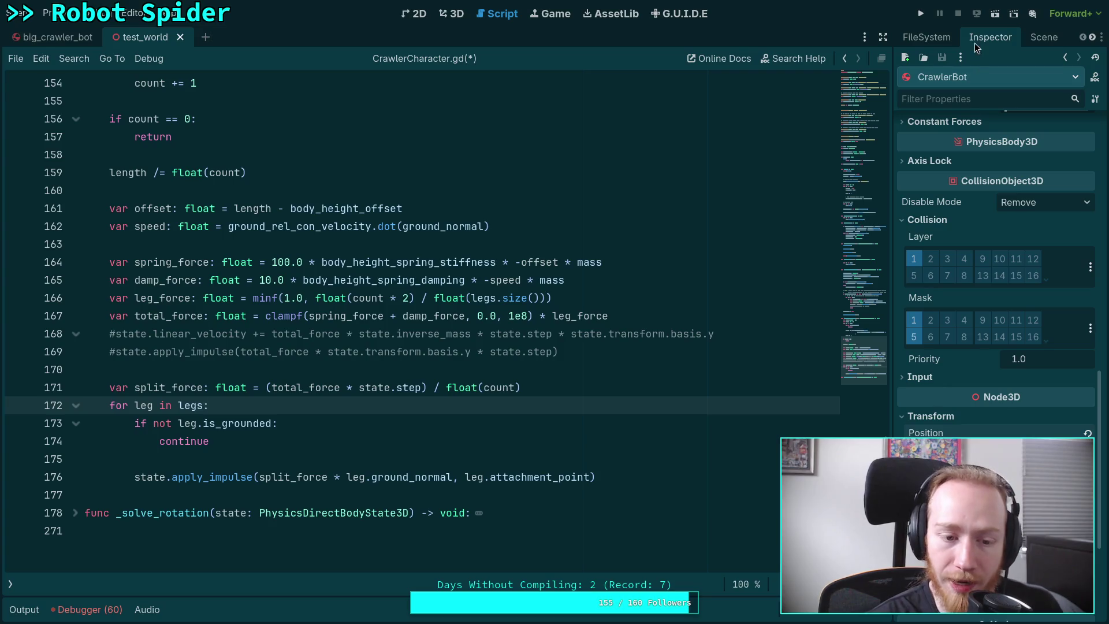
Test-run the project with the change, then stop it
click(919, 19)
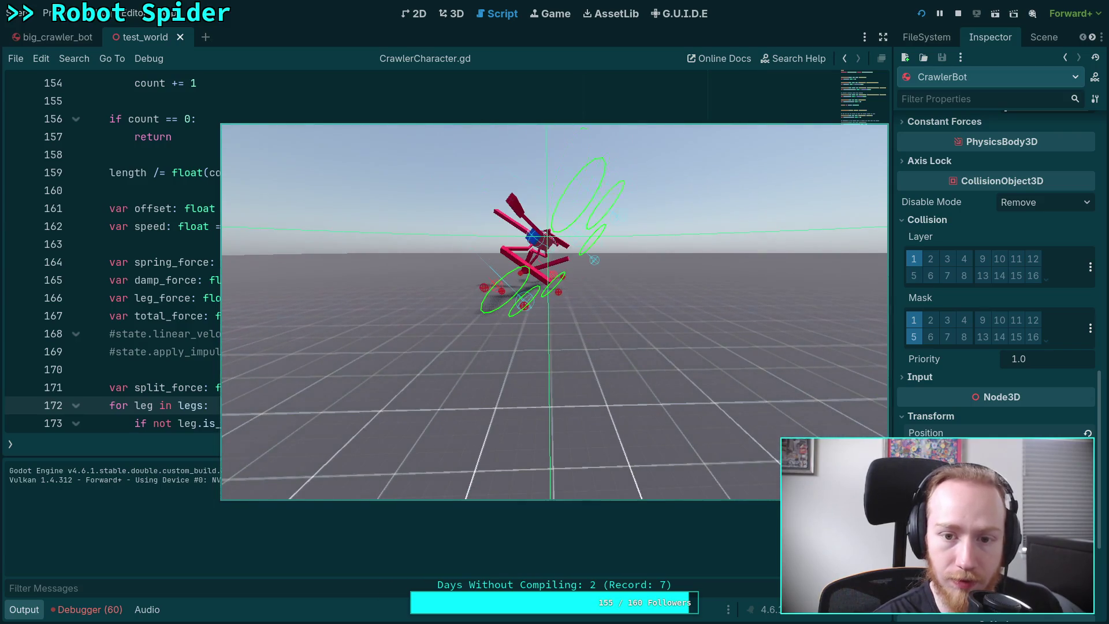
click(958, 13)
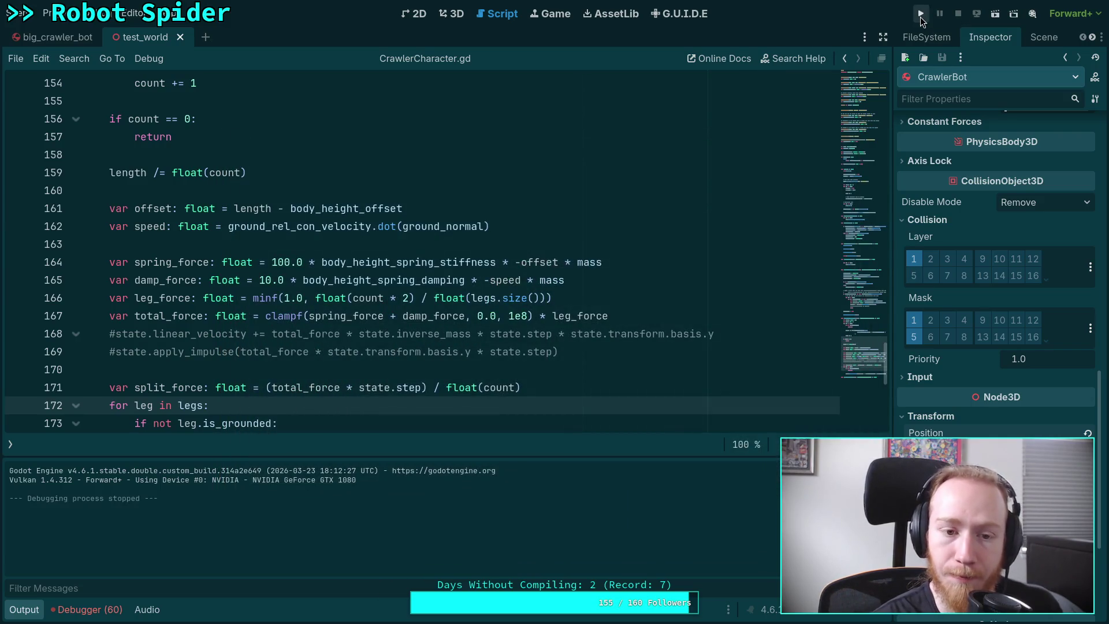
scroll(661, 237, down, 2)
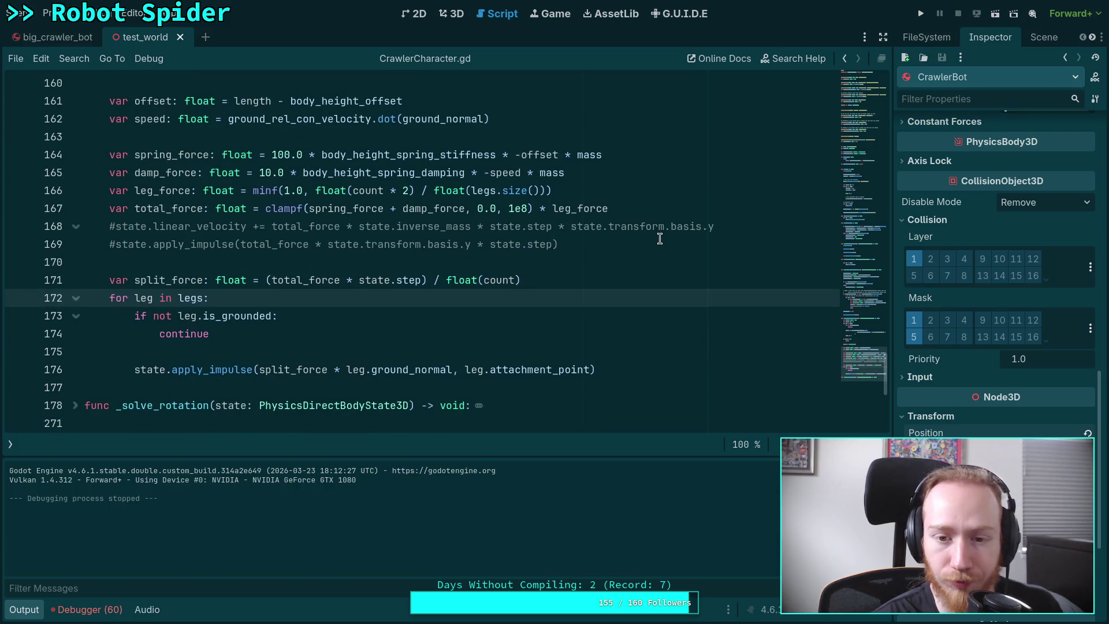
Launch and restart the game, advance physics tick by tick with the period key, then stop
key(F5)
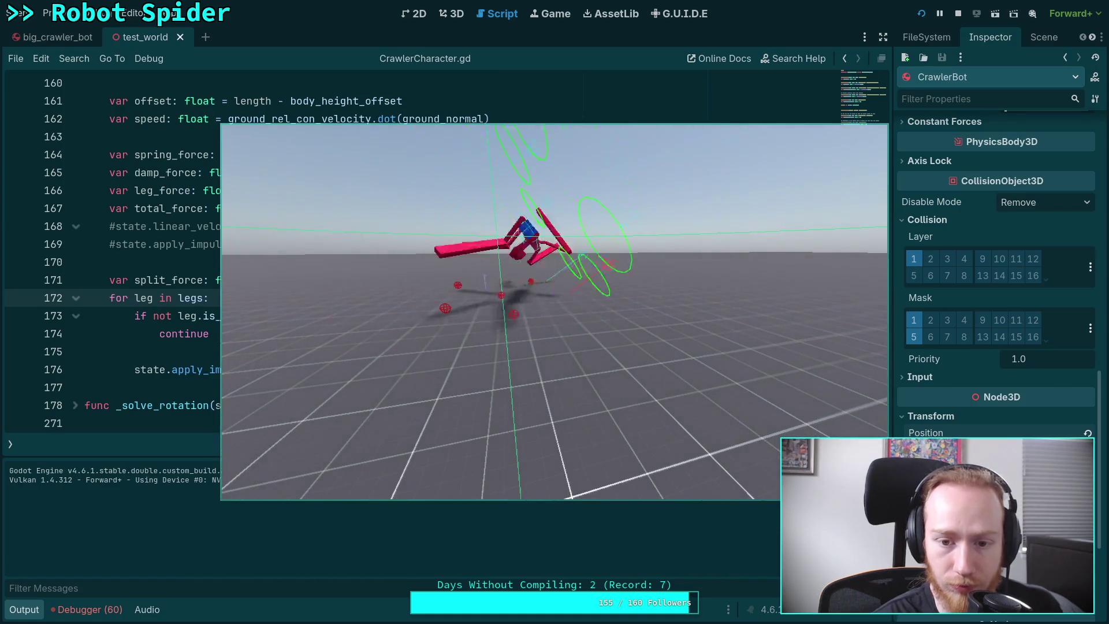
click(921, 13)
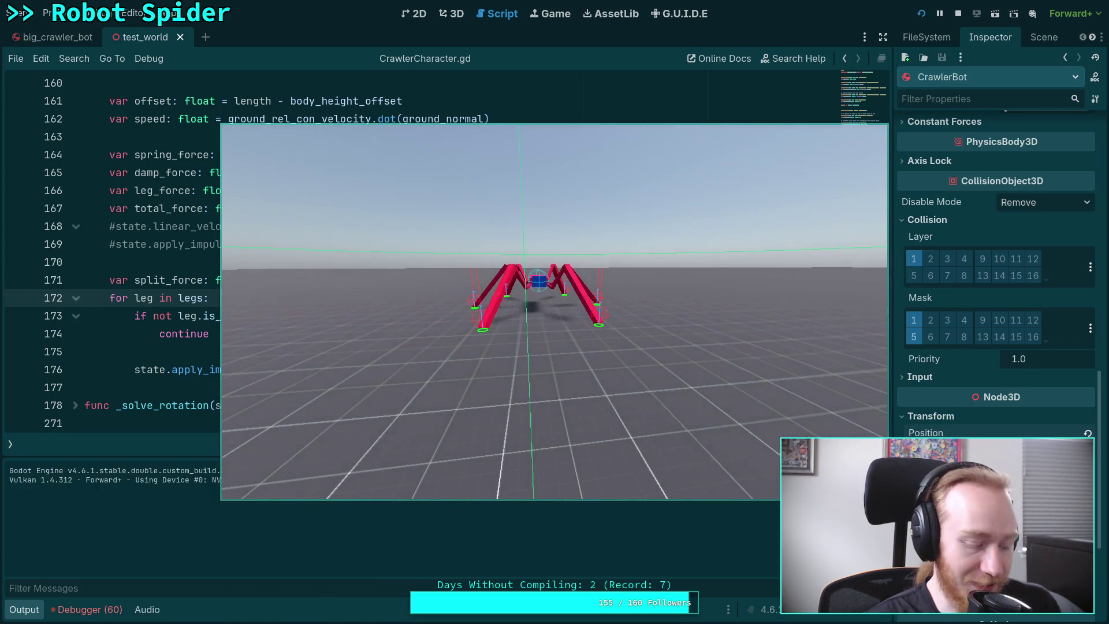
key(period)
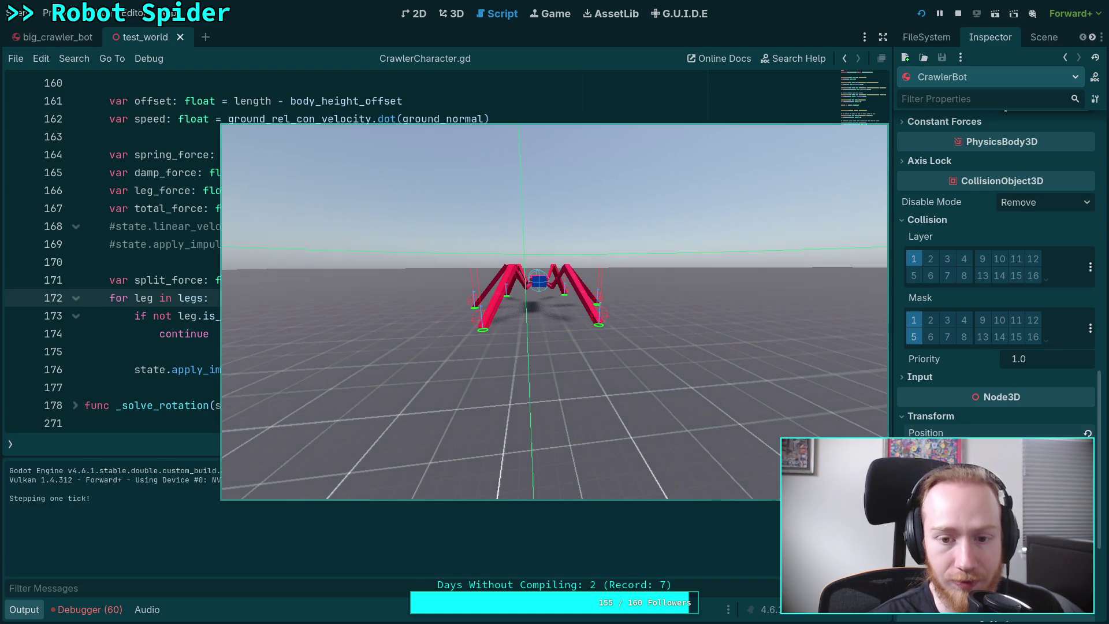
key(period)
key(period)
key(period)
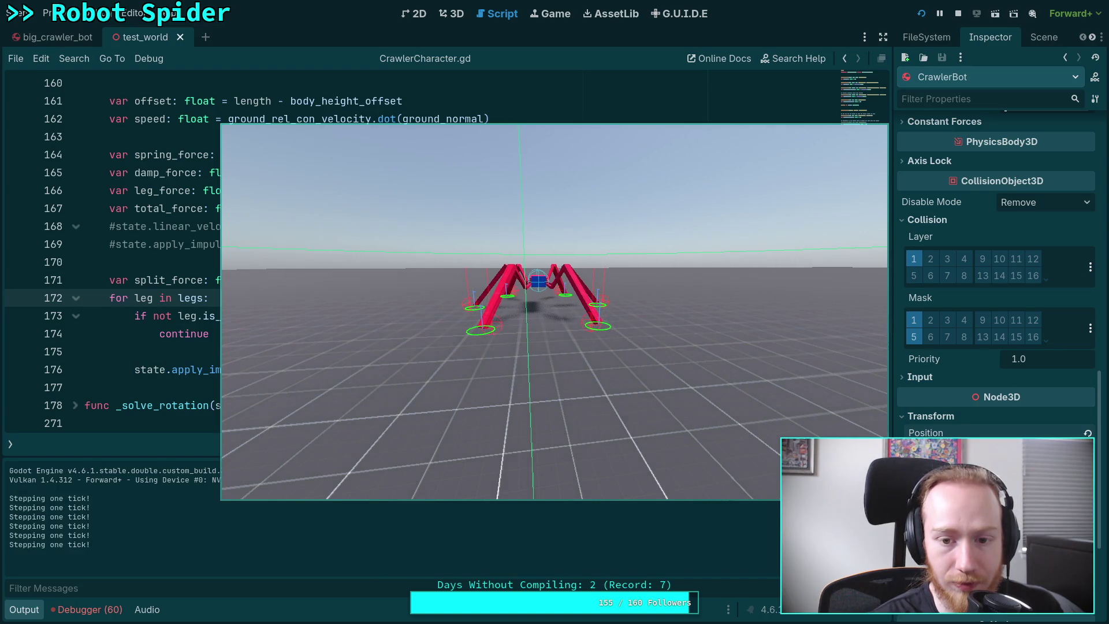
key(period)
key(period)
key(period)
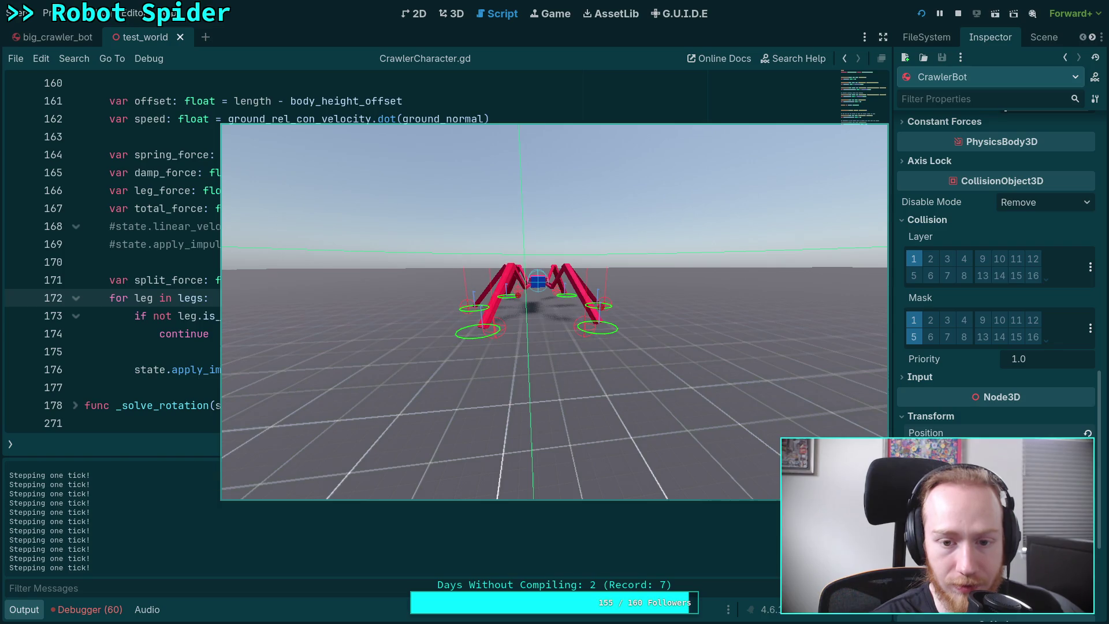
key(period)
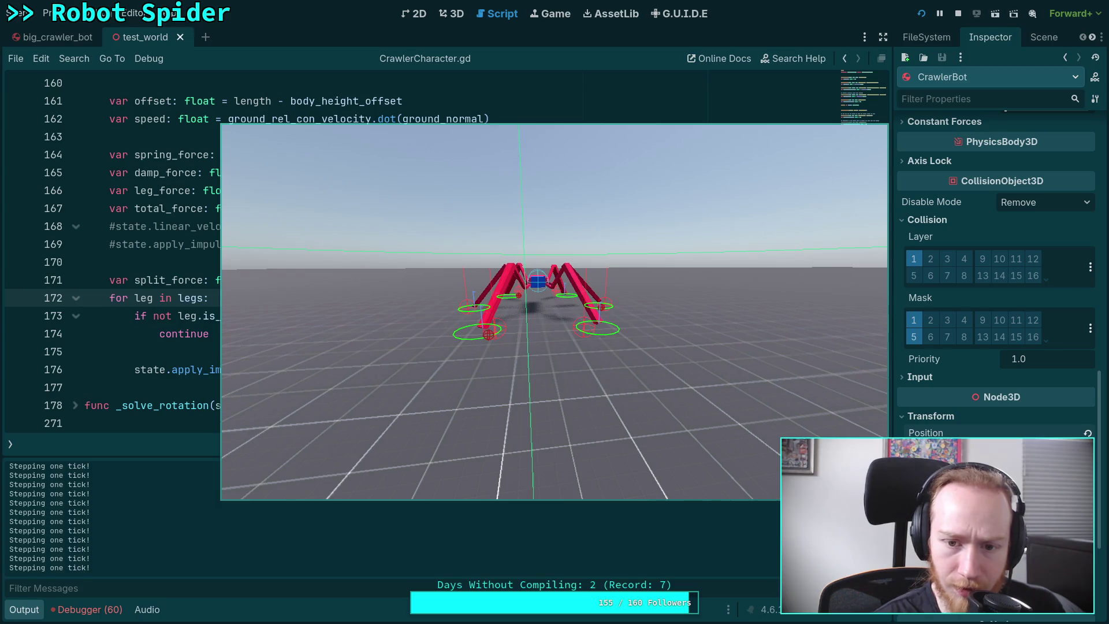
key(period)
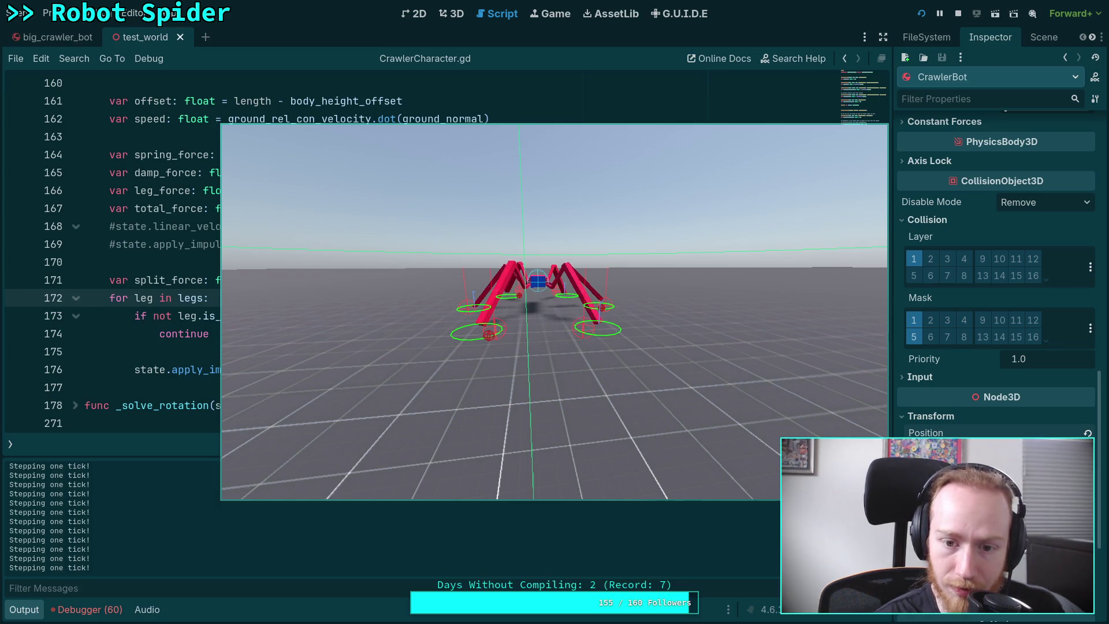
key(period)
key(period)
key(period)
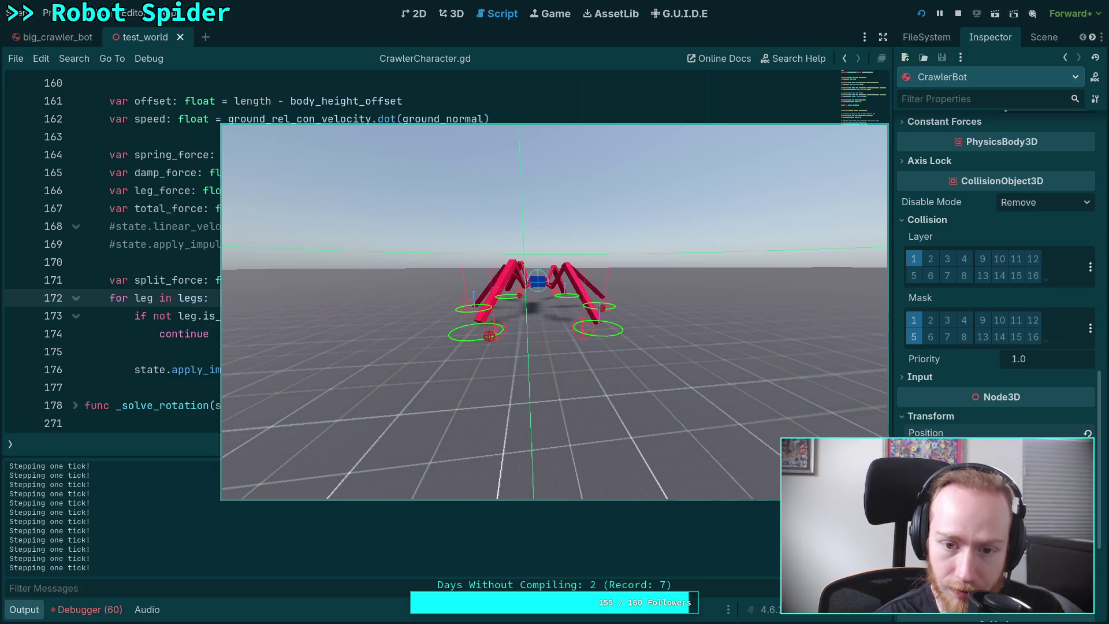
key(period)
key(period)
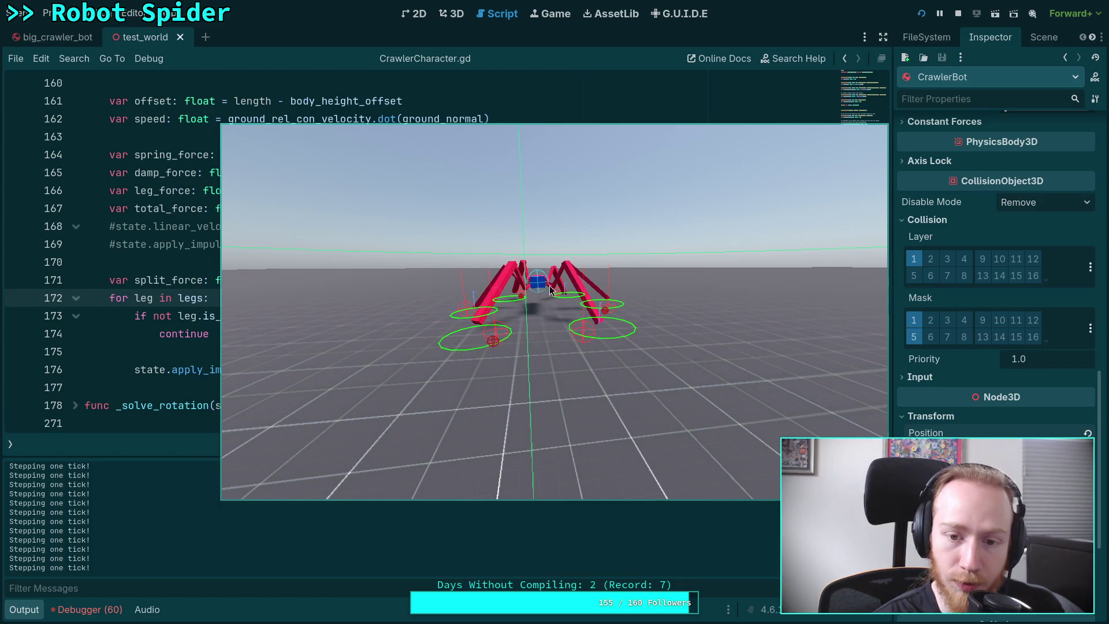
click(958, 13)
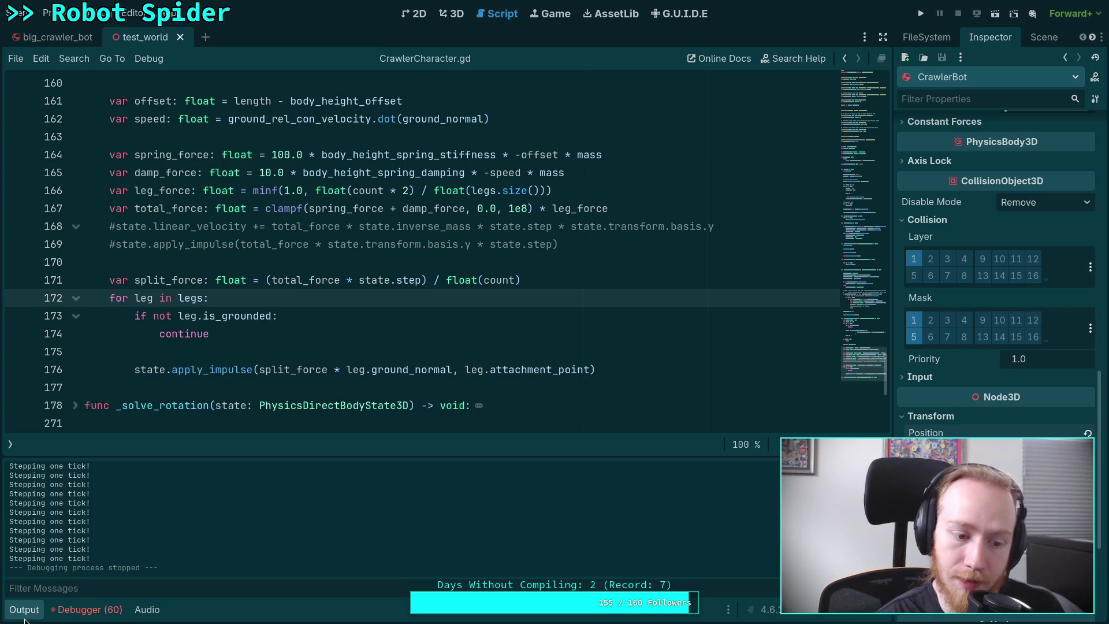
Collapse the Output panel and bring up the apply_impulse documentation tooltip on line 176
click(36, 609)
mouse_move(295, 408)
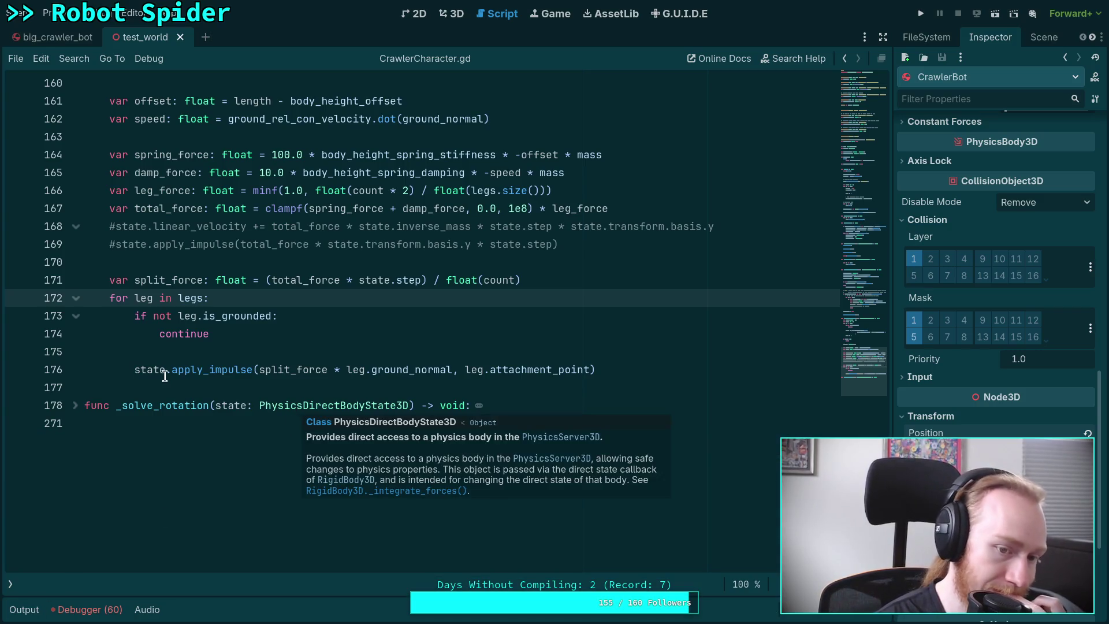
click(196, 356)
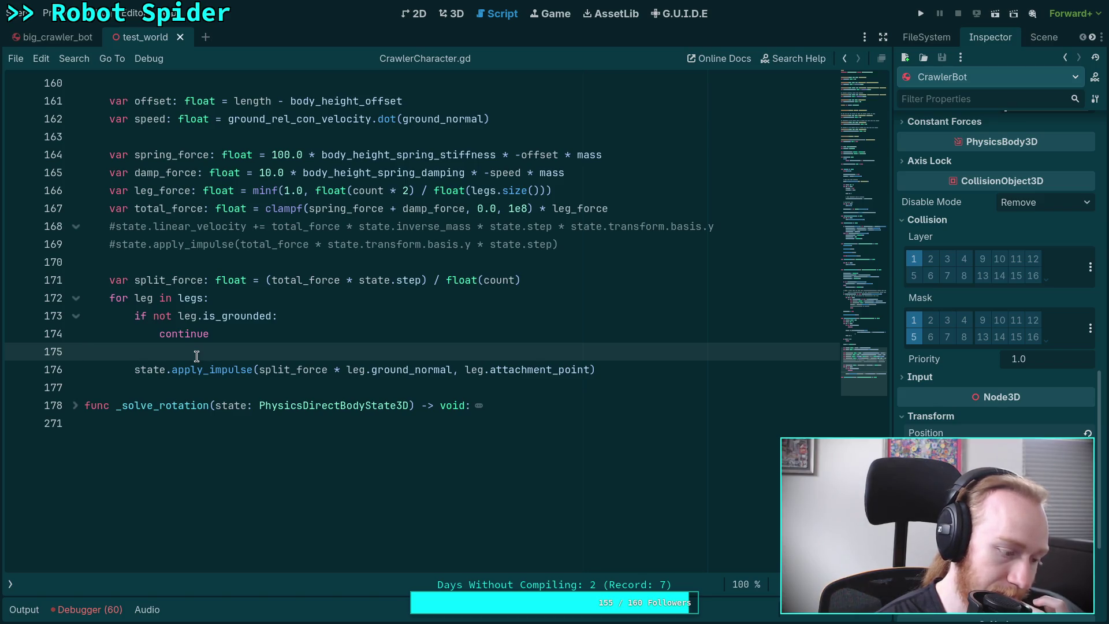
mouse_move(197, 364)
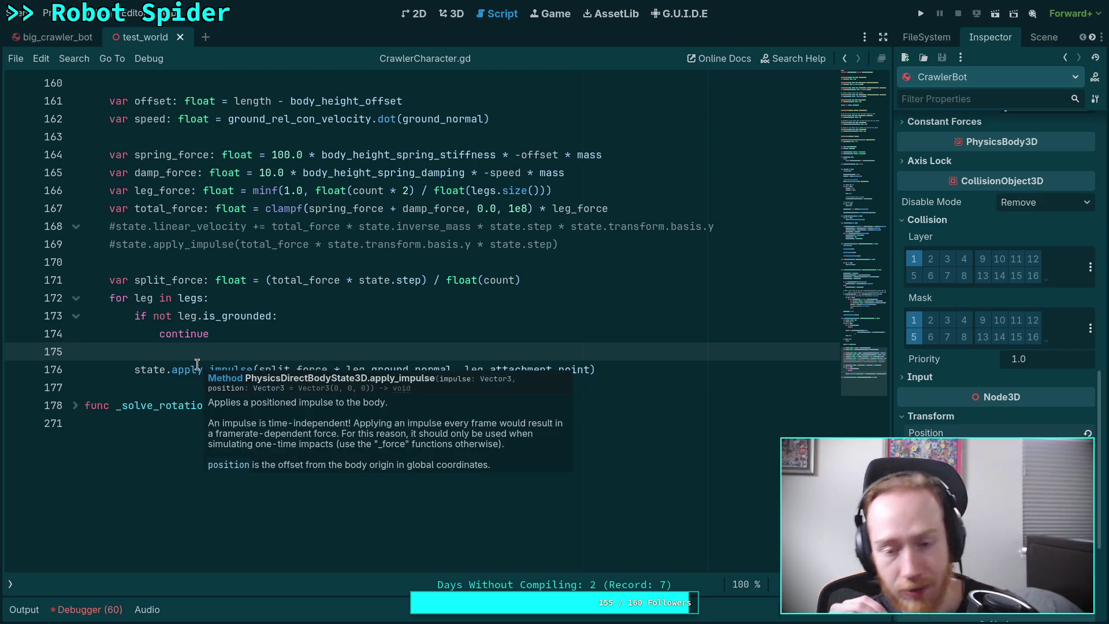
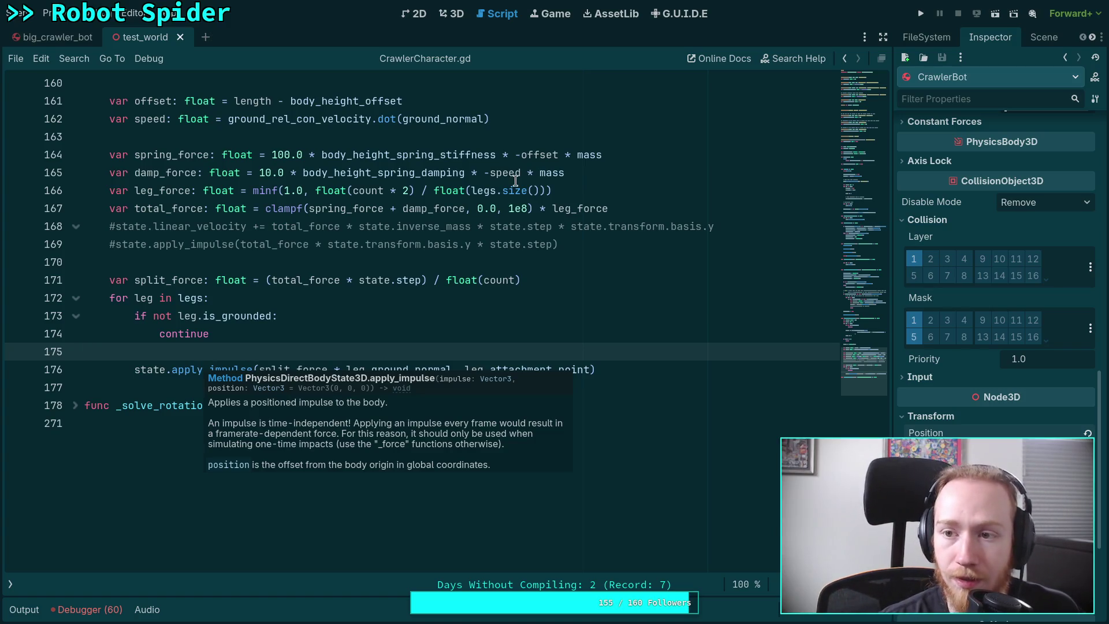
Launch the spider project and step its physics through the first five ticks
click(920, 13)
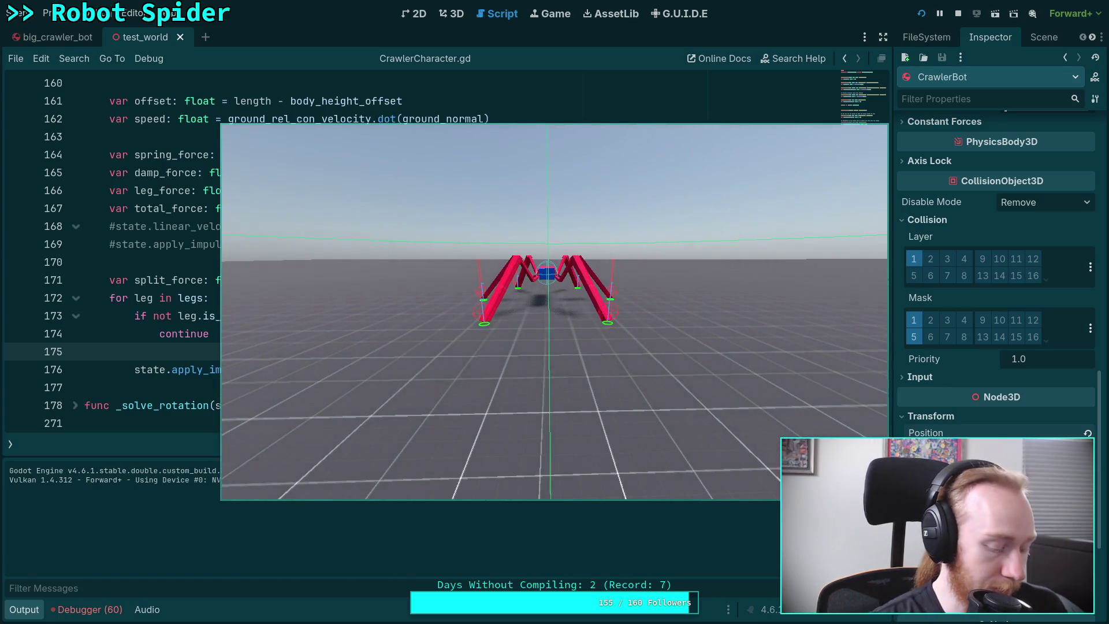
key(period)
key(period)
key(period)
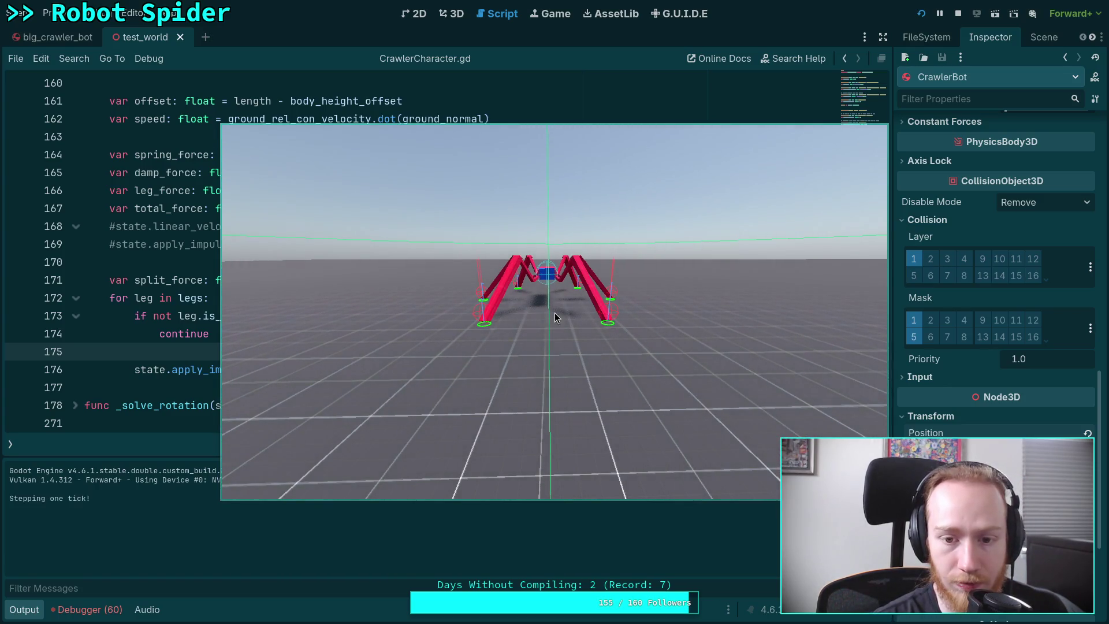
key(period)
key(period)
key(period)
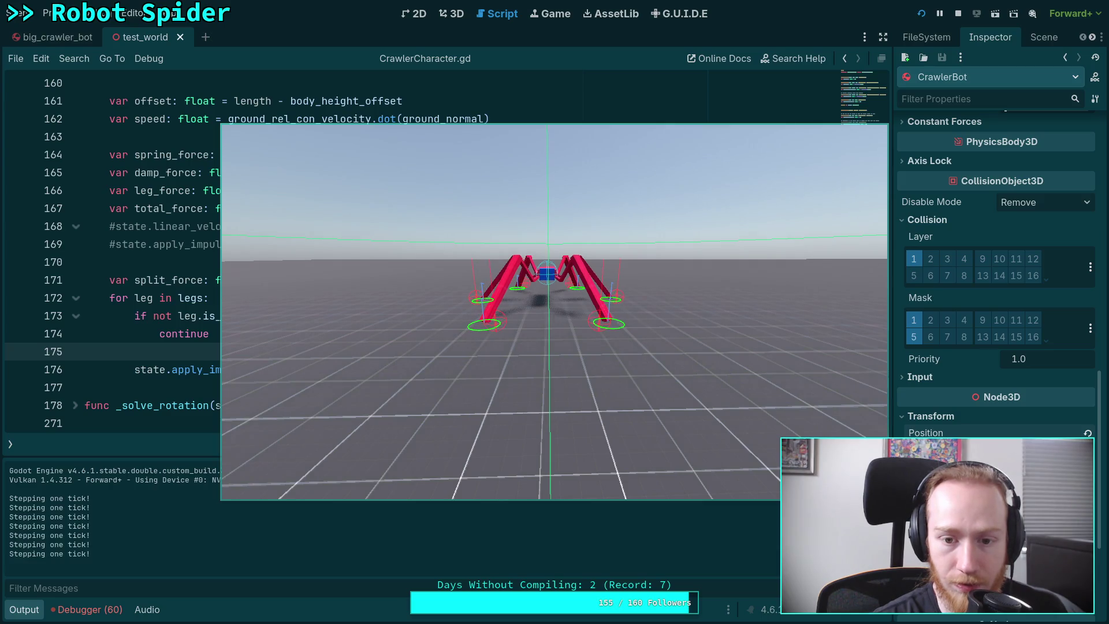
key(period)
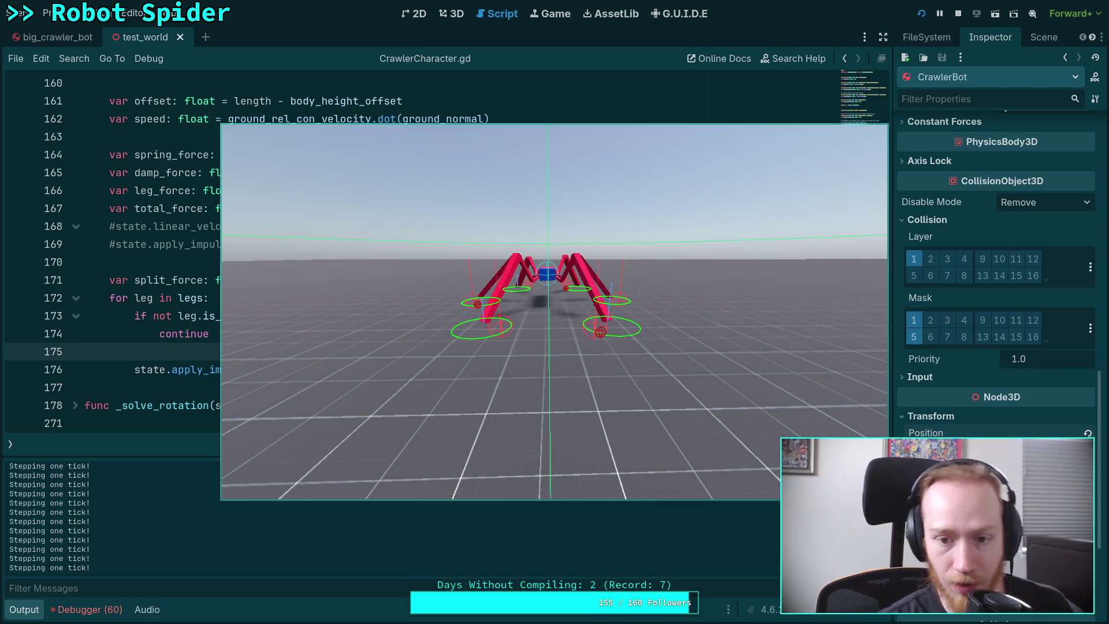
key(period)
key(period)
key(period)
key(period)
key(period)
key(period)
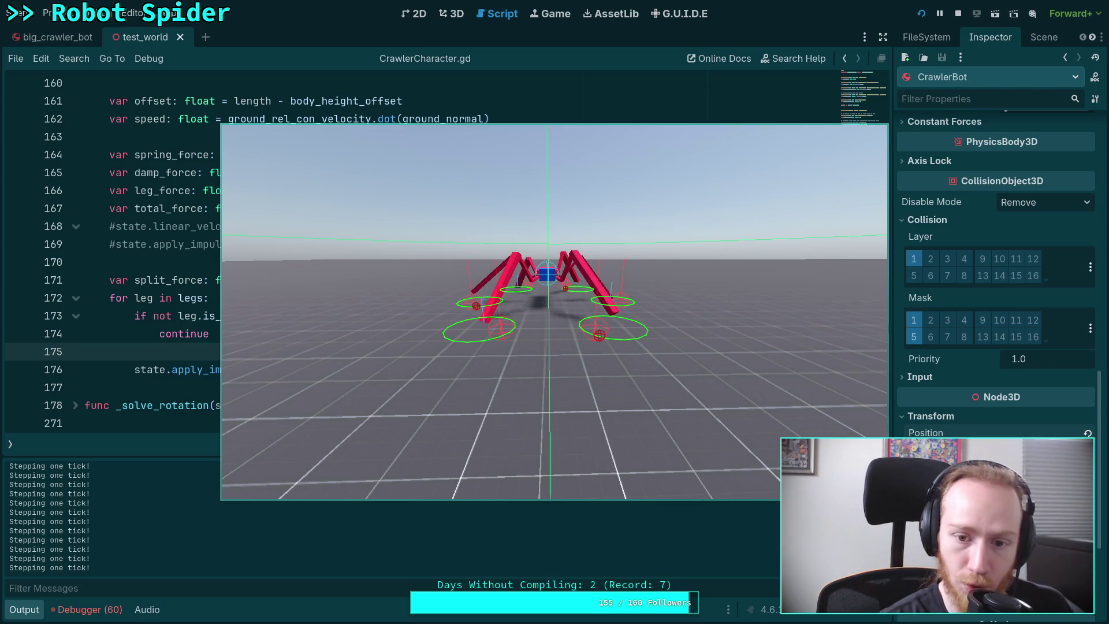
Keep stepping until the body tips over, then stop the game and collapse the output log
key(period)
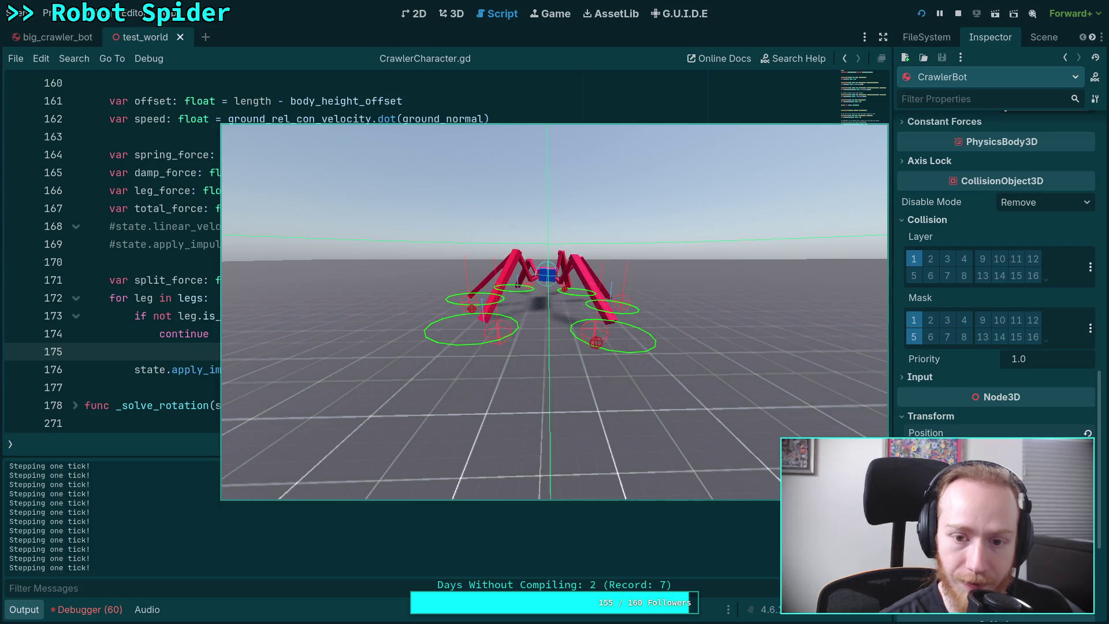
key(period)
key(period)
key(period)
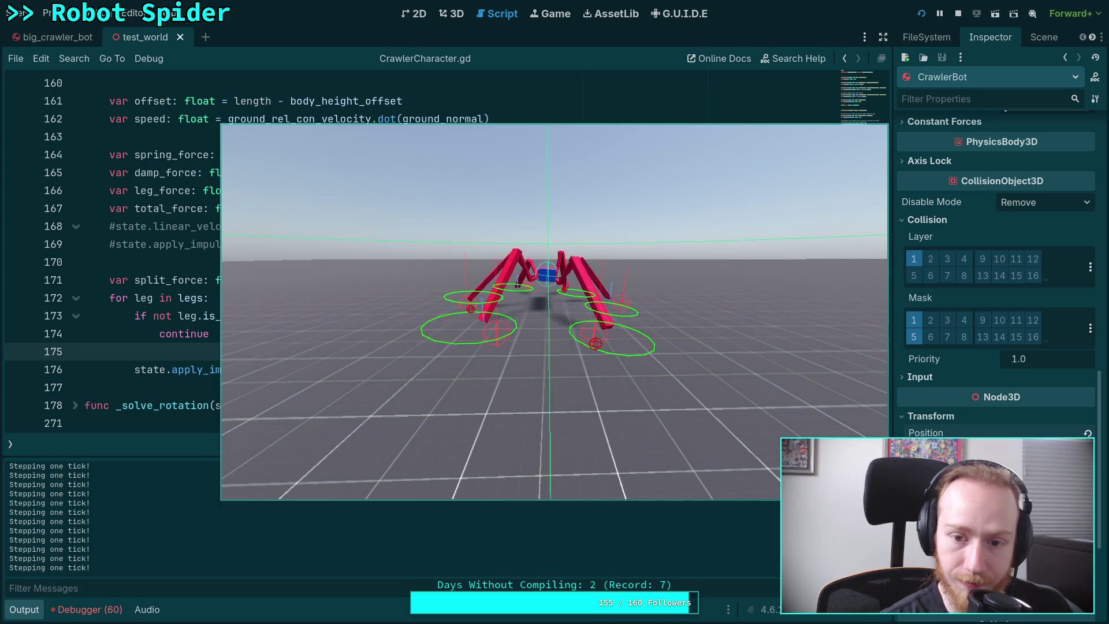
key(period)
key(period)
key(period)
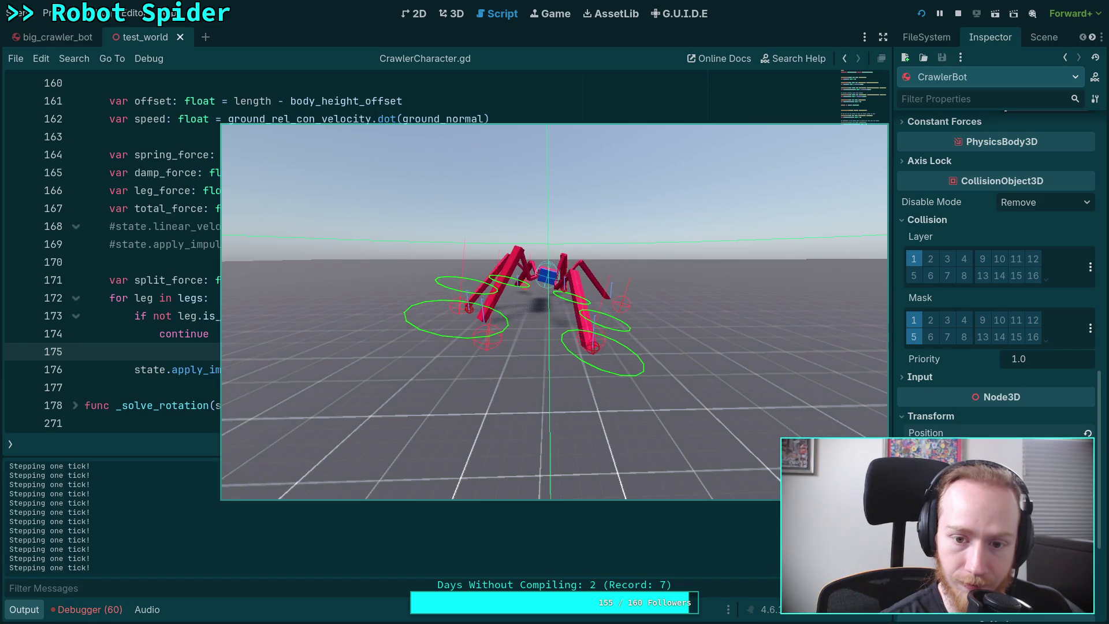
key(period)
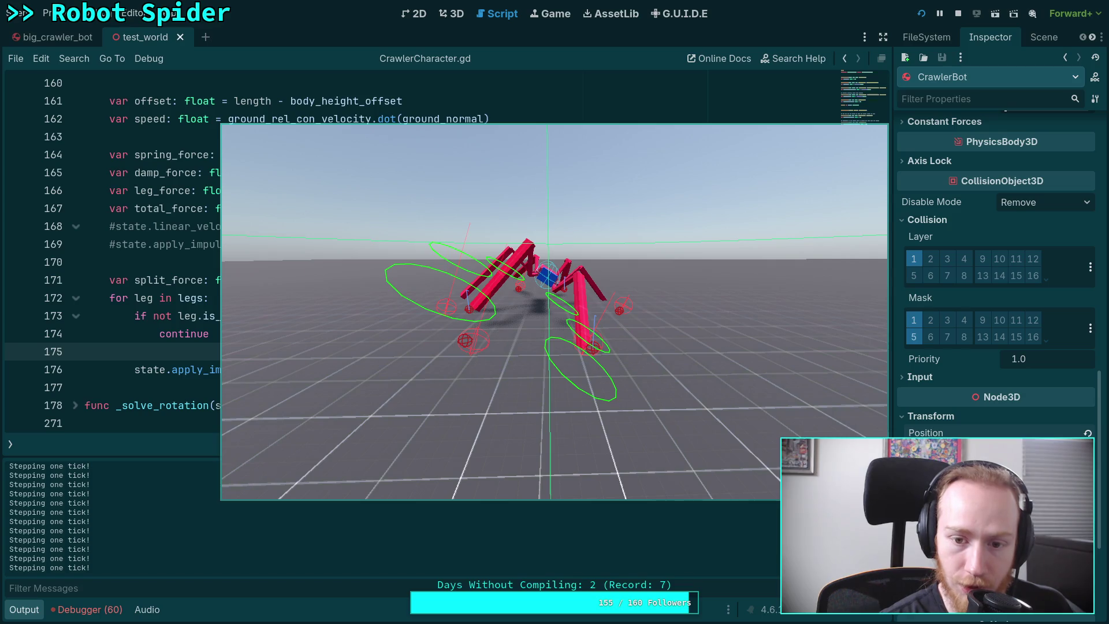
key(period)
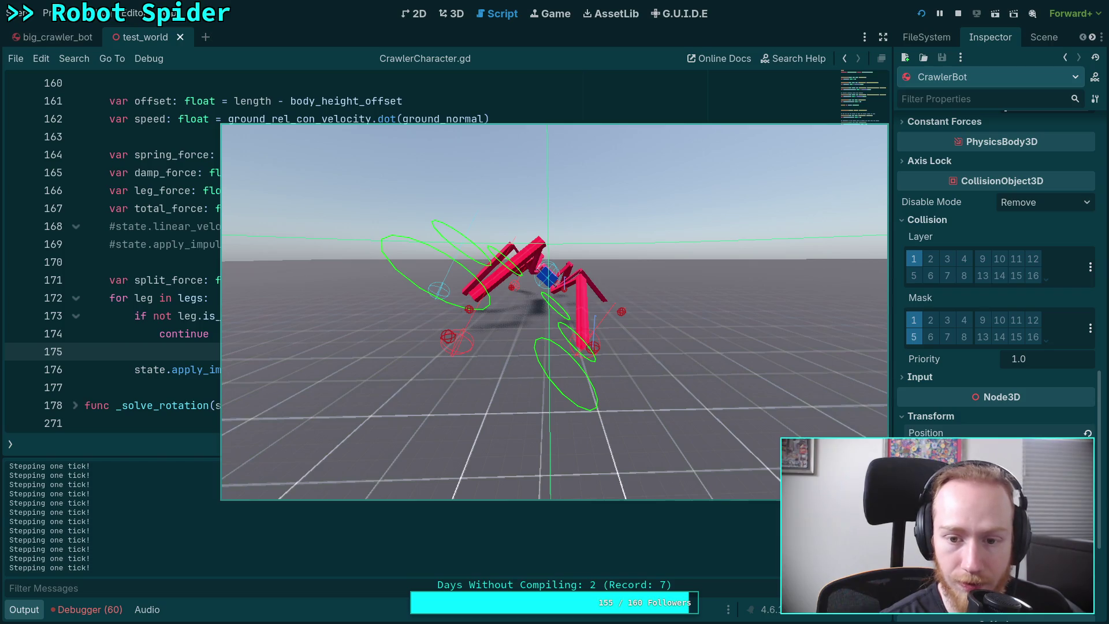
key(period)
key(period)
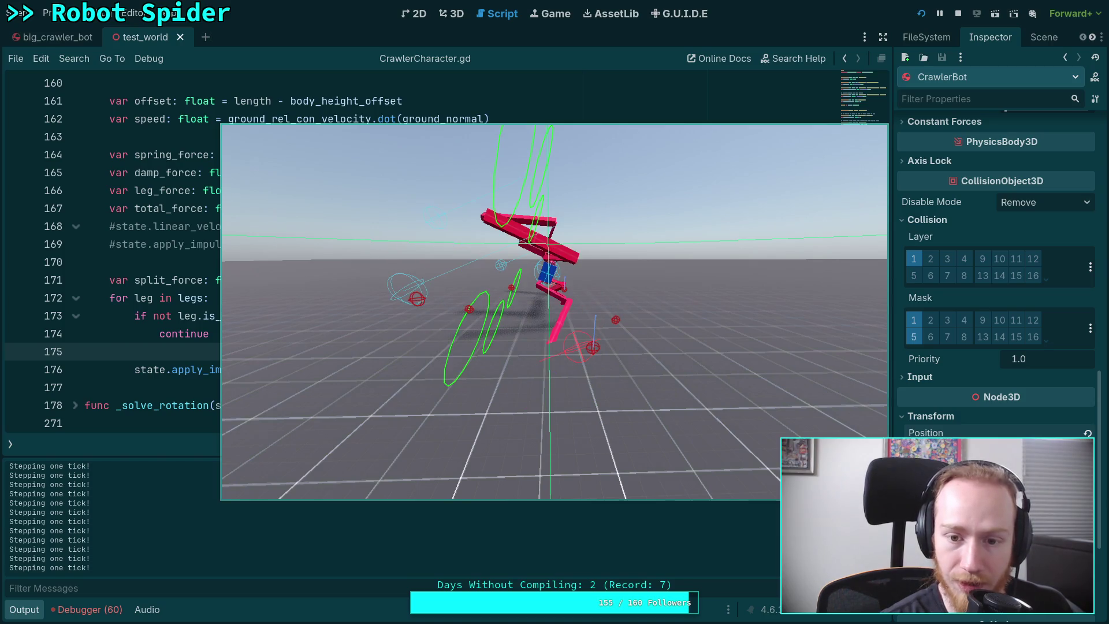
key(F8)
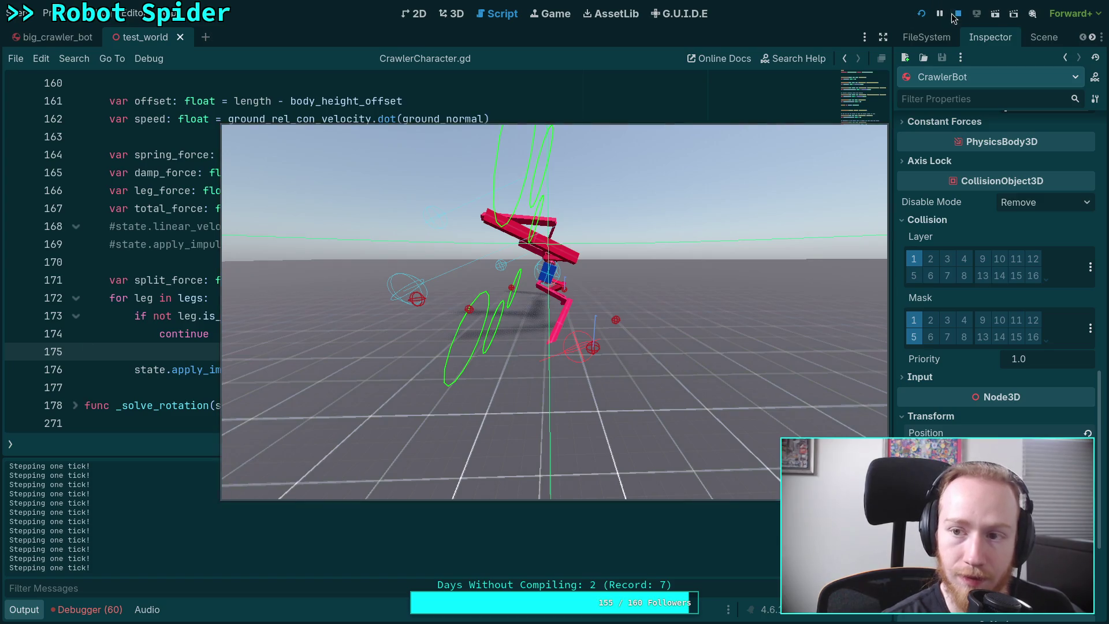
click(23, 609)
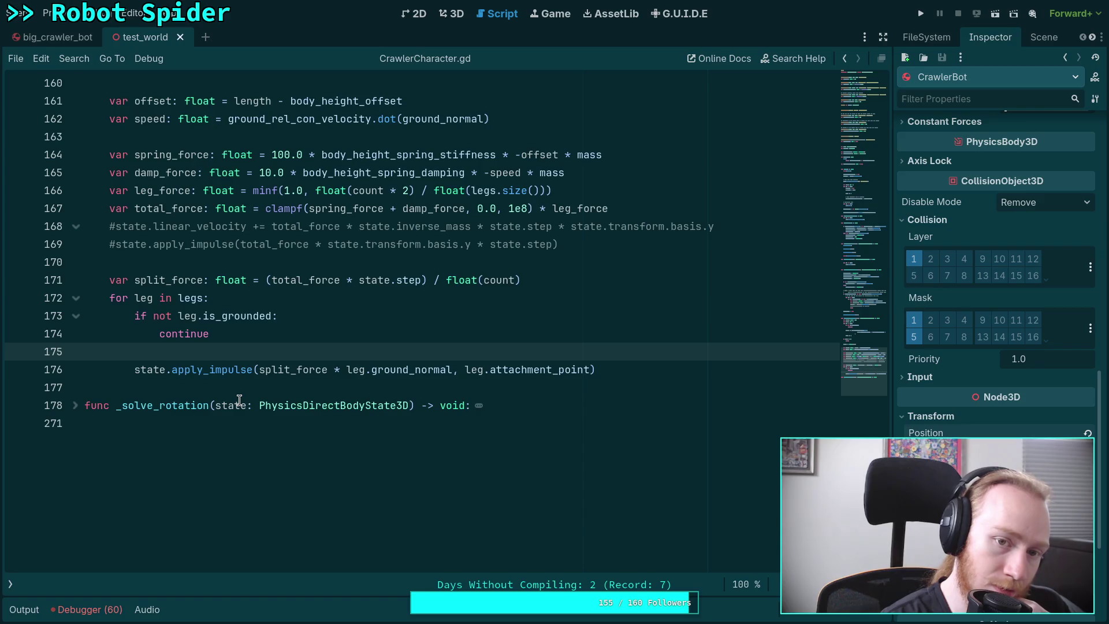
Show the script list and select the state.transform.basis.tdoty expression on line 151
scroll(239, 400, up, 2)
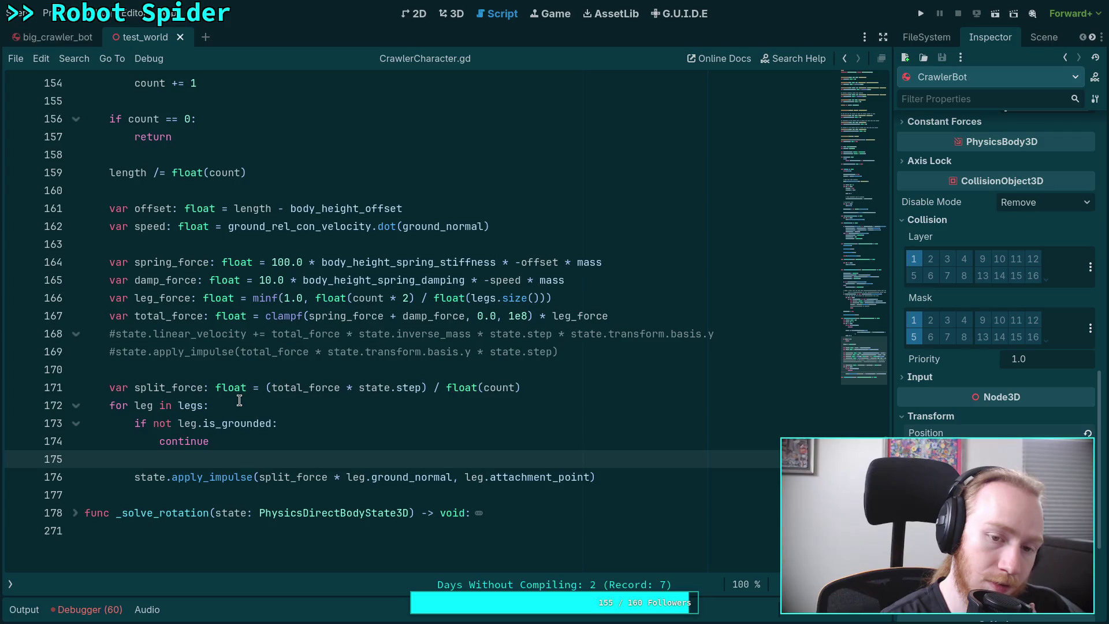
scroll(239, 400, up, 3)
scroll(239, 399, up, 2)
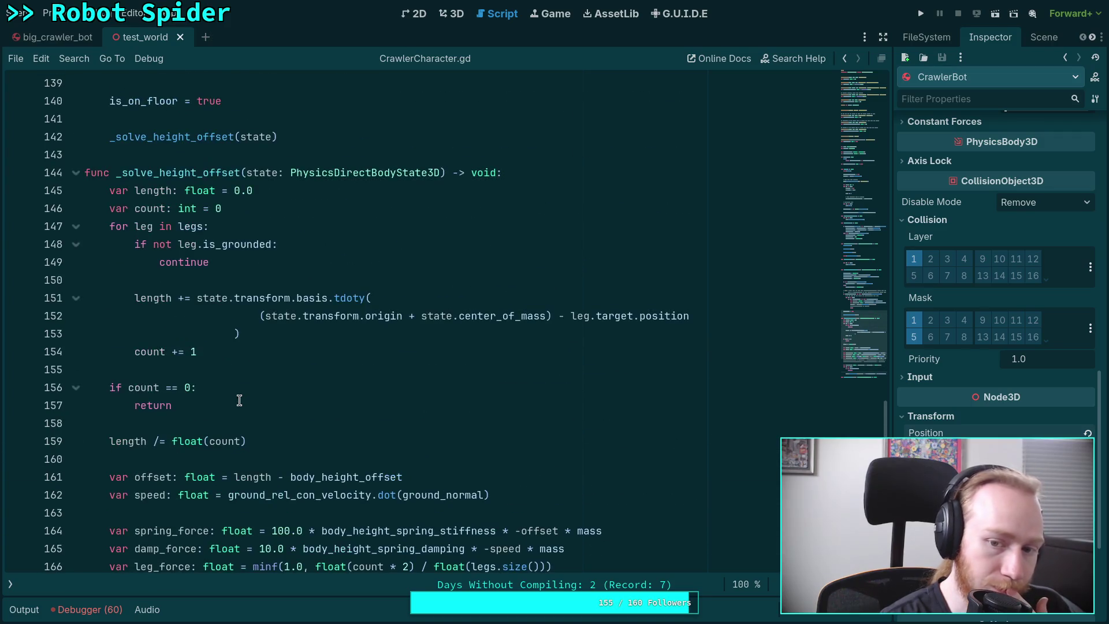
double_click(342, 296)
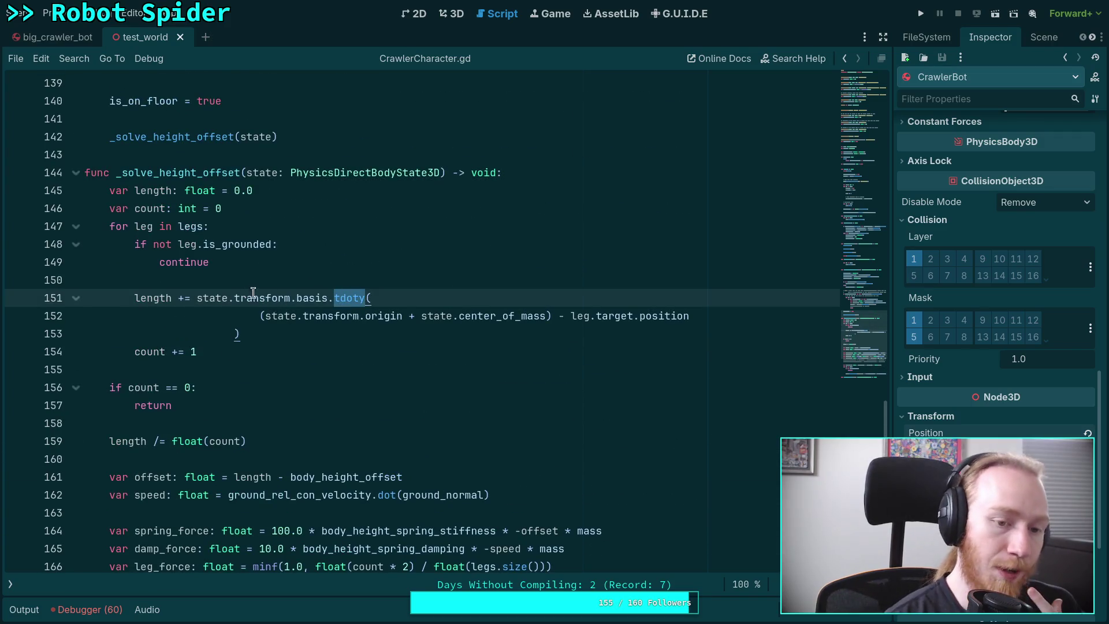
drag(199, 298, 365, 297)
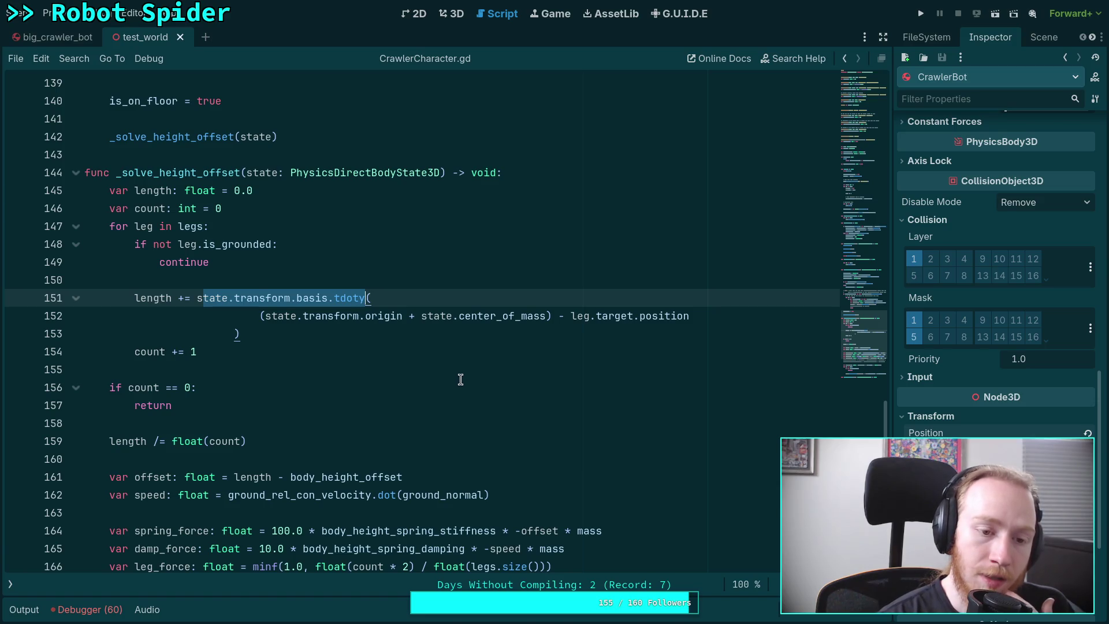
click(10, 584)
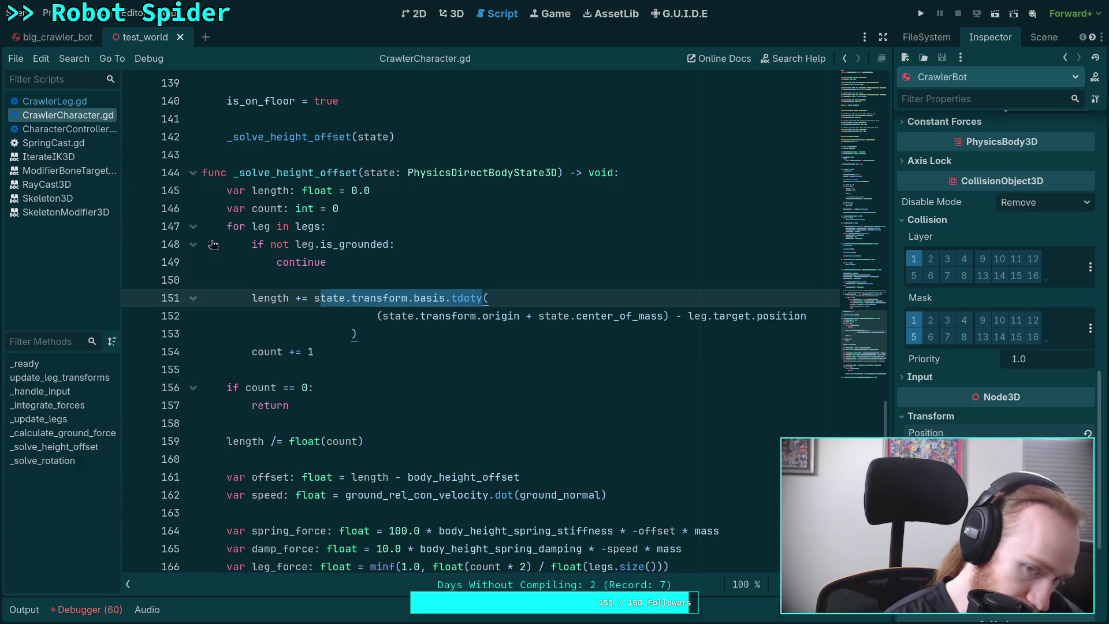
click(345, 298)
drag(314, 298, 482, 298)
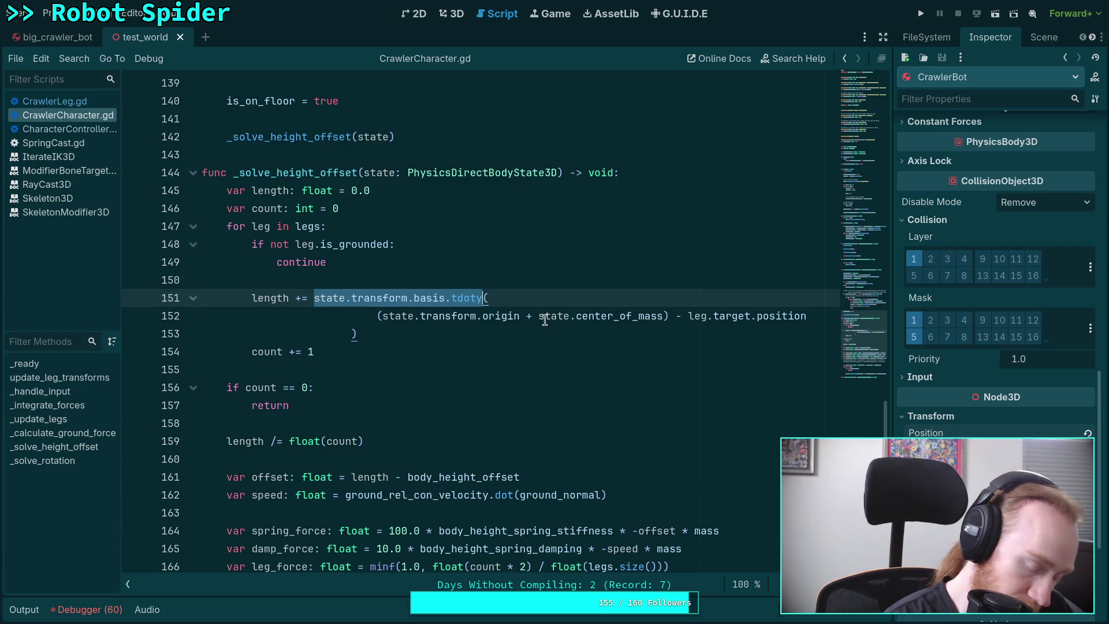
Replace it with leg.ground_normal.dot, save the script, and rerun the project
text(ground.()
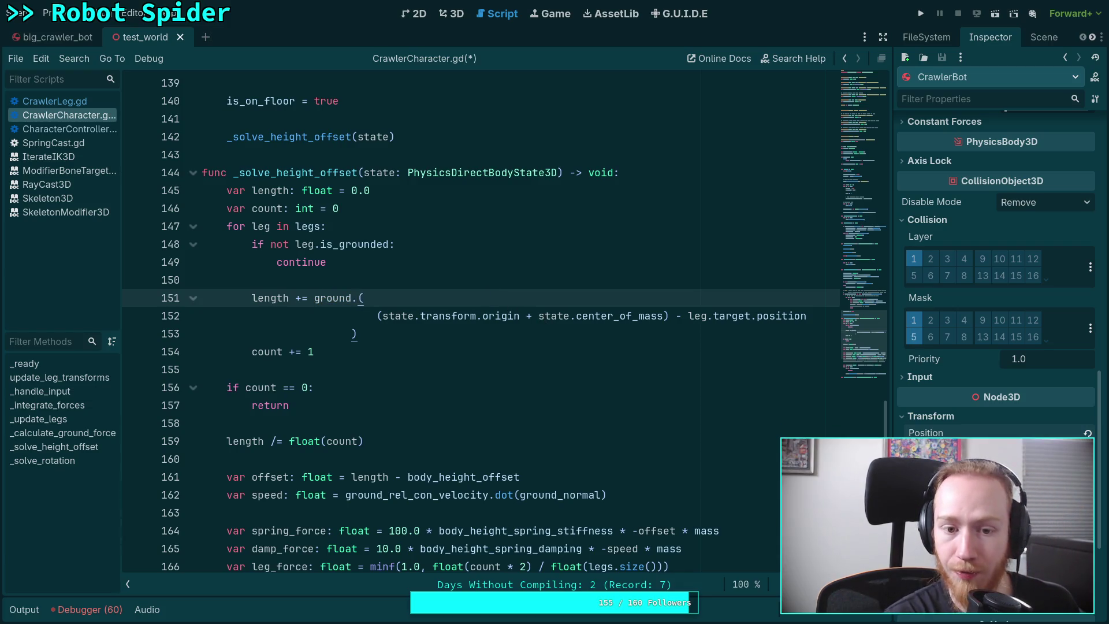
key(BackSpace)
key(BackSpace)
key(BackSpace)
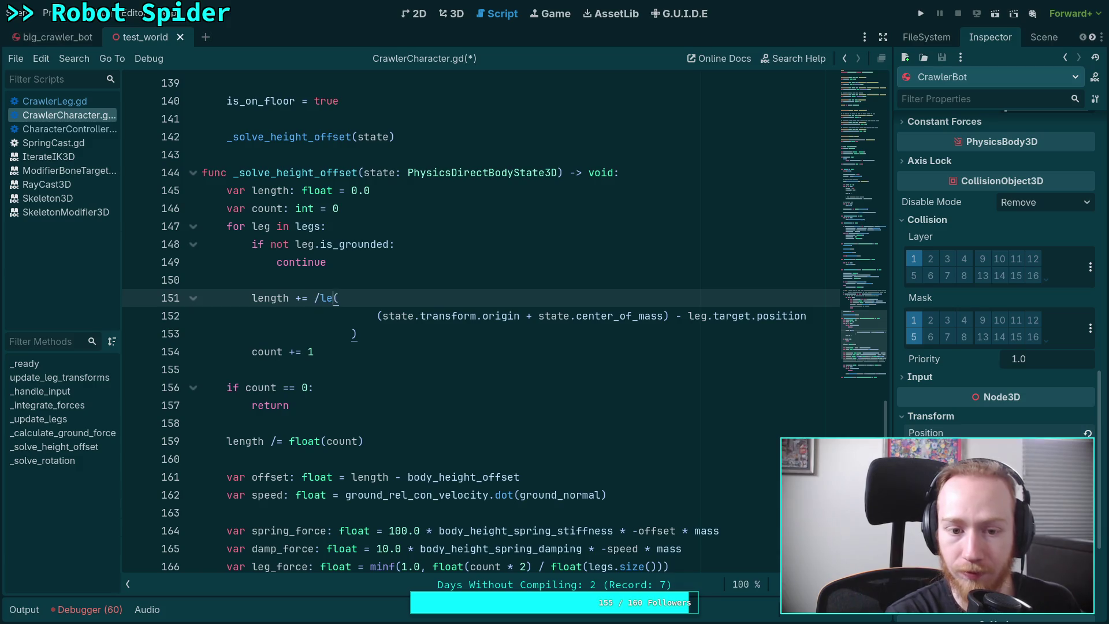
text(leg.gr)
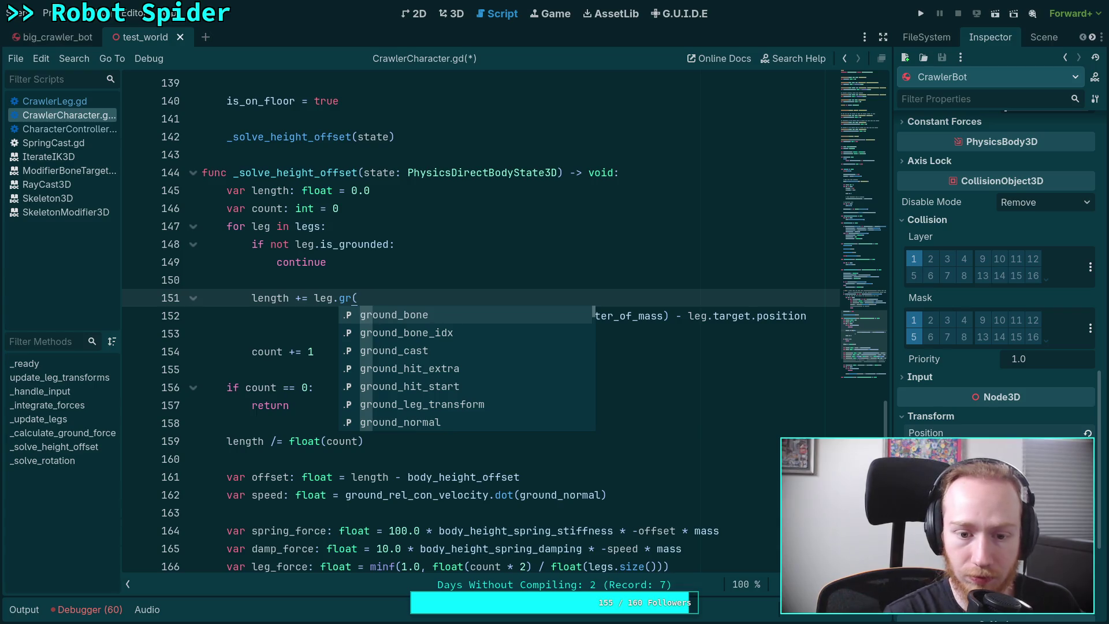
key(Down)
key(Down)
key(Down)
key(Down)
key(Return)
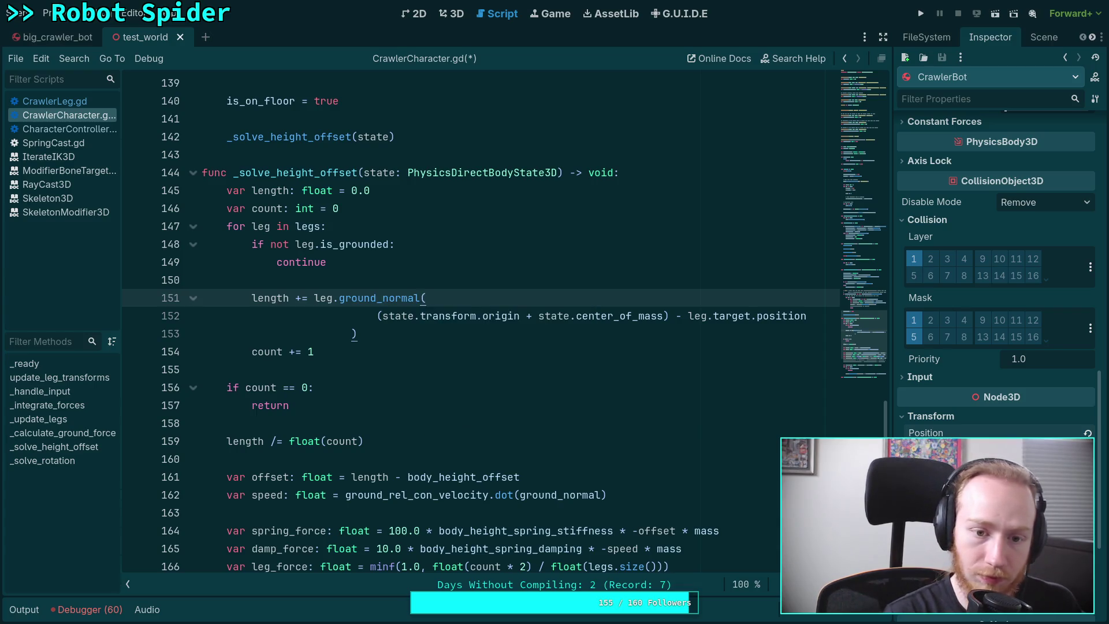
text(.dot)
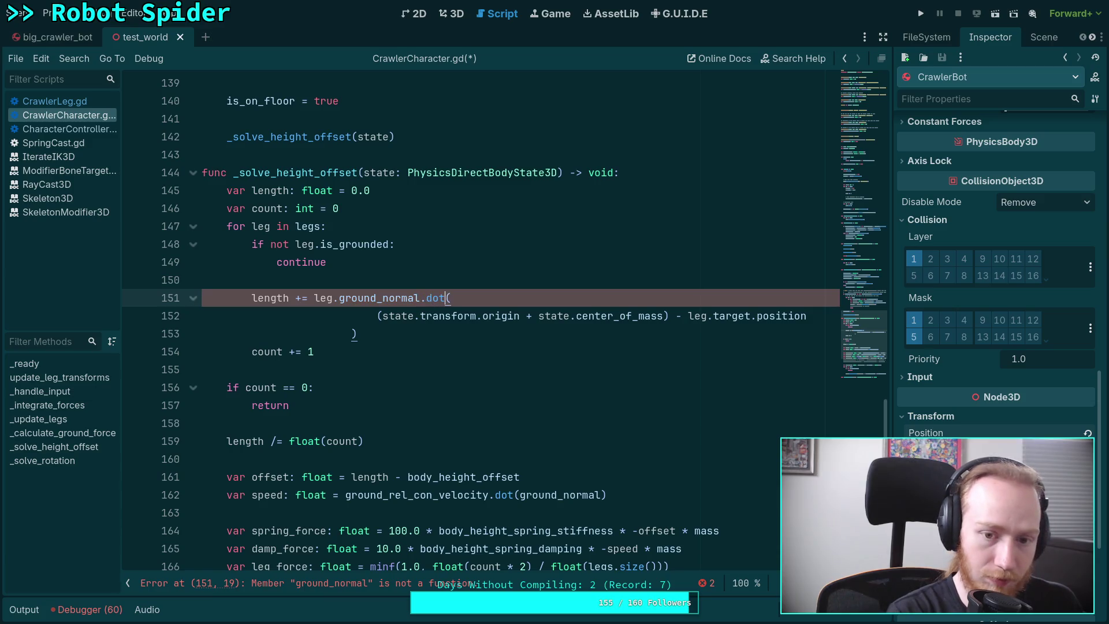
key(ctrl+s)
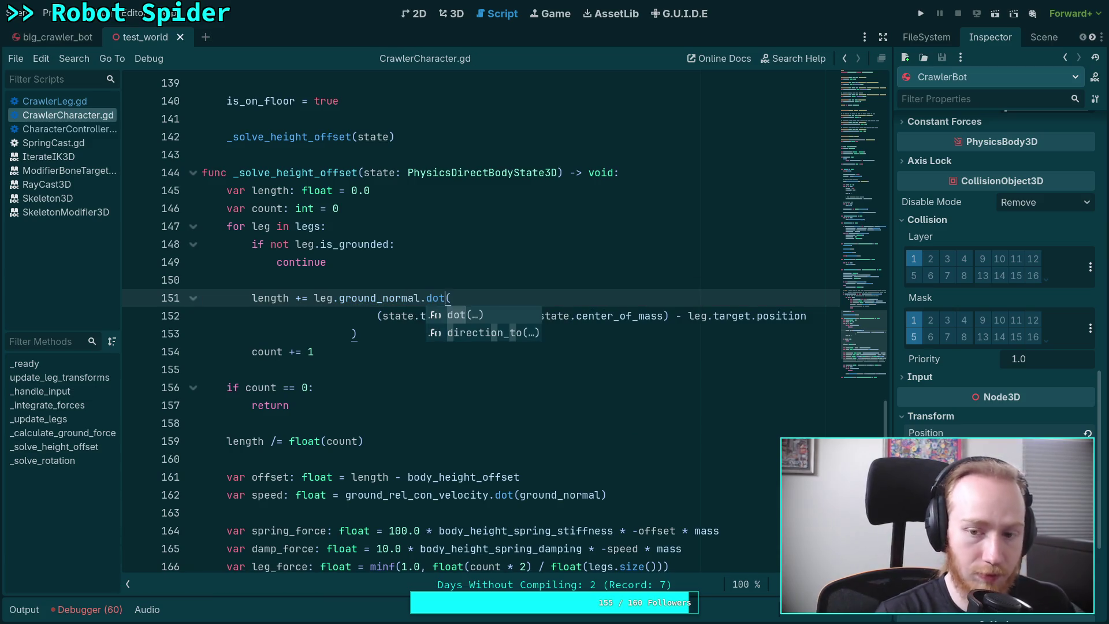
click(580, 278)
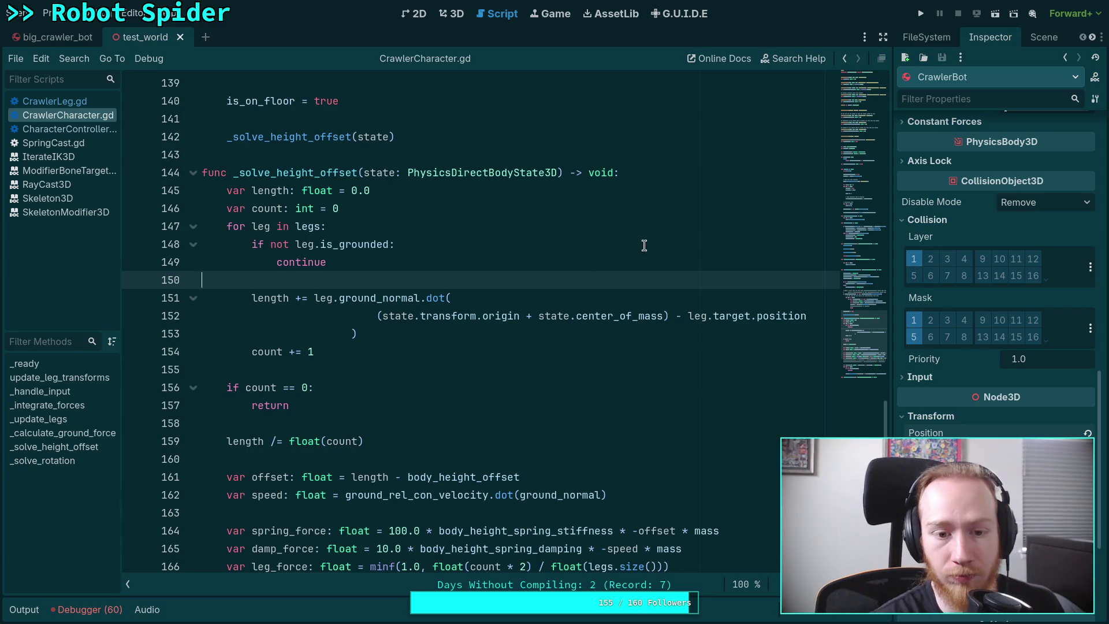
key(F5)
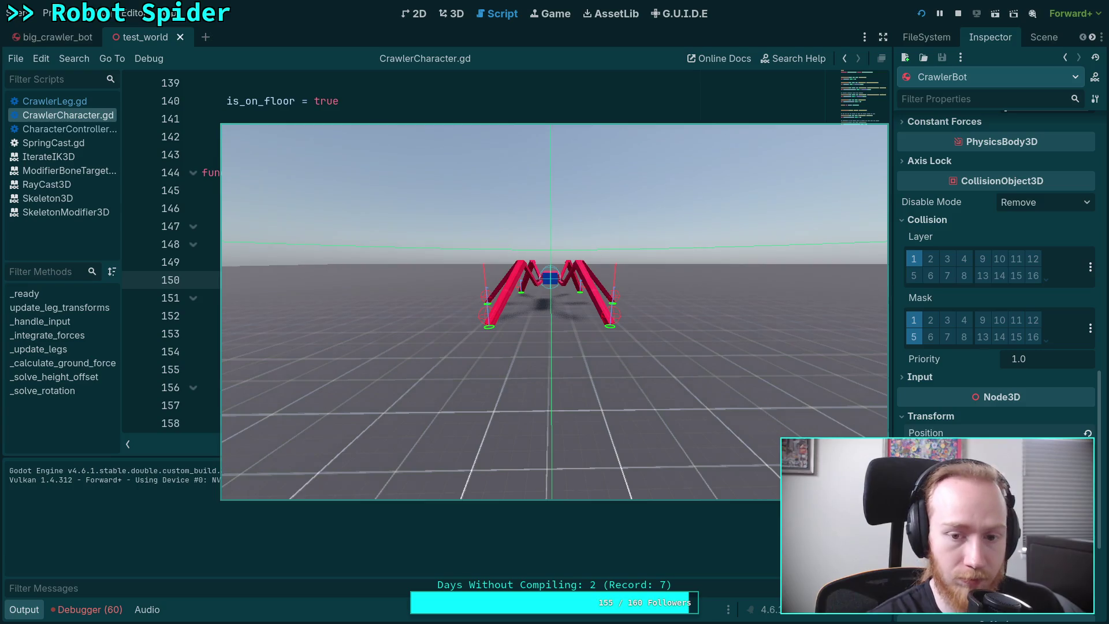
Step the running spider seven ticks until its legs buckle, then stop the game
key(period)
key(period)
key(period)
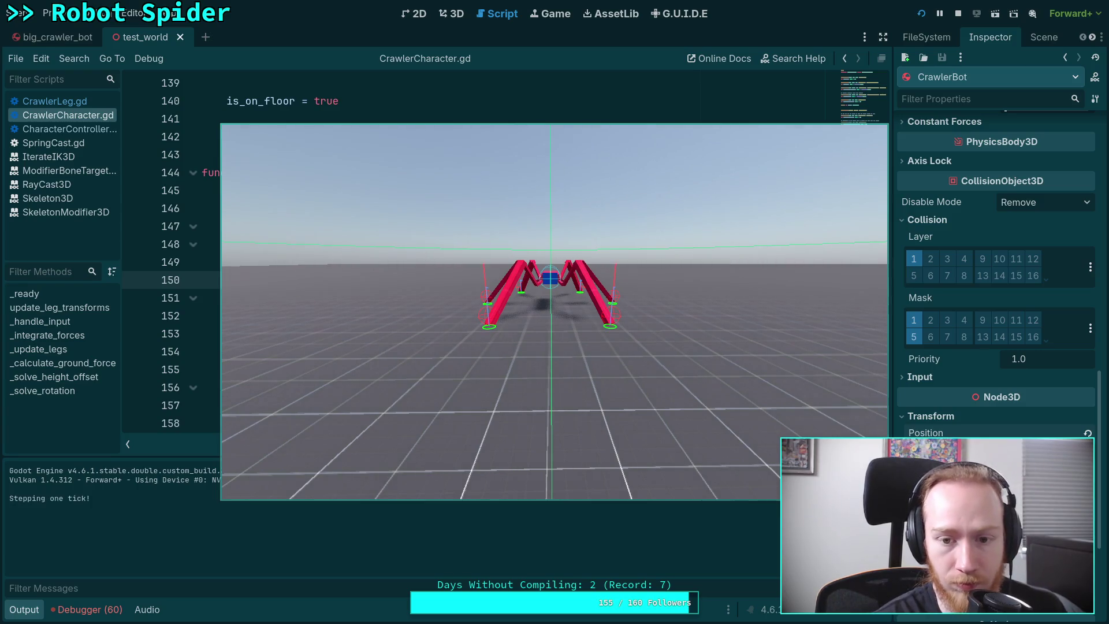
key(period)
key(period)
key(period)
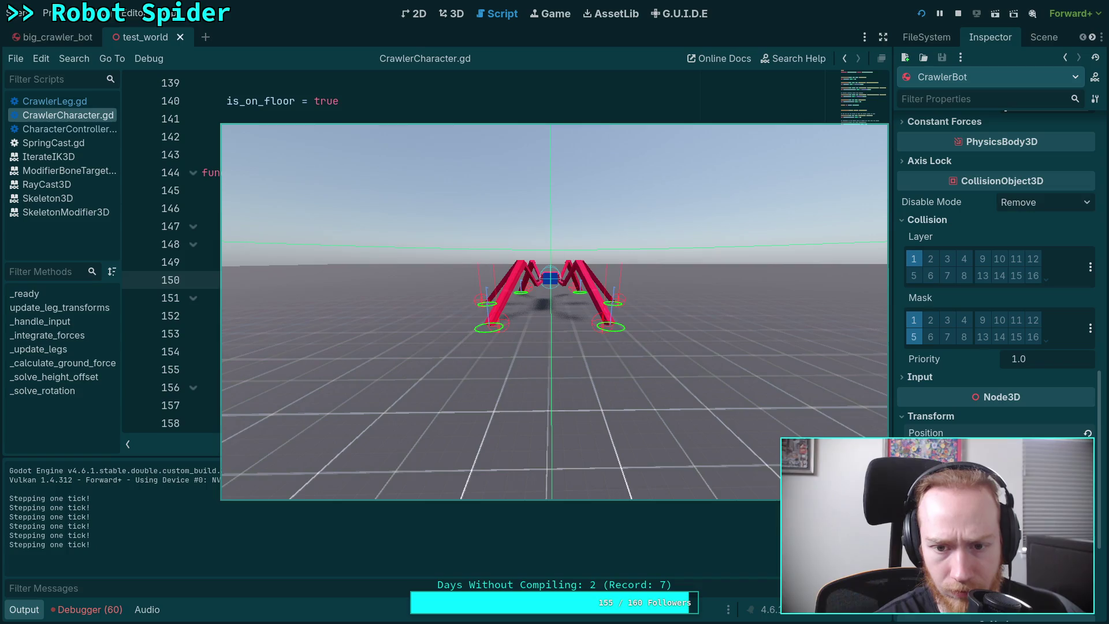
key(period)
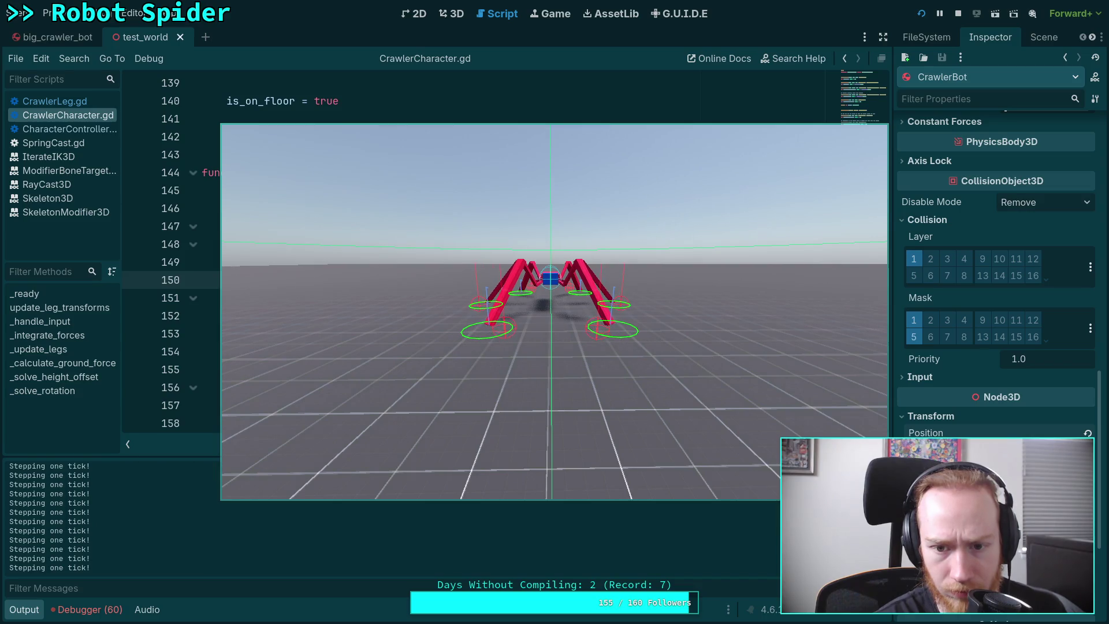
key(period)
key(period)
key(period)
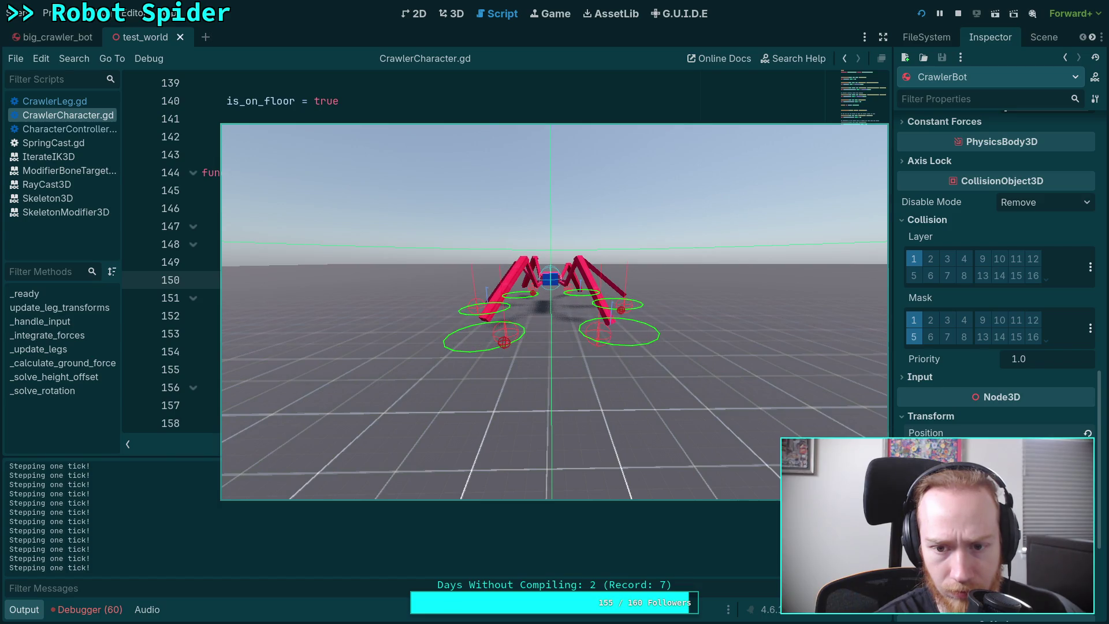
key(period)
key(period)
key(period)
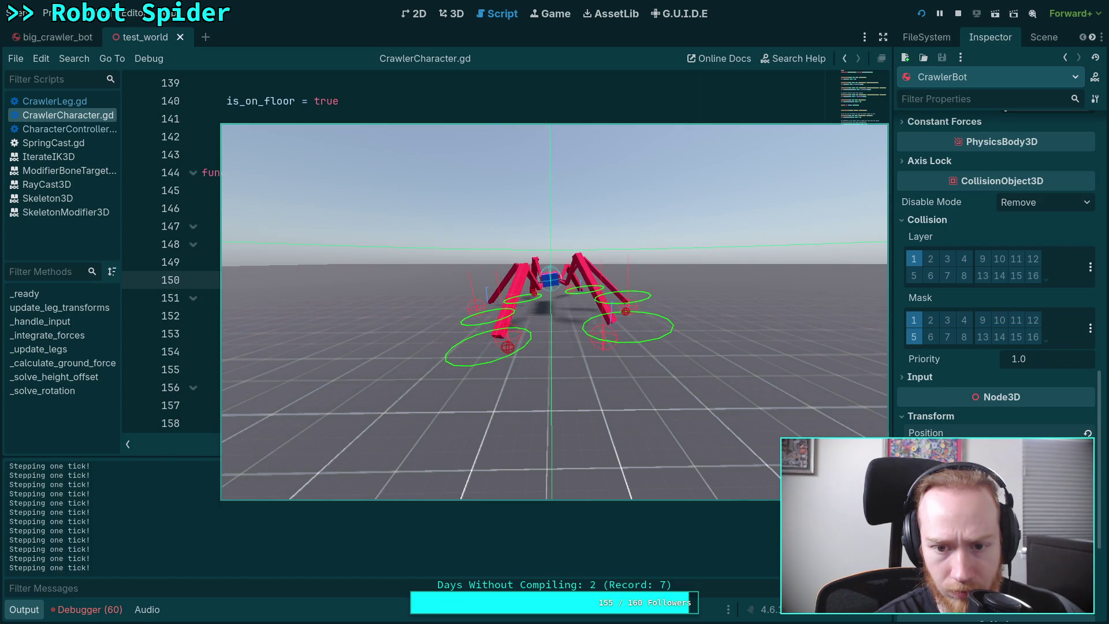
key(period)
key(period)
key(period)
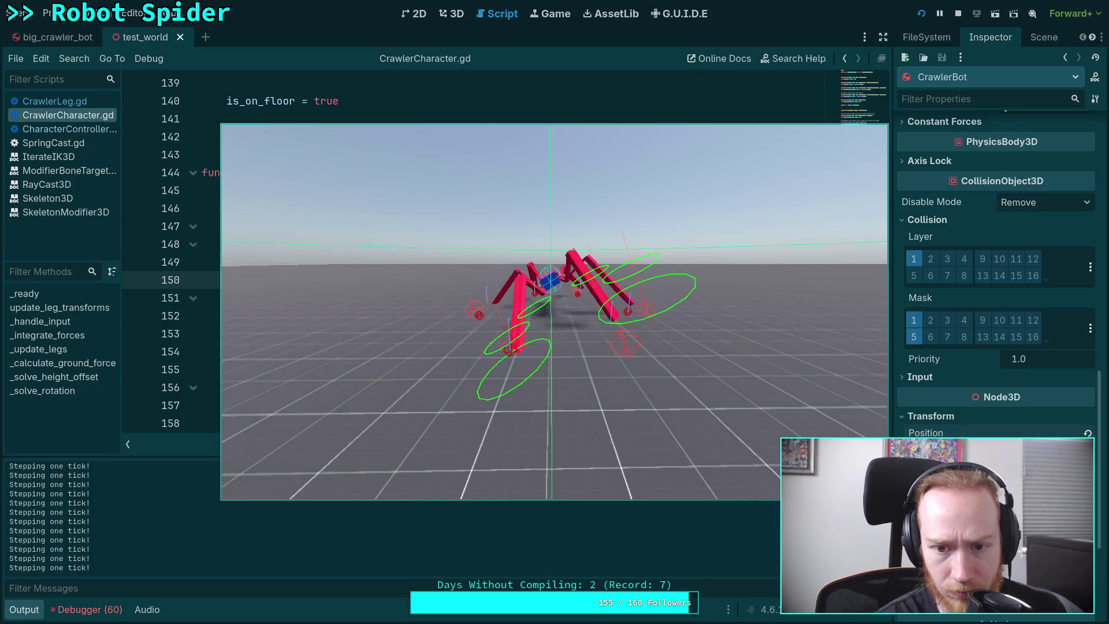
key(period)
key(period)
key(period)
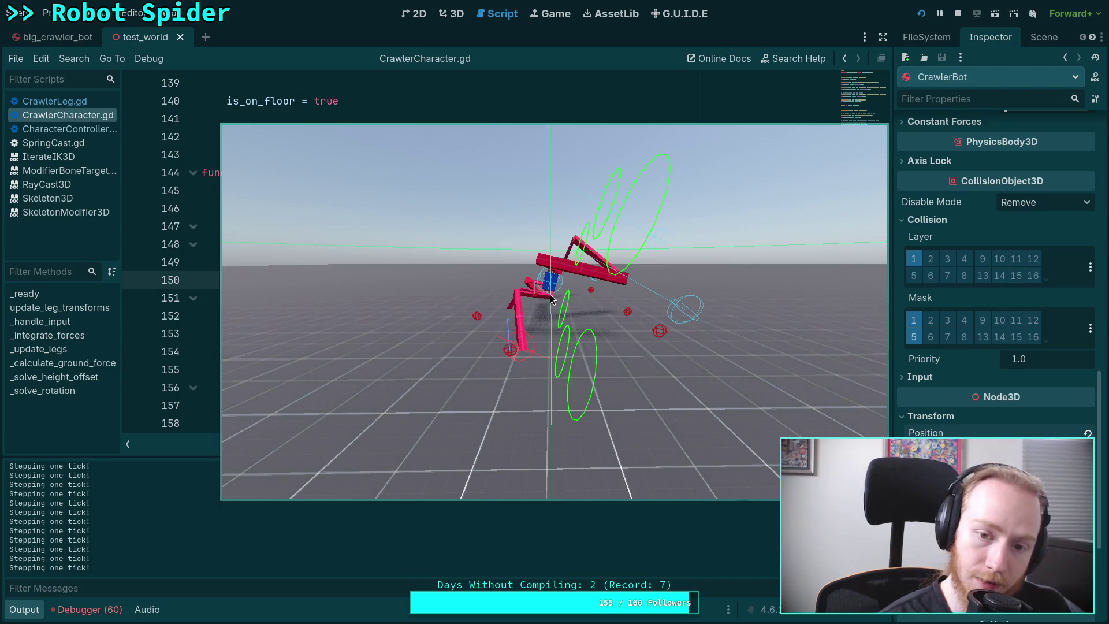
click(960, 13)
scroll(439, 325, down, 5)
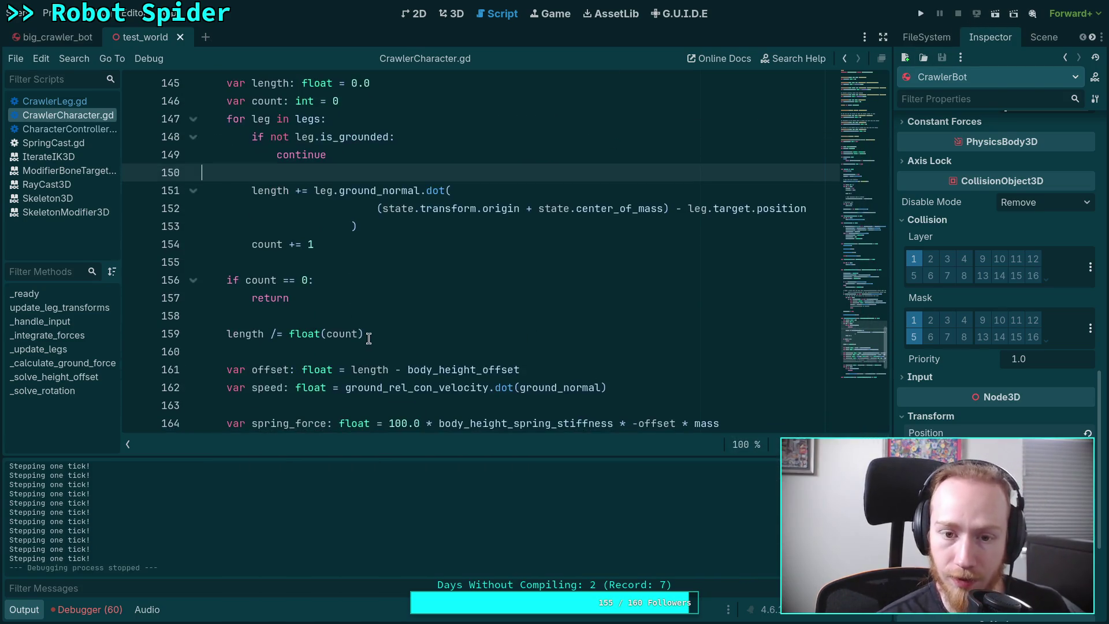
scroll(439, 325, down, 2)
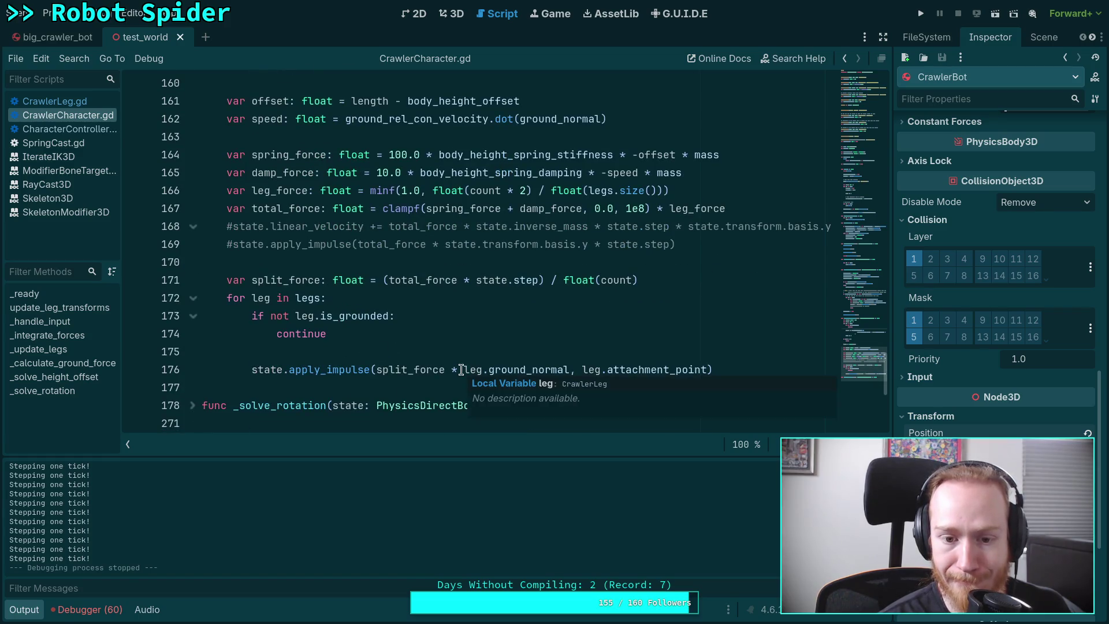
Change line 176's impulse direction from leg.ground_normal to state.transform.basis.y, save, and relaunch
drag(465, 369, 570, 369)
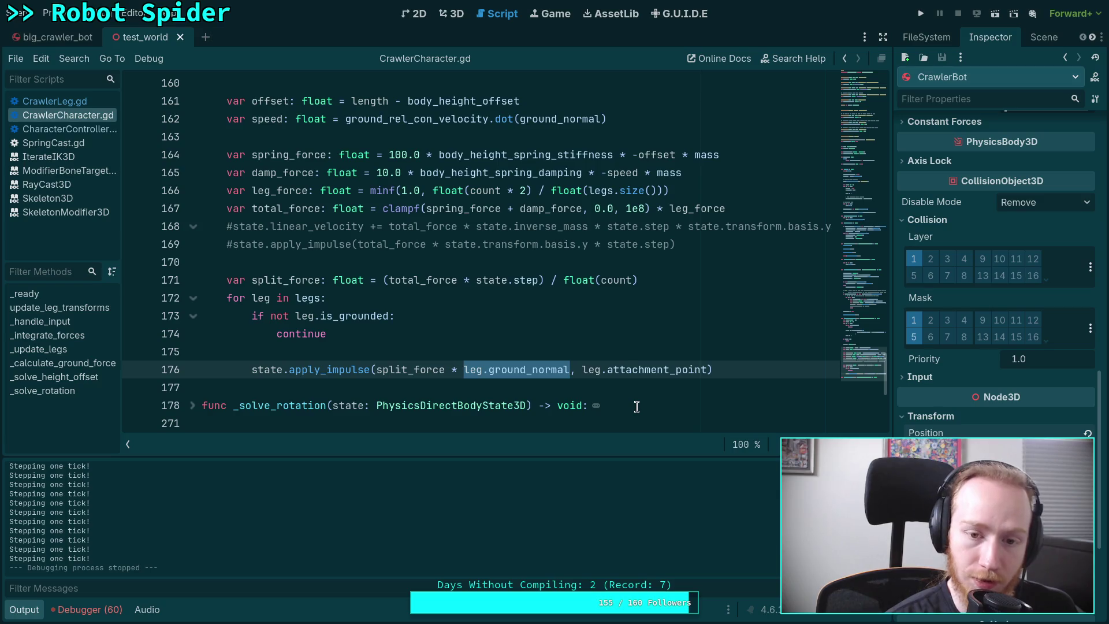
text(state.)
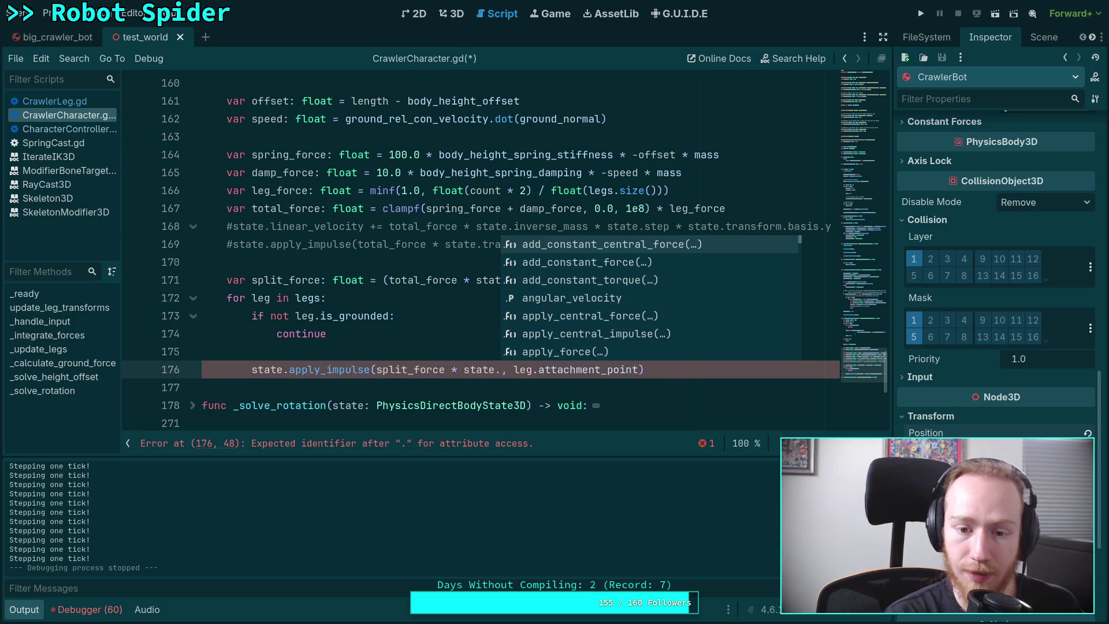
text(base)
key(BackSpace)
text(is.)
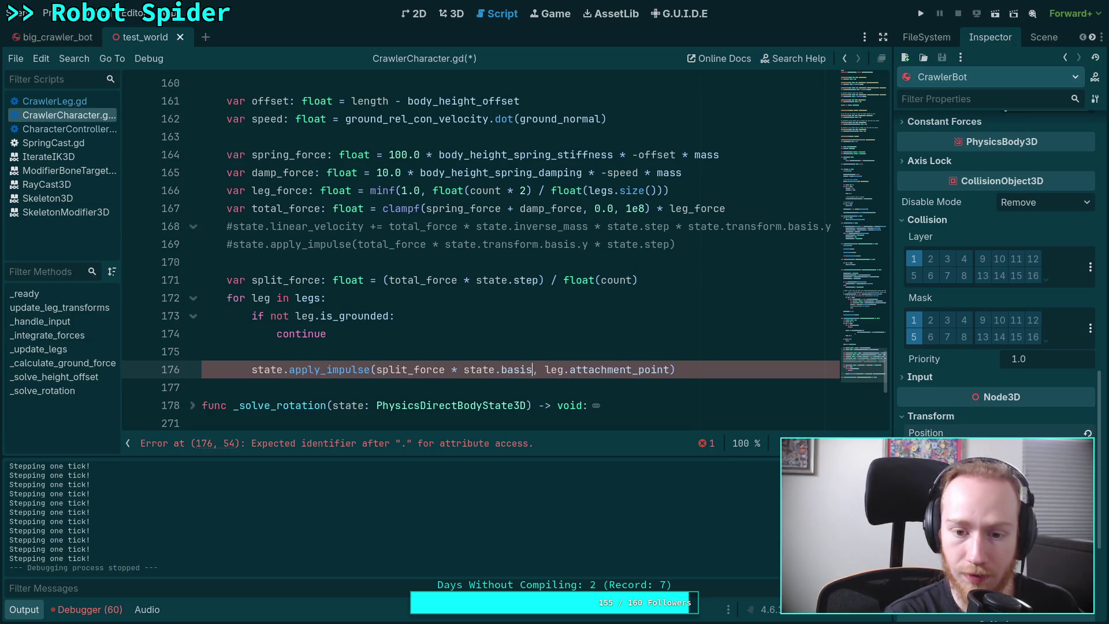
text(tranform)
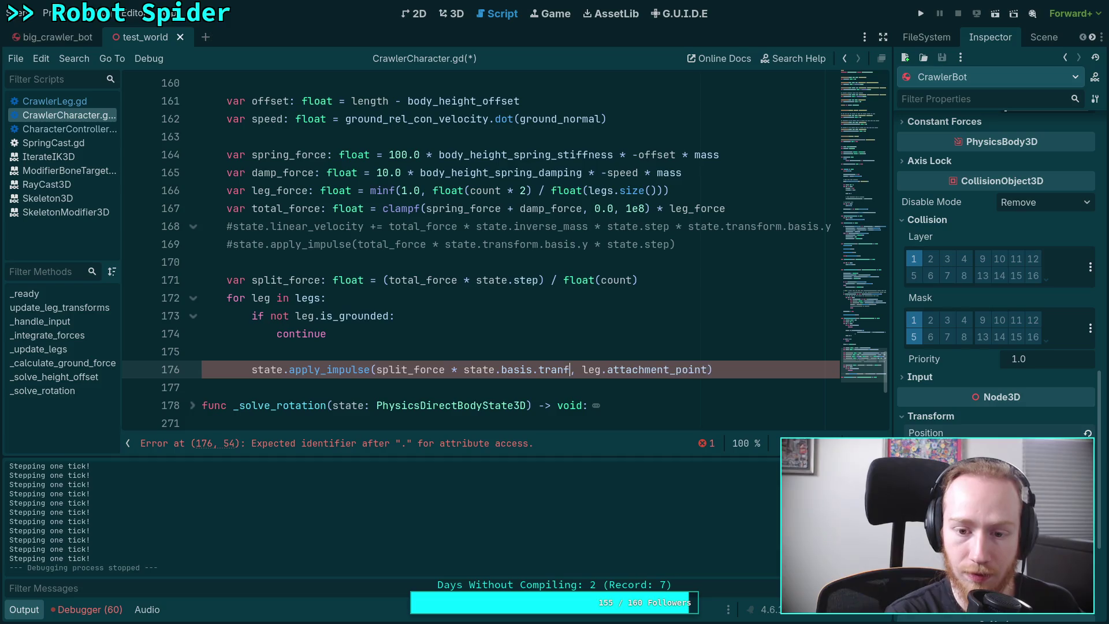
text(.)
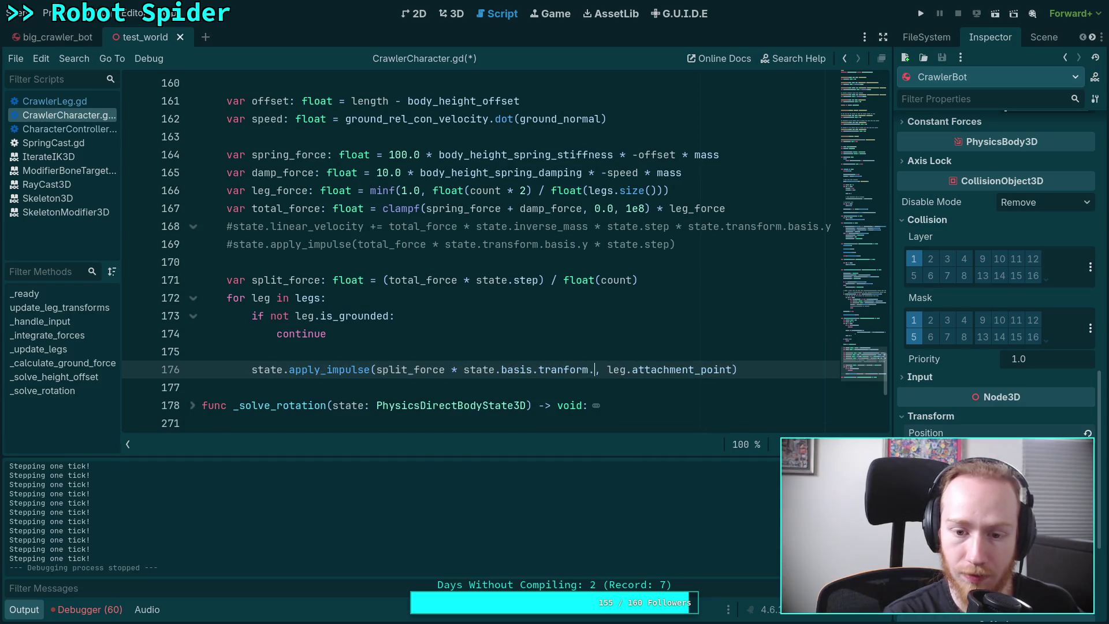
key(BackSpace)
key(BackSpace)
key(BackSpace)
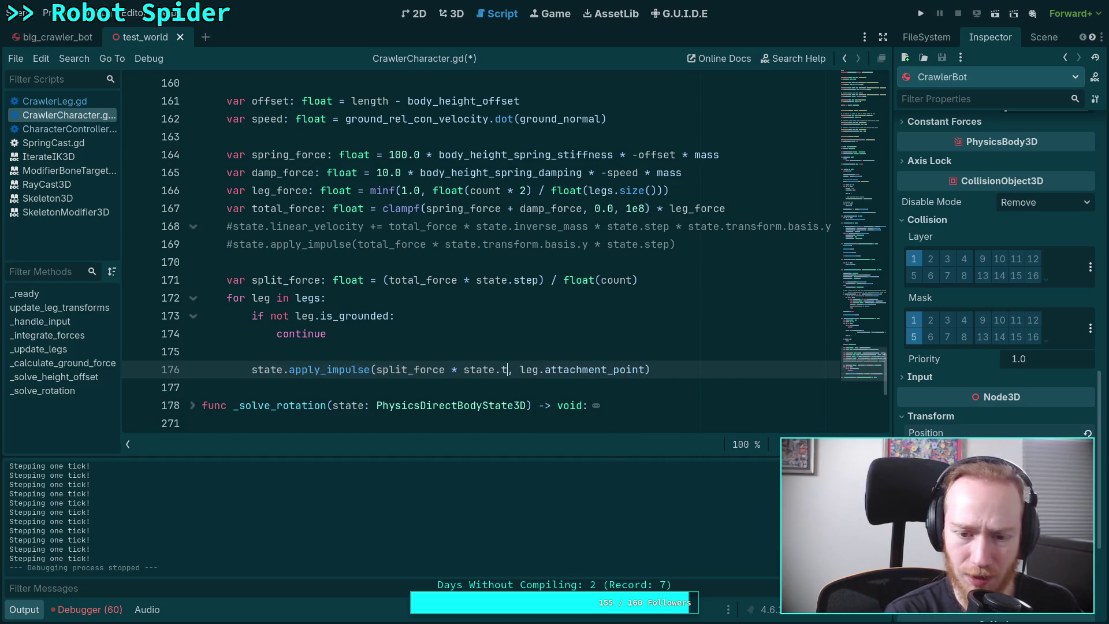
text(tr)
key(Return)
text(.)
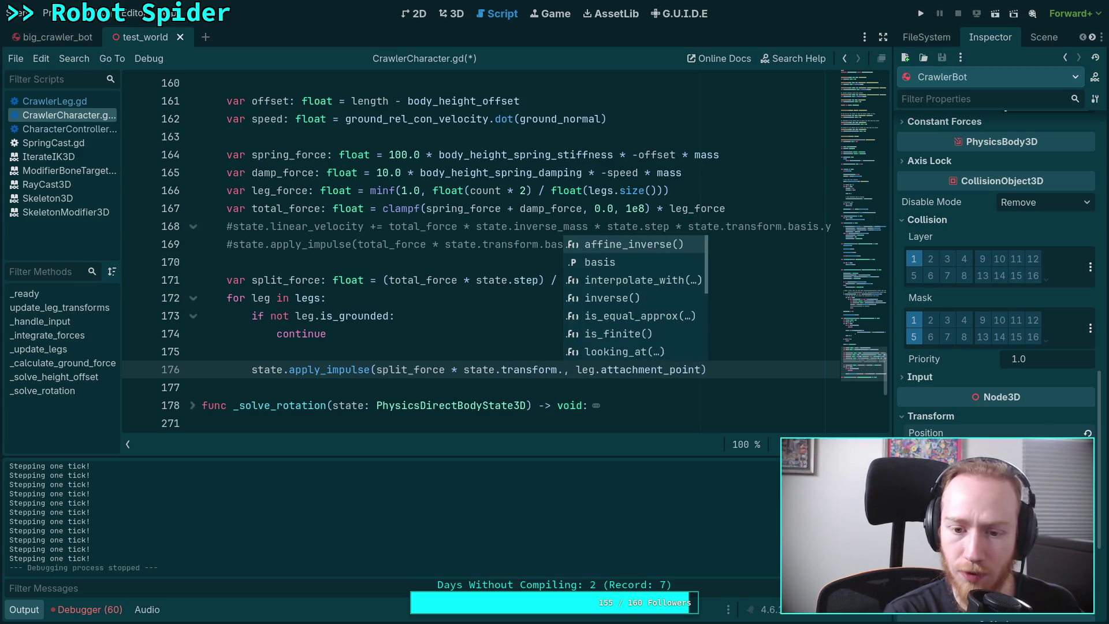
text(ba)
key(Return)
text(.)
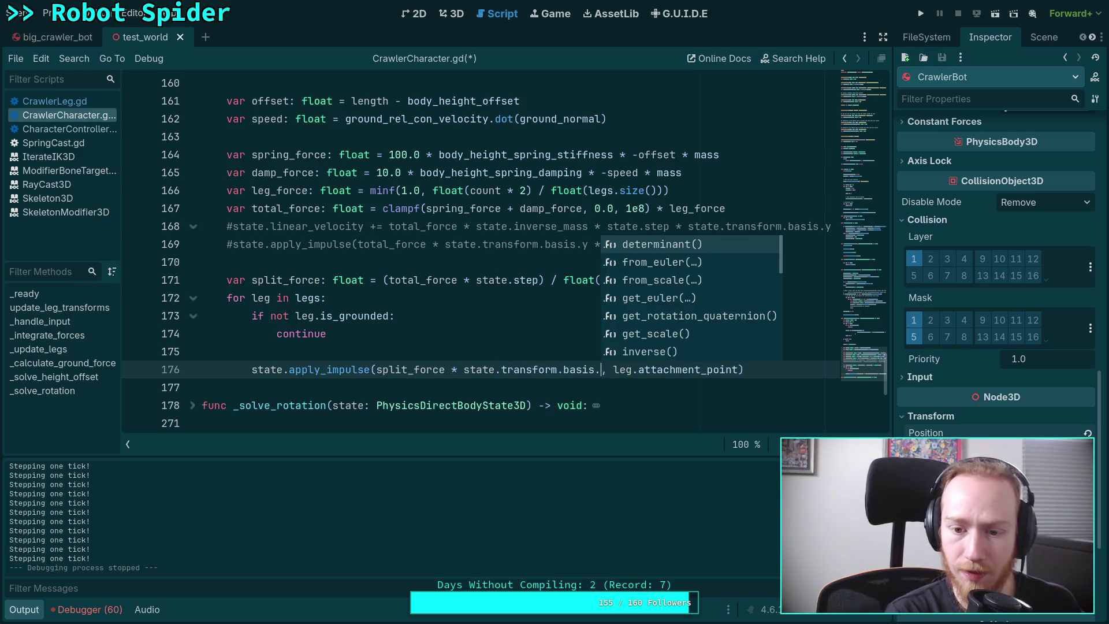
text(gy)
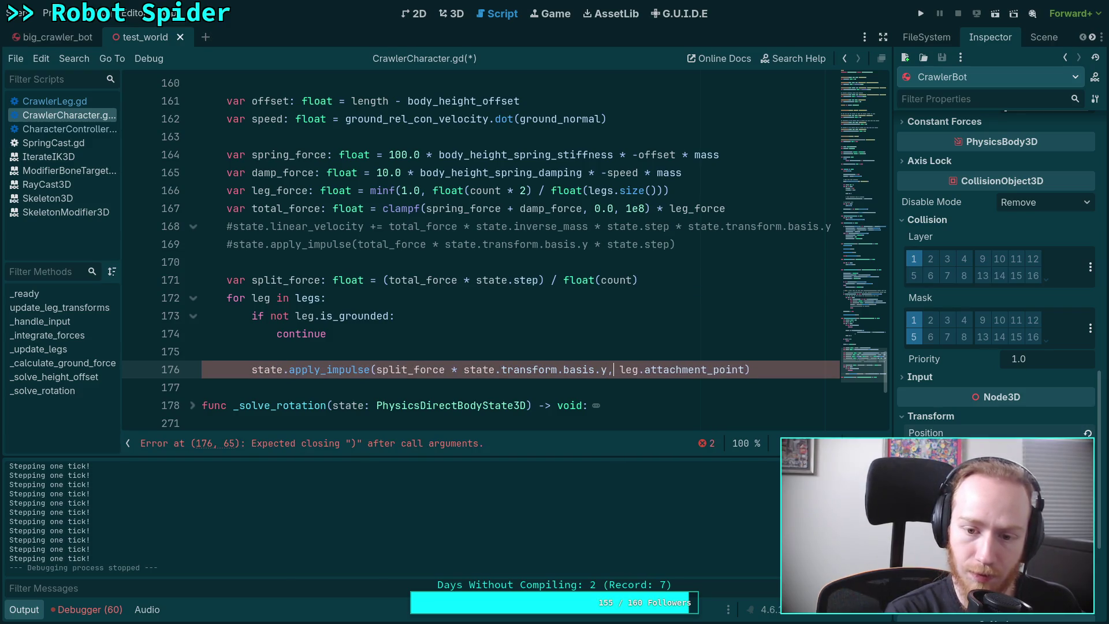
key(BackSpace)
key(BackSpace)
text(y,)
key(ctrl+s)
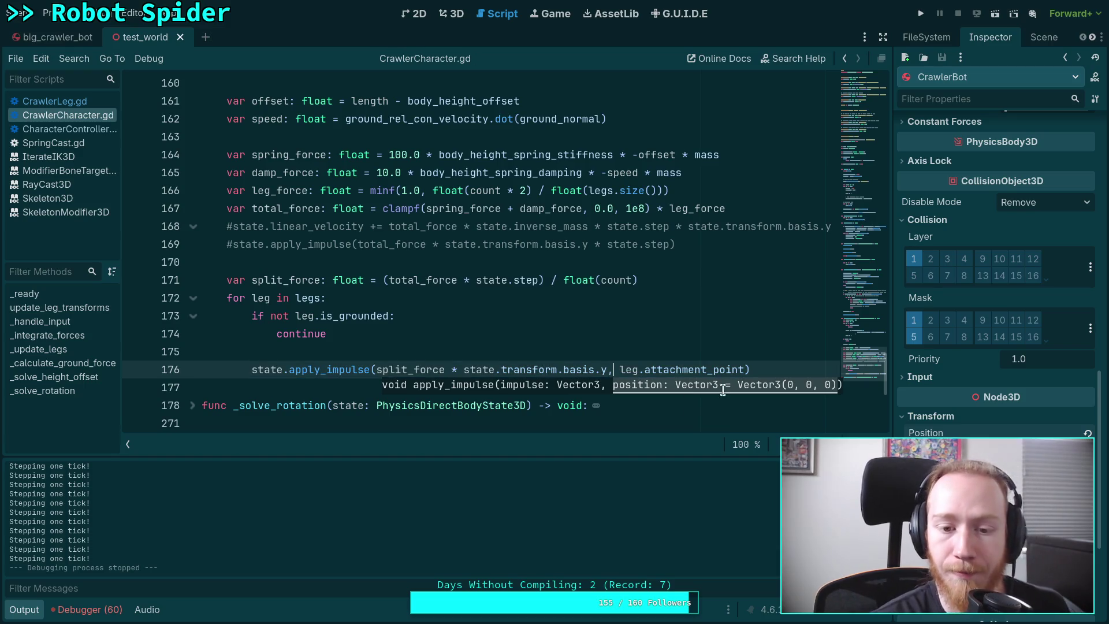
key(F5)
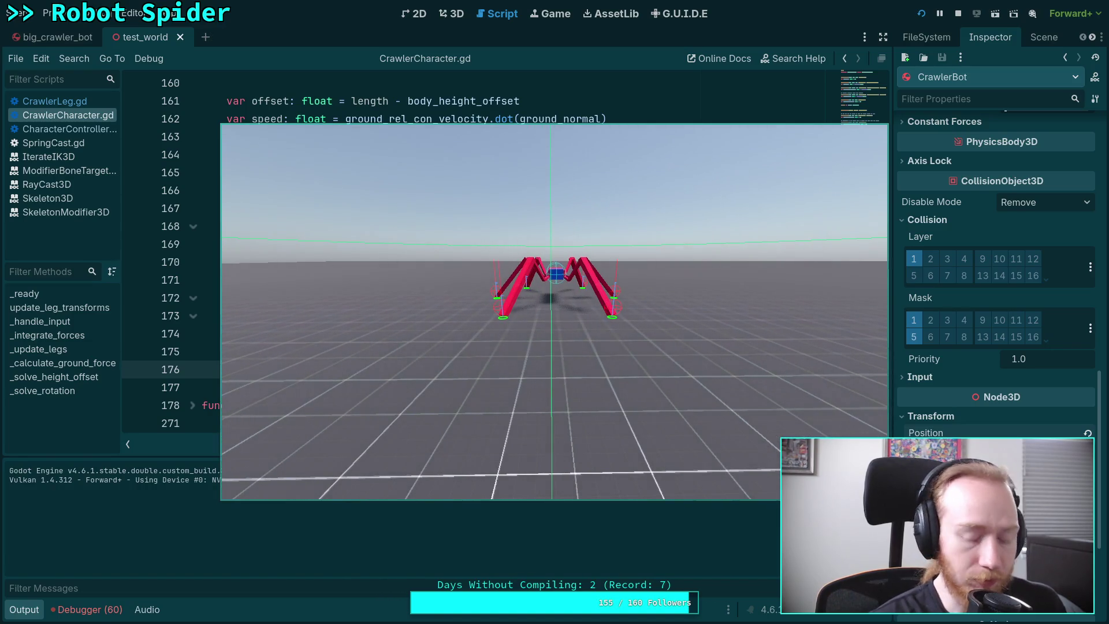
Step the spider ten physics ticks until it flips over, then stop the run with F8
key(period)
key(period)
key(period)
key(period)
key(period)
key(period)
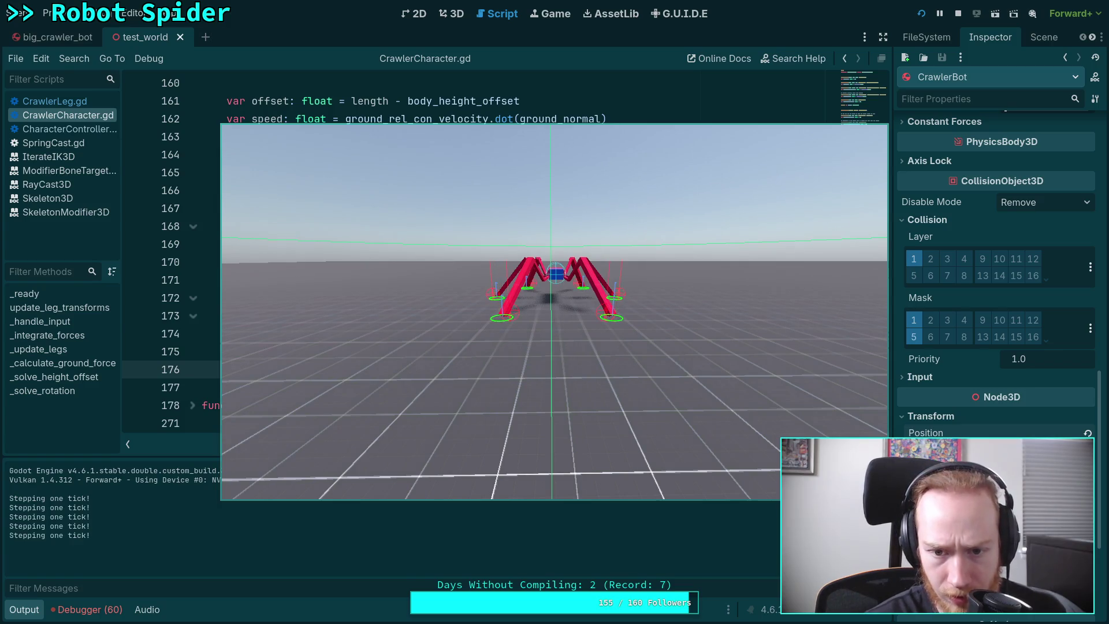
key(period)
key(period)
key(period)
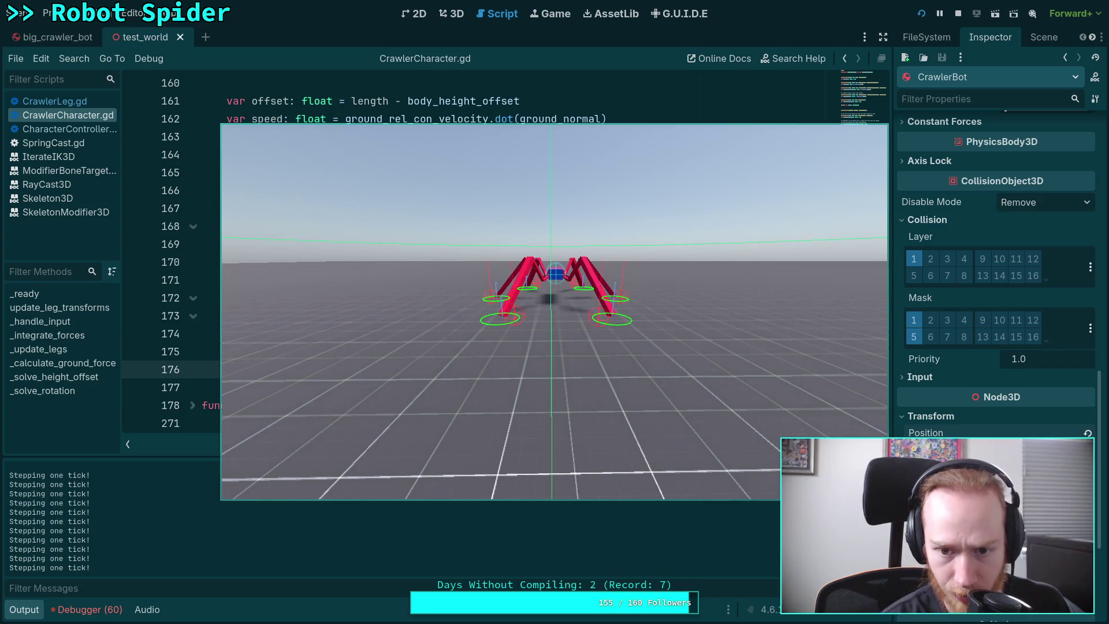
key(period)
key(period)
key(period)
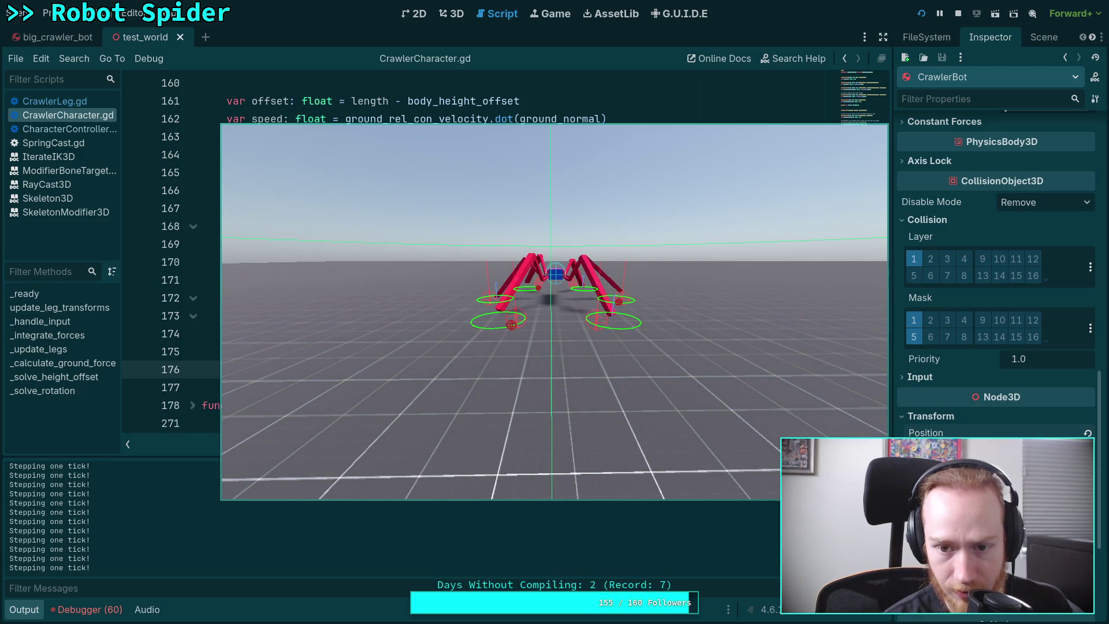
key(period)
key(period)
key(period)
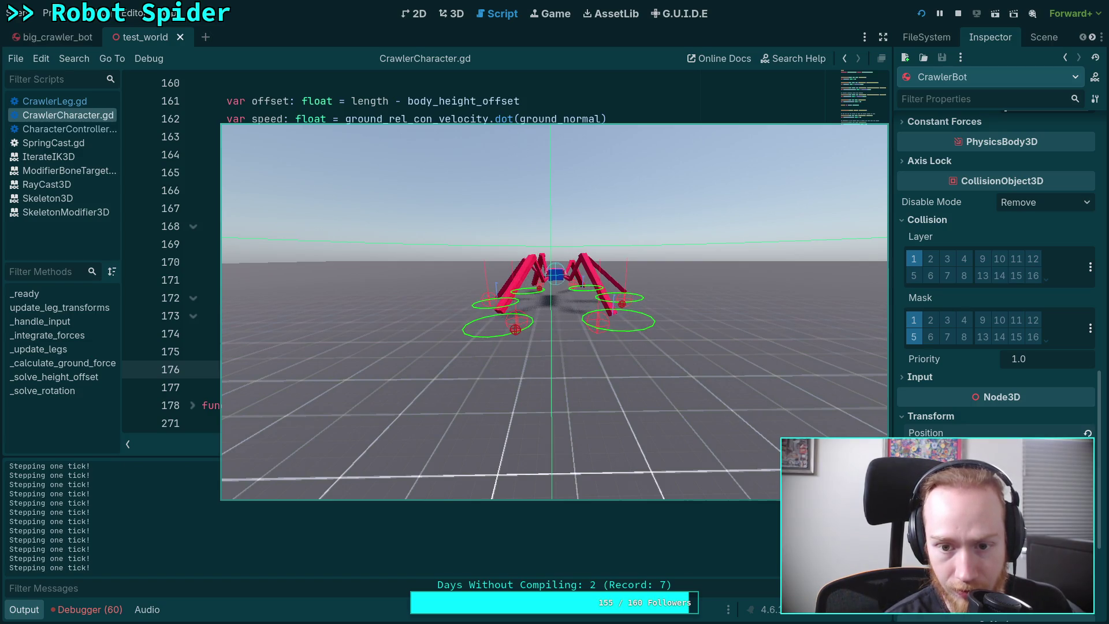
key(period)
key(period)
key(period)
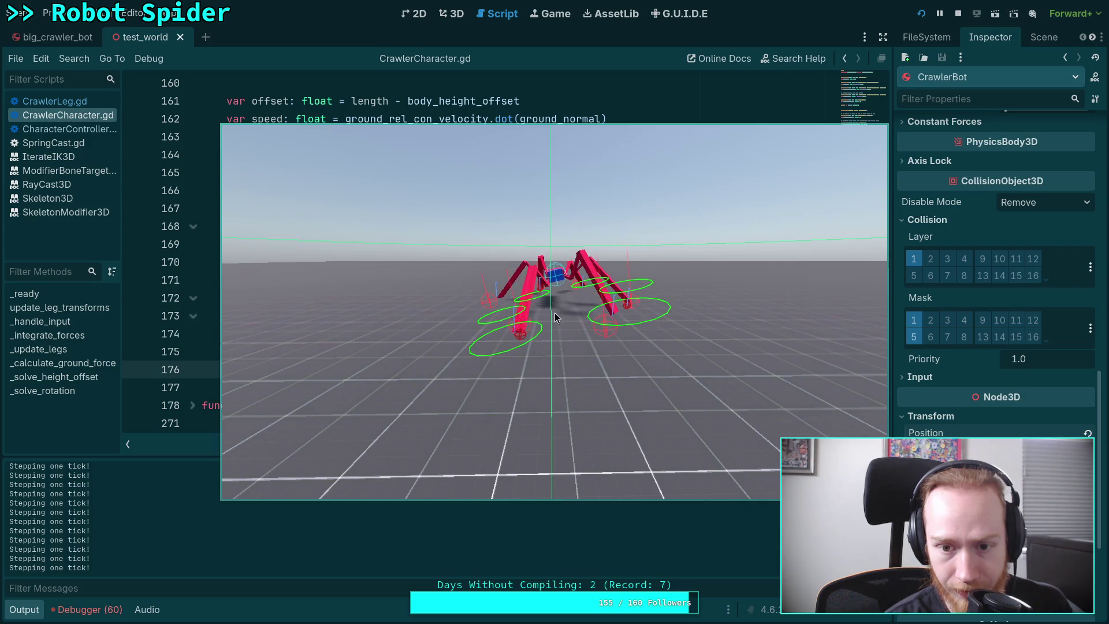
key(period)
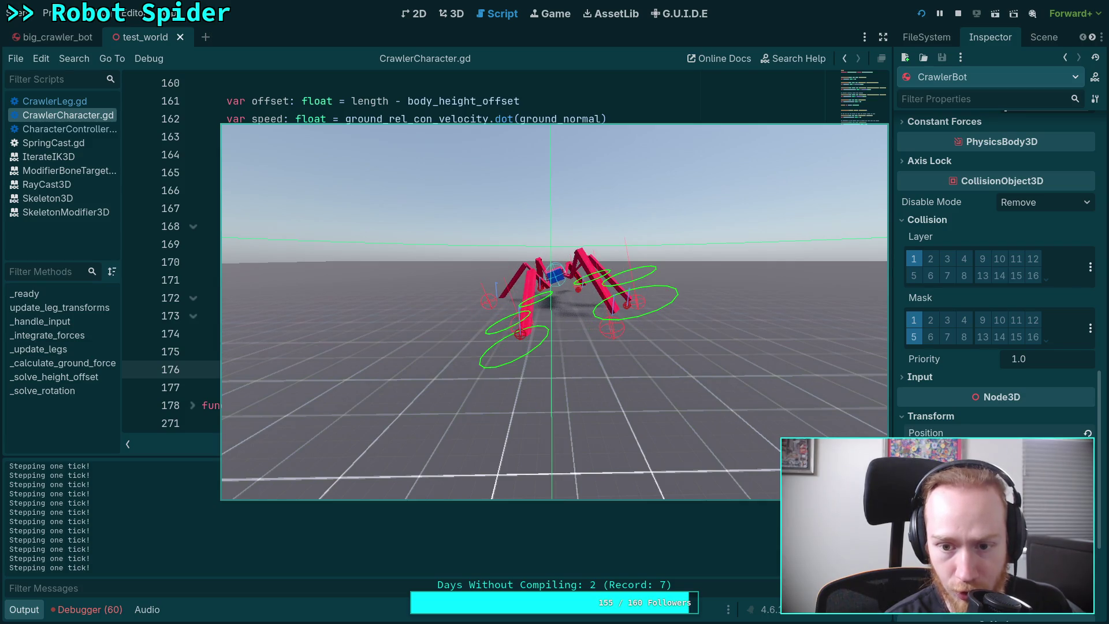
key(period)
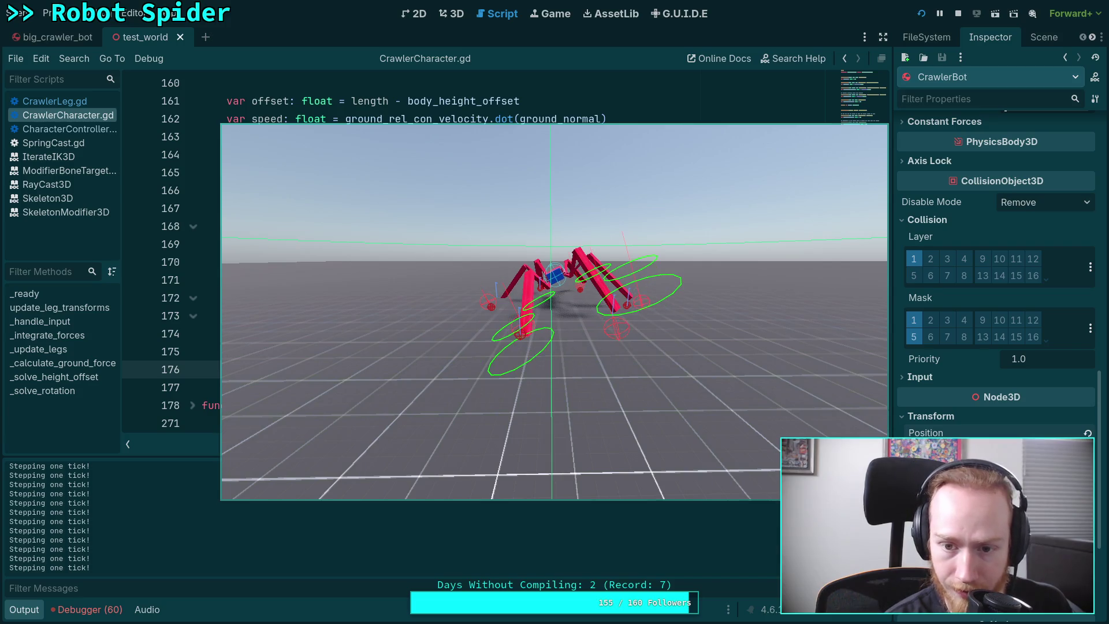
key(period)
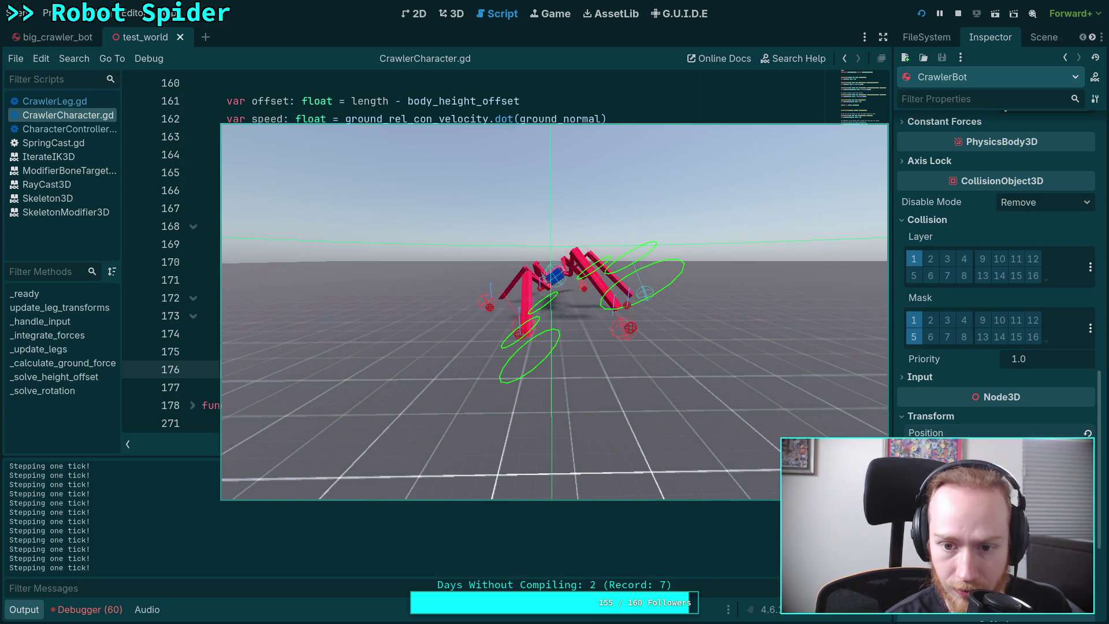
key(period)
key(period)
key(period)
key(period)
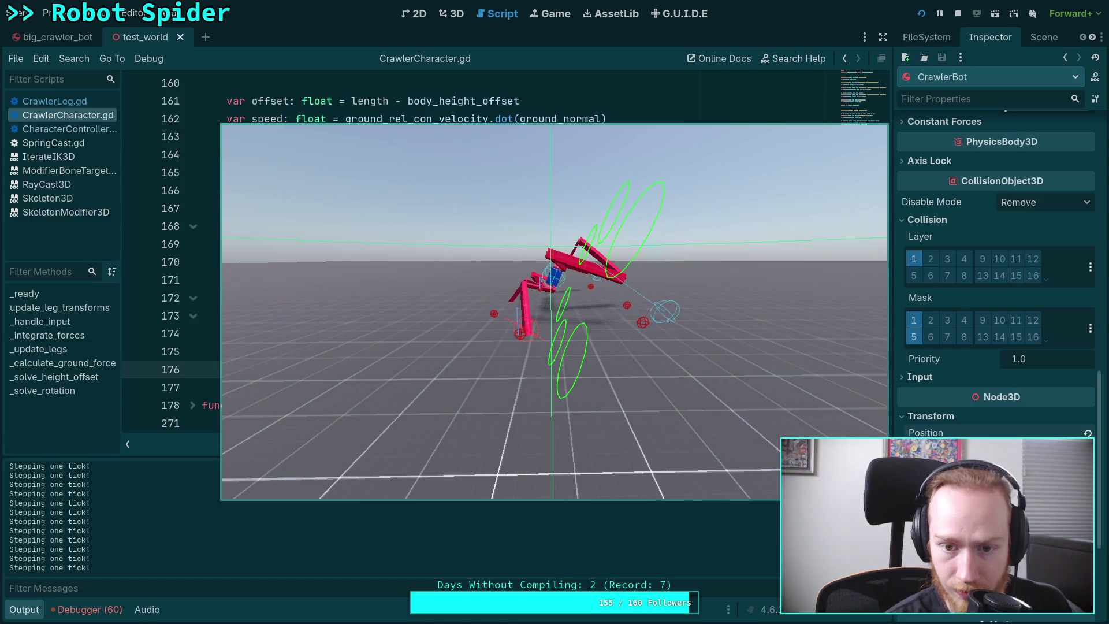
key(period)
key(period)
key(period)
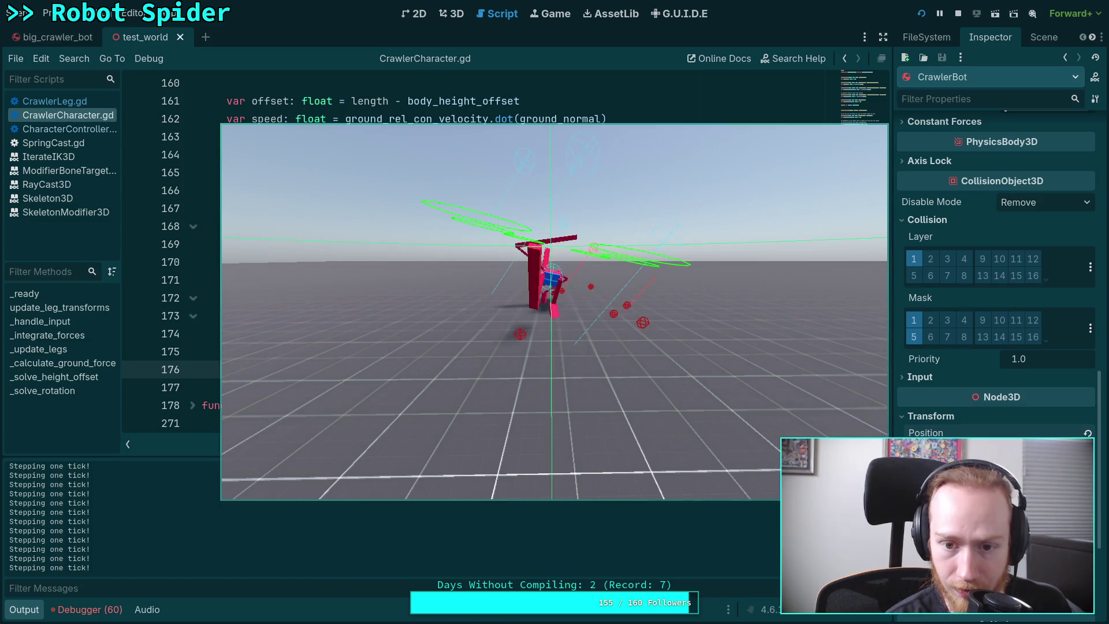
key(F8)
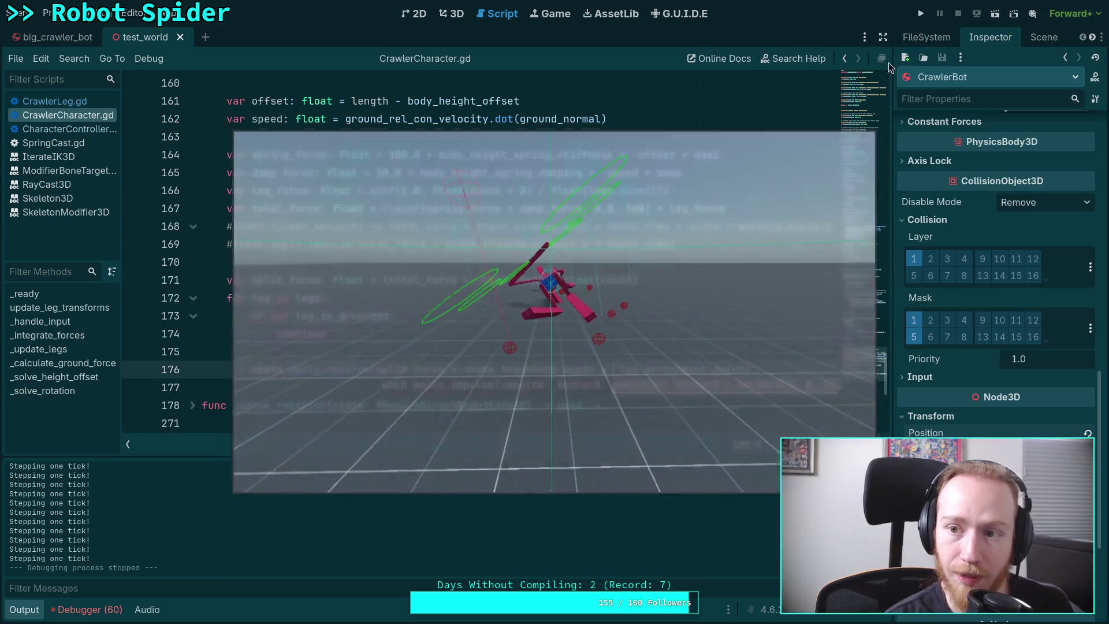
click(302, 385)
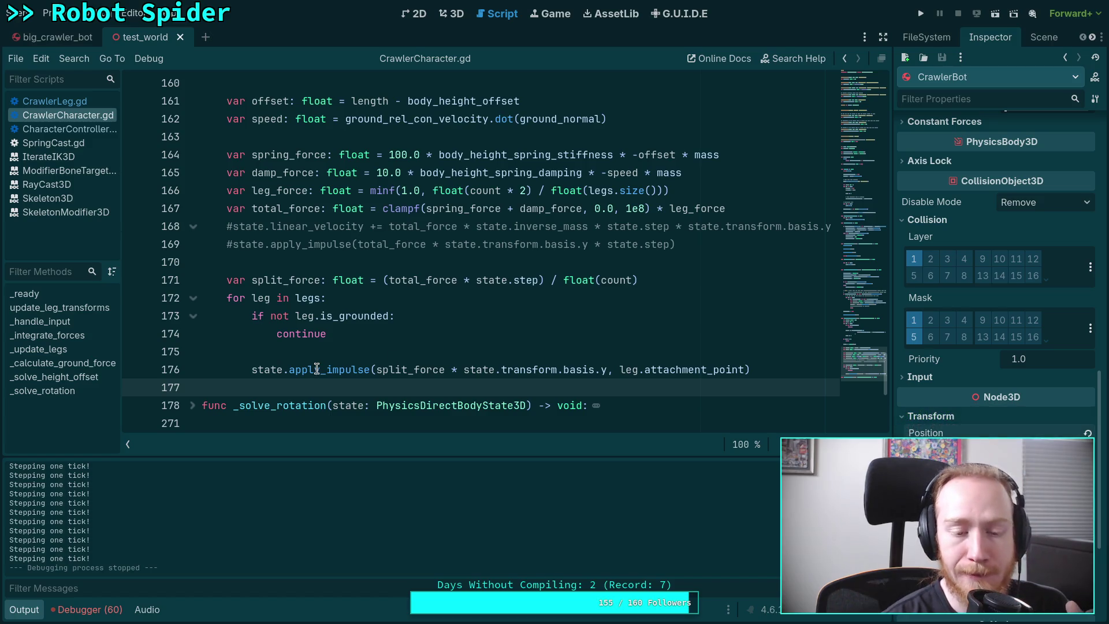
mouse_move(317, 368)
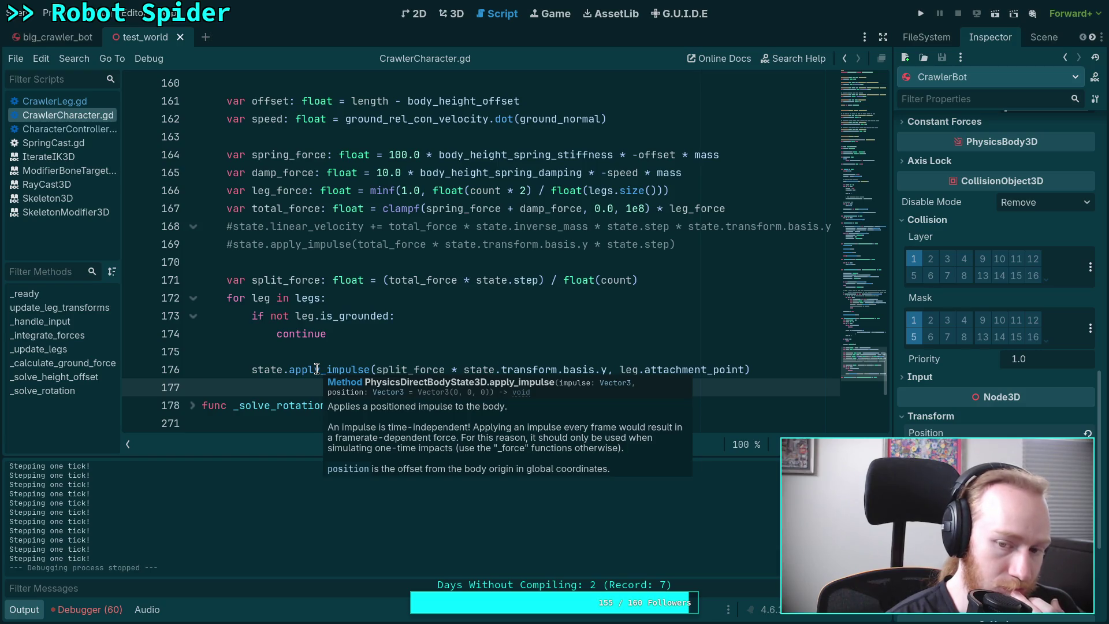
drag(615, 369, 746, 368)
mouse_move(619, 370)
mouse_down()
mouse_move(750, 368)
mouse_move(729, 368)
mouse_up()
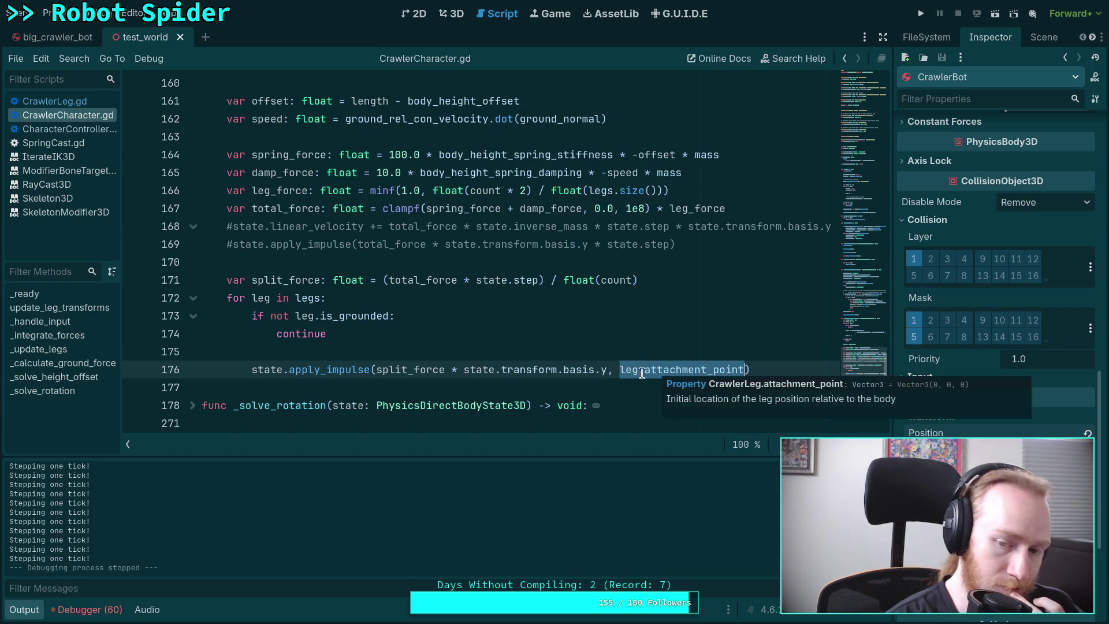
click(617, 370)
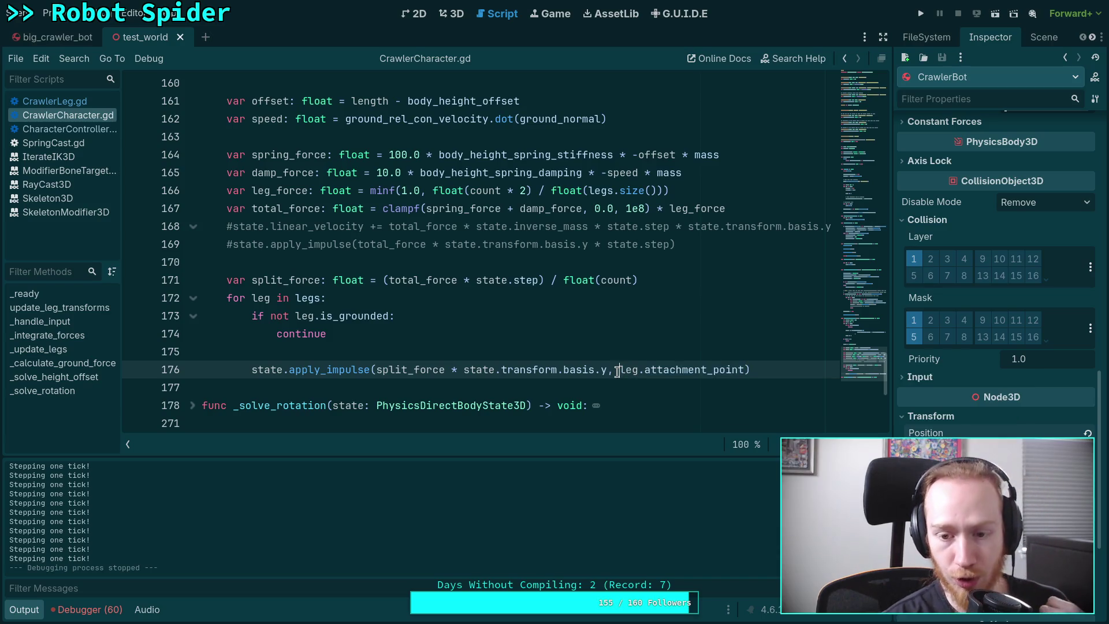
Prefix leg.attachment_point on line 176 with 'state.transform.basis *', save, and run the project
text(state.)
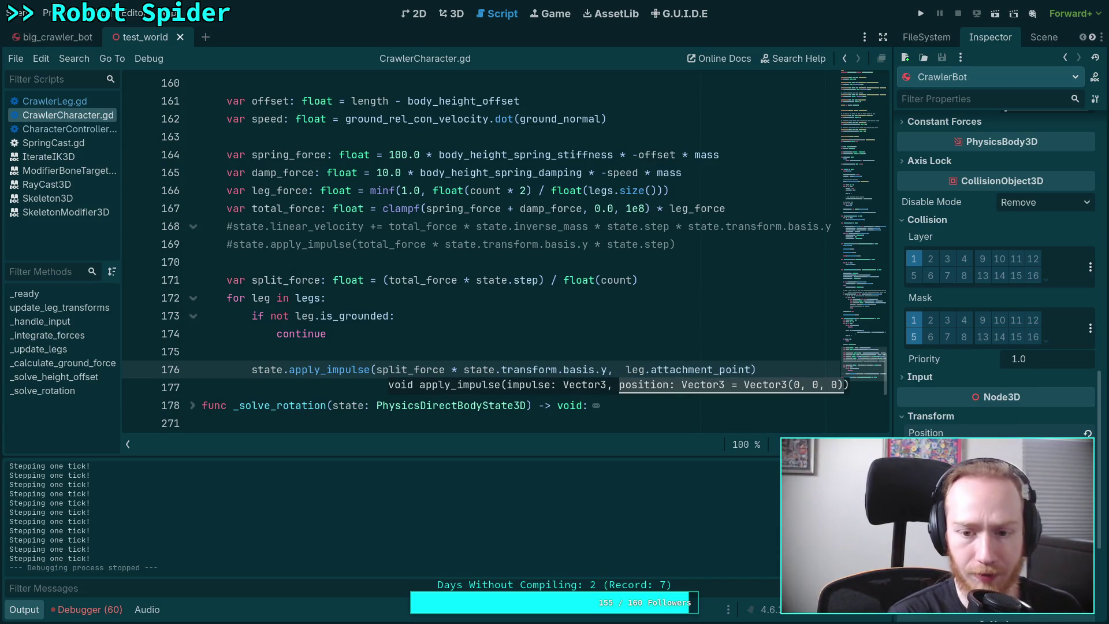
text(transform.basy)
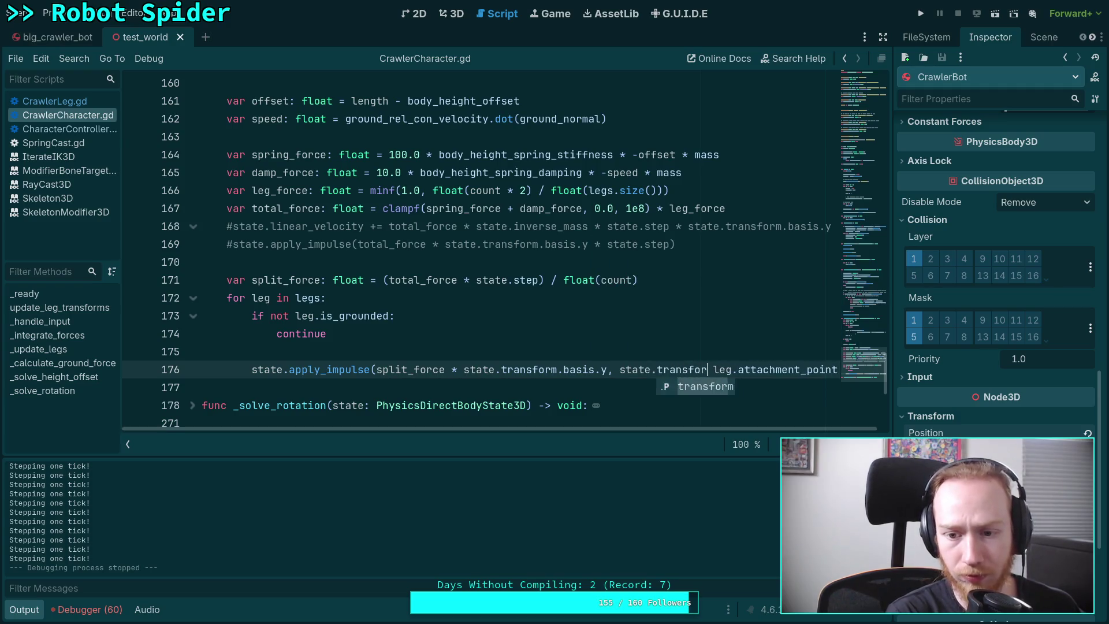
key(BackSpace)
text(is *)
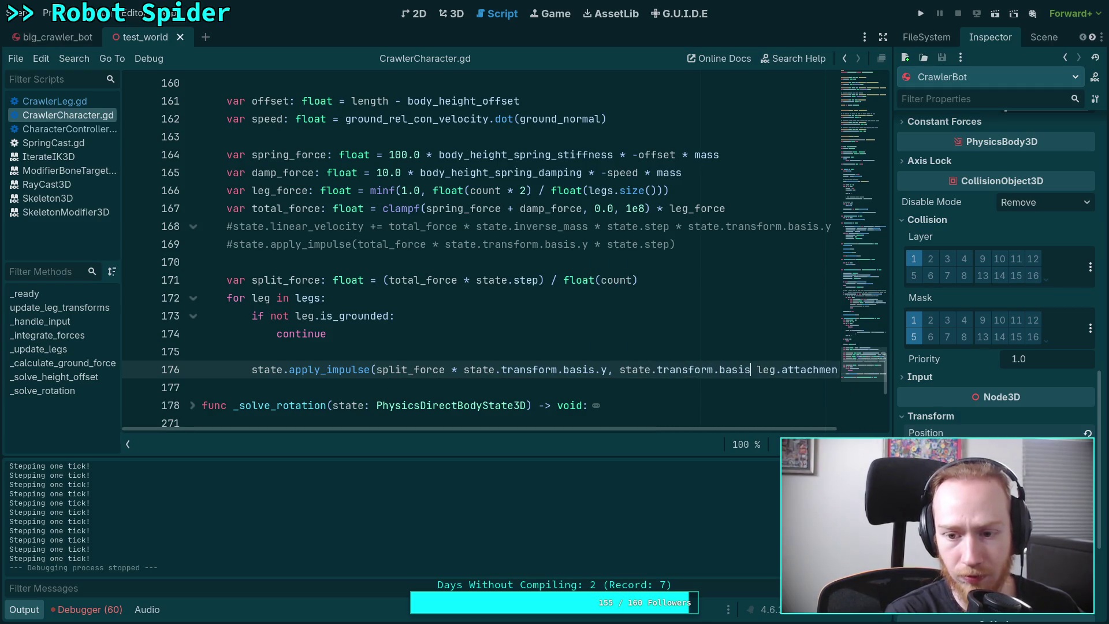
key(ctrl+s)
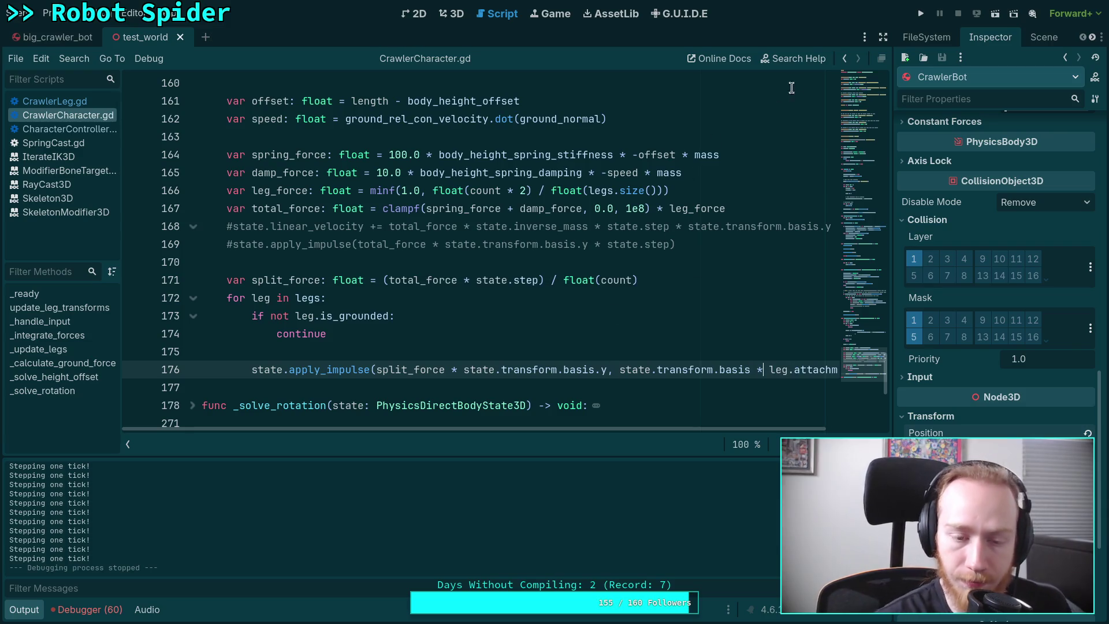
click(920, 13)
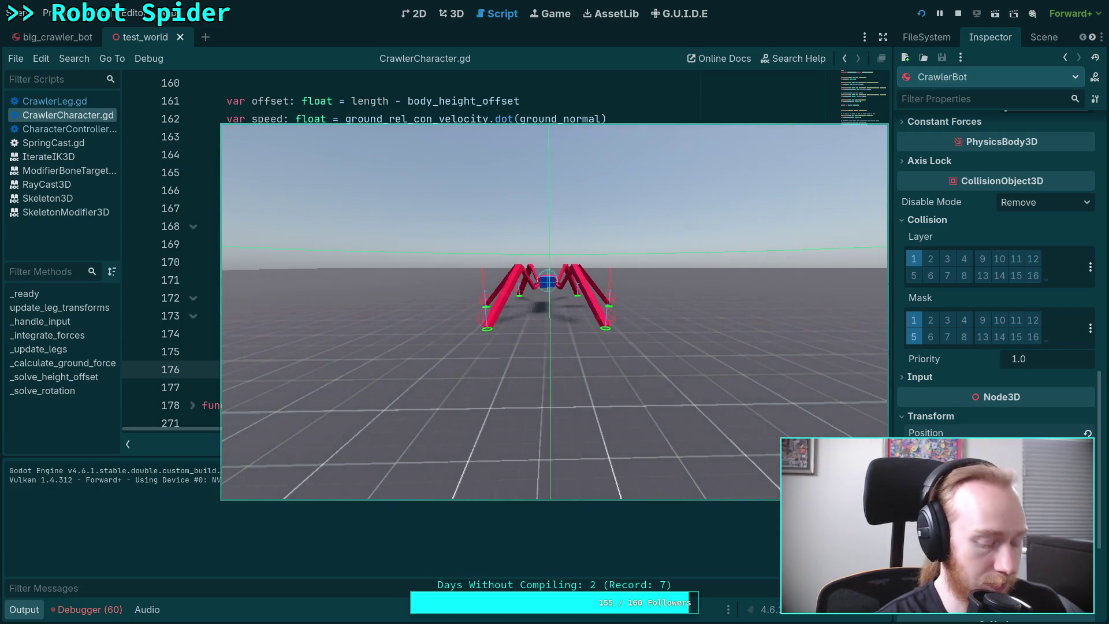
Step the rotated-impulse spider eight ticks, stop it, then run and stop a second test
key(period)
key(period)
key(period)
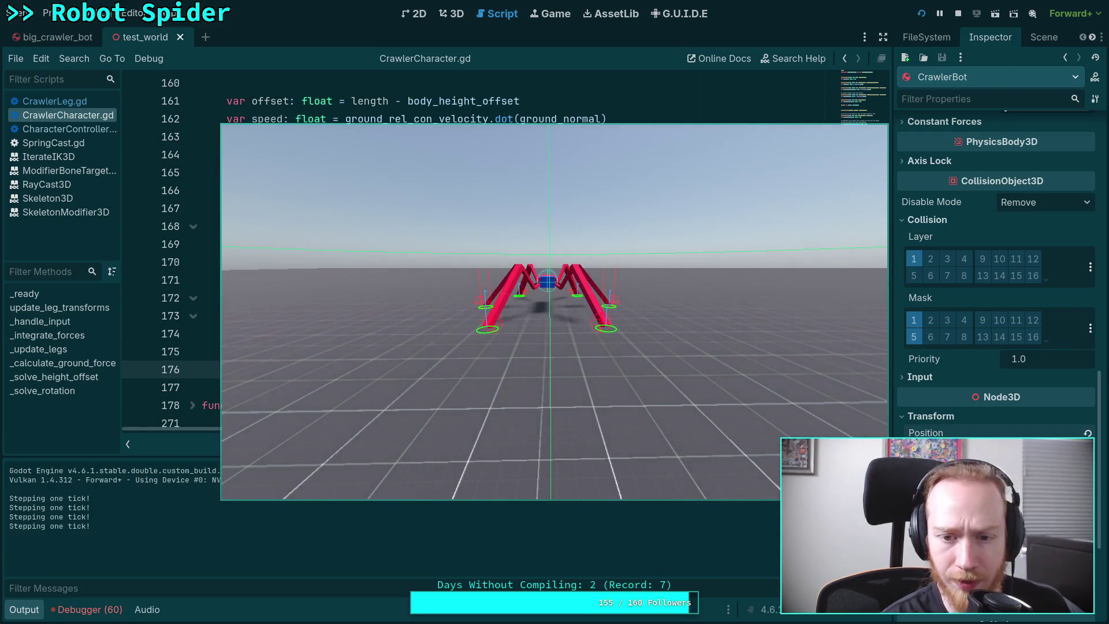
key(period)
key(period)
key(period)
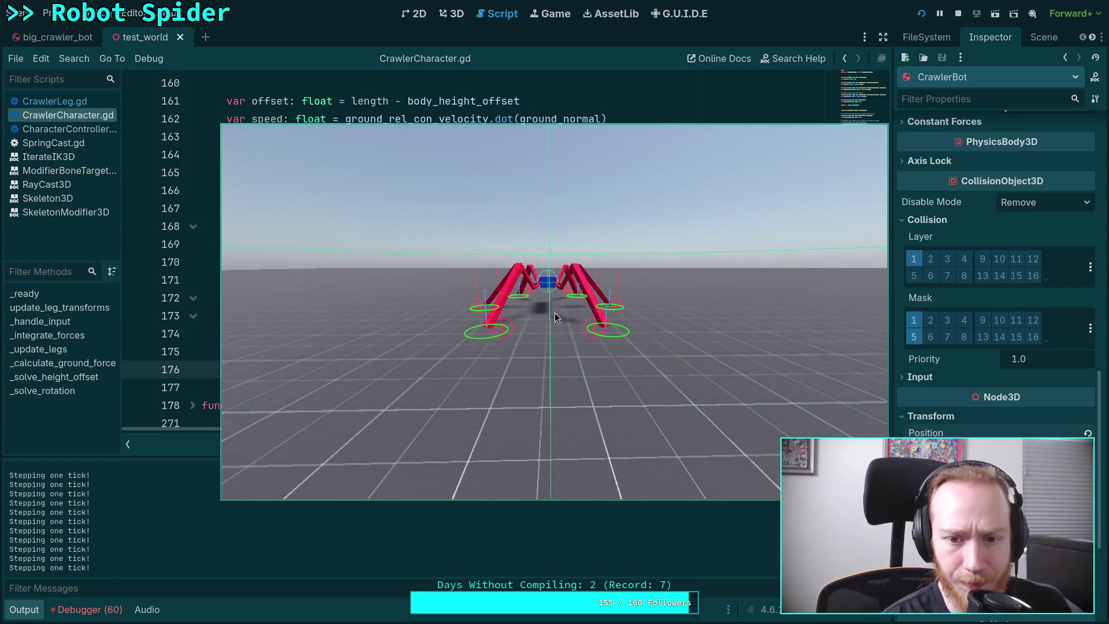
key(period)
key(period)
key(period)
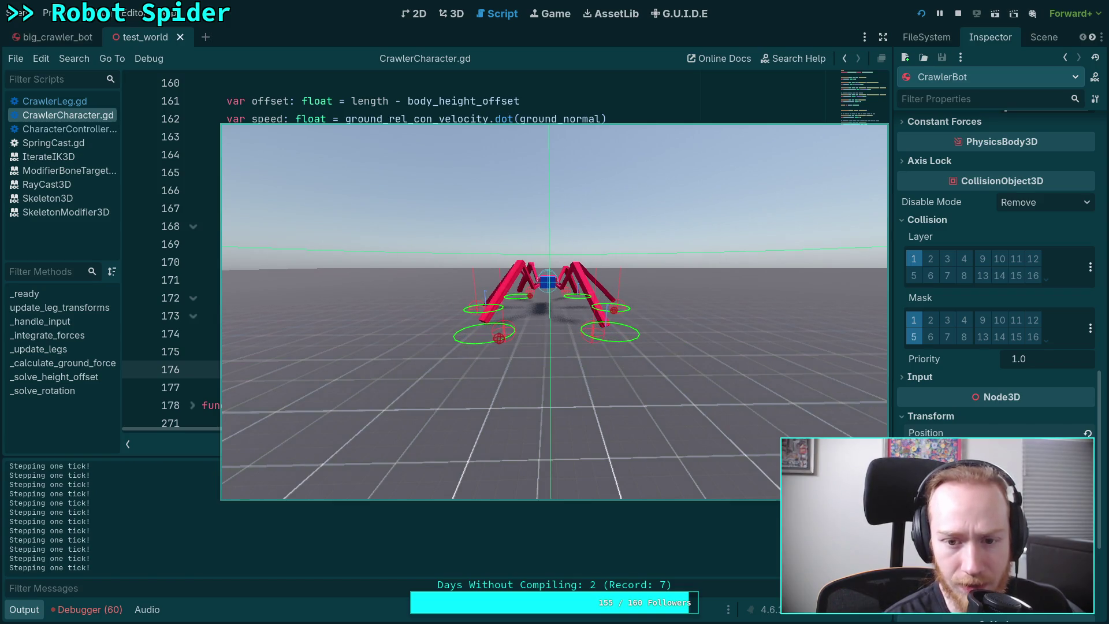
key(period)
key(period)
key(period)
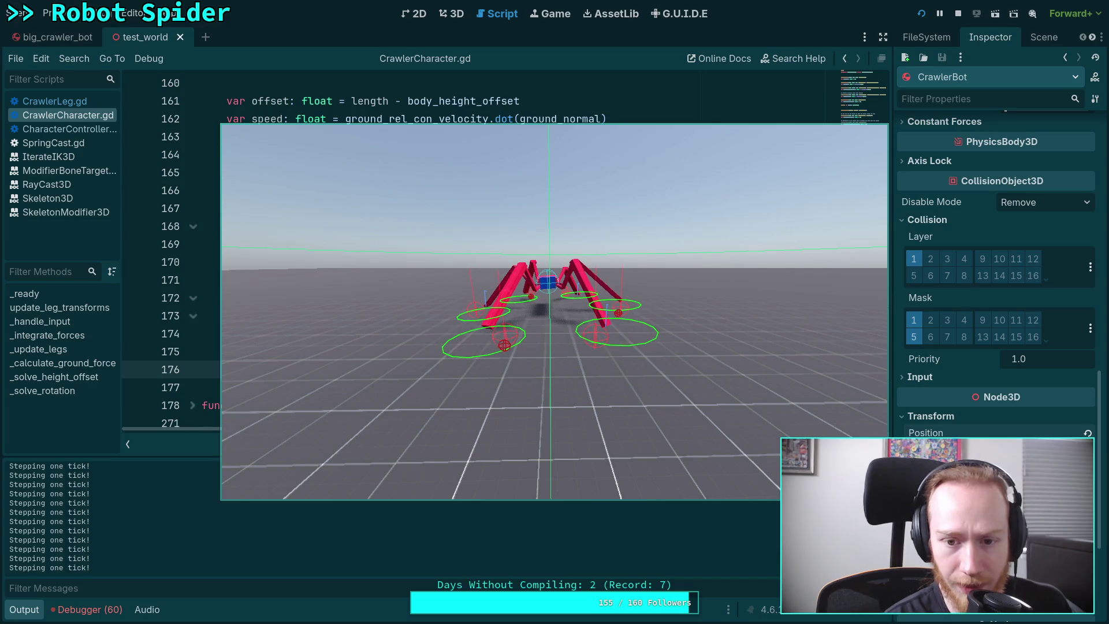
key(period)
key(period)
key(period)
key(period)
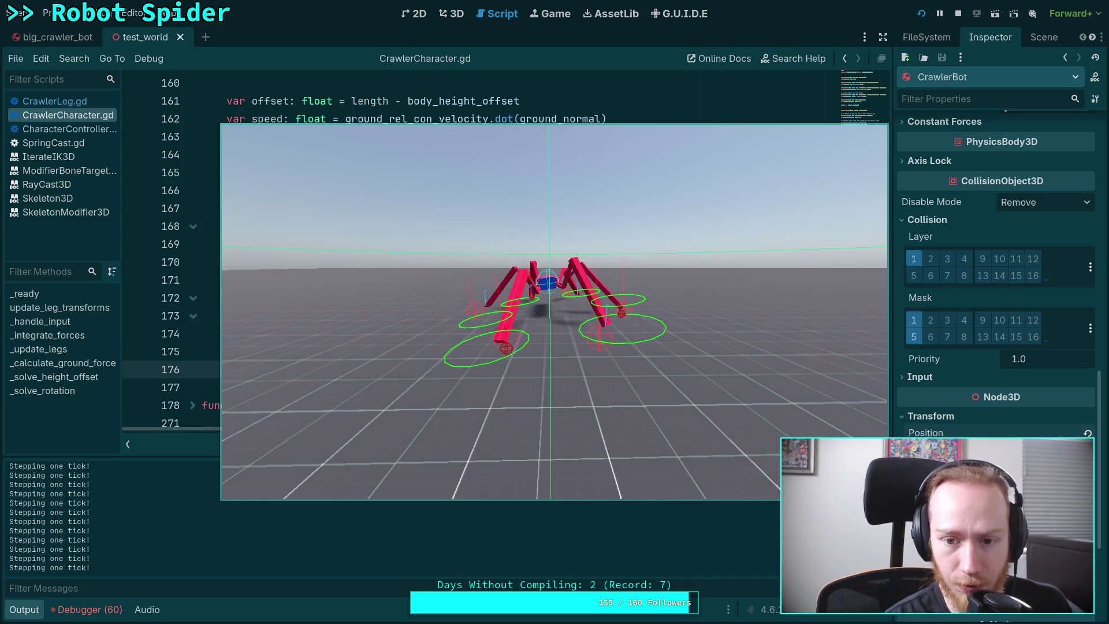
key(period)
key(period)
key(period)
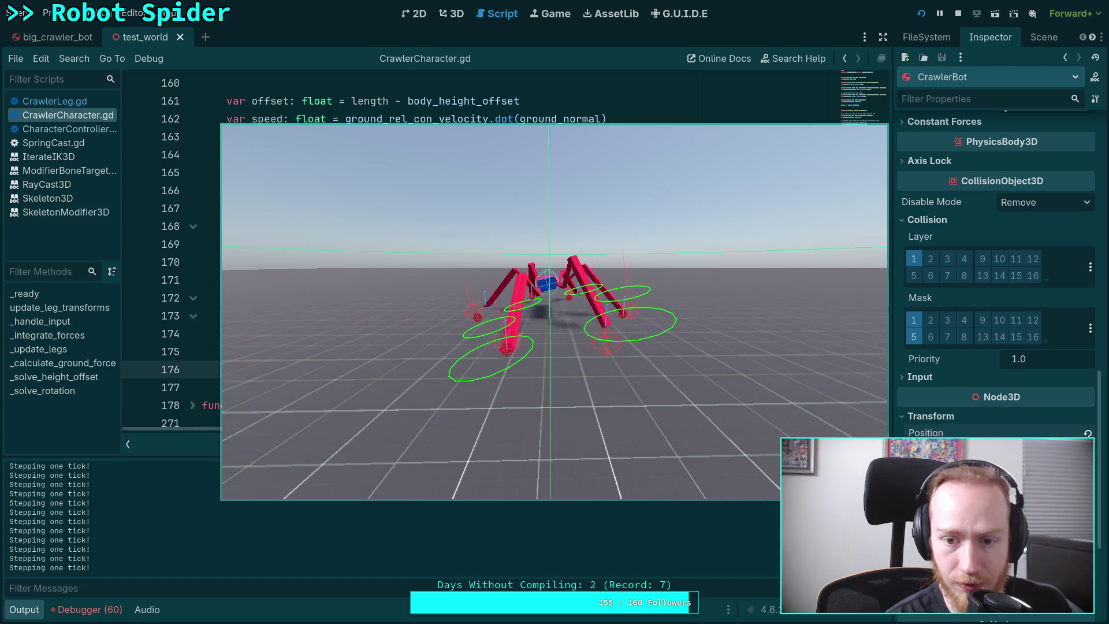
key(period)
key(period)
key(period)
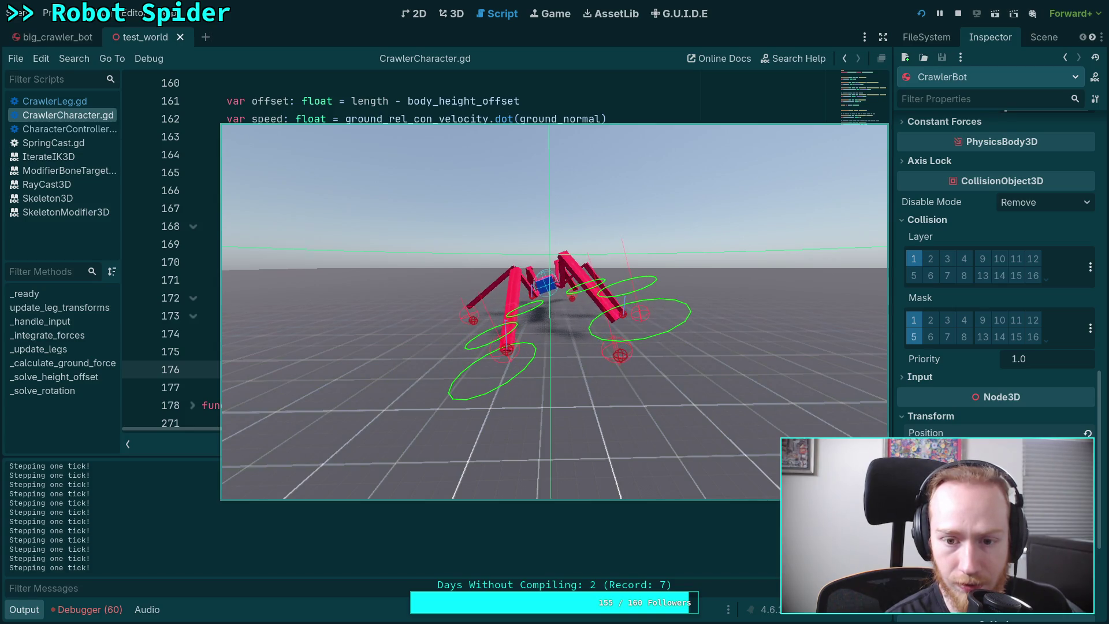
key(period)
key(period)
key(period)
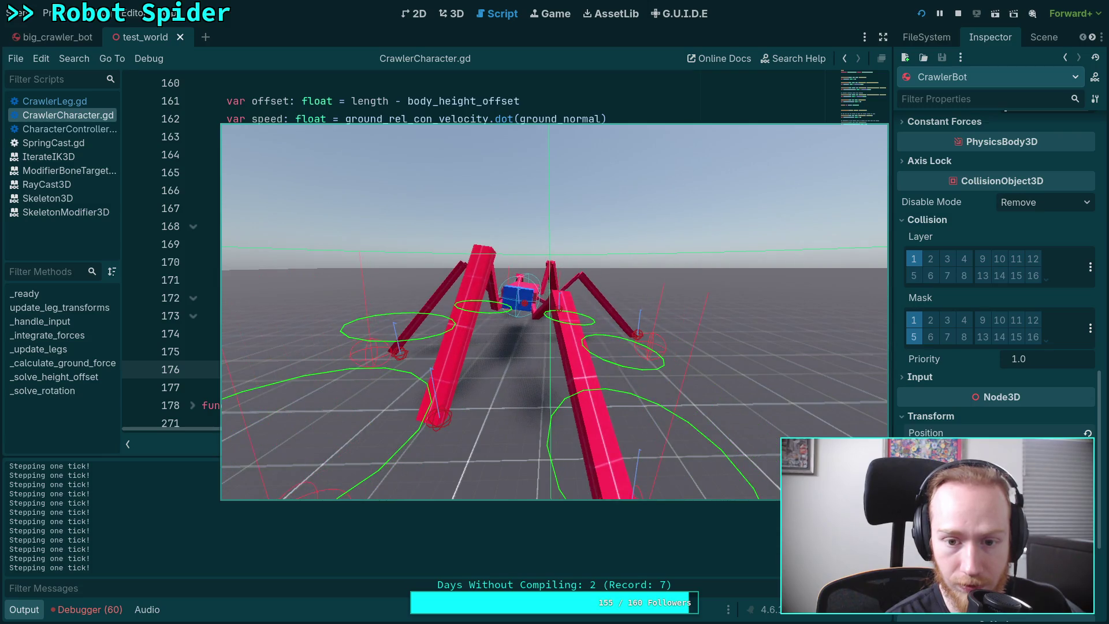
click(954, 15)
click(921, 13)
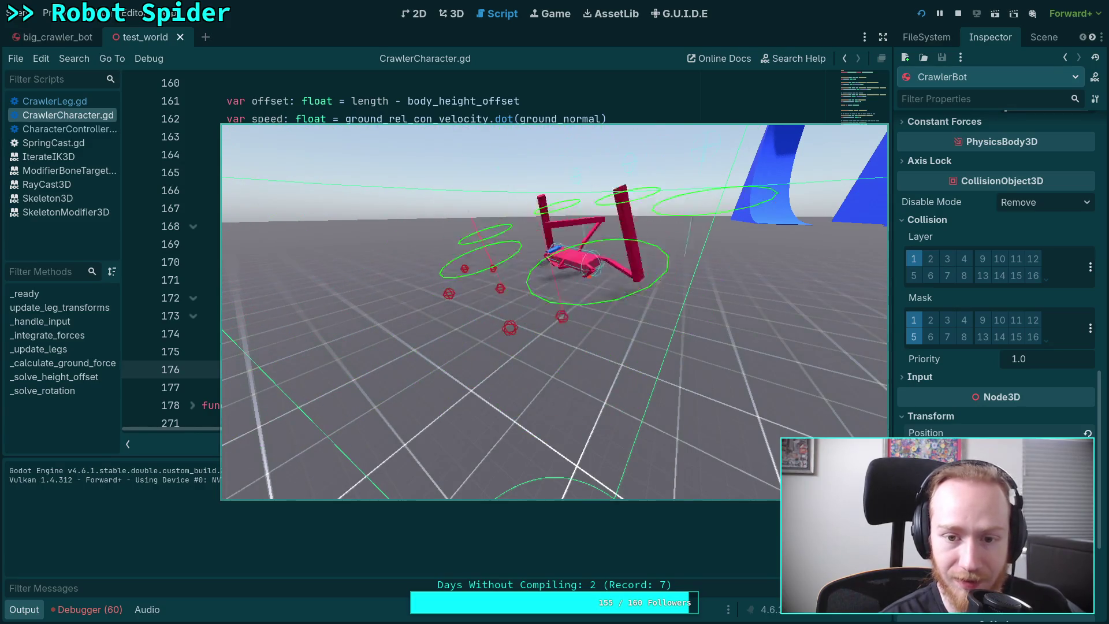
click(957, 16)
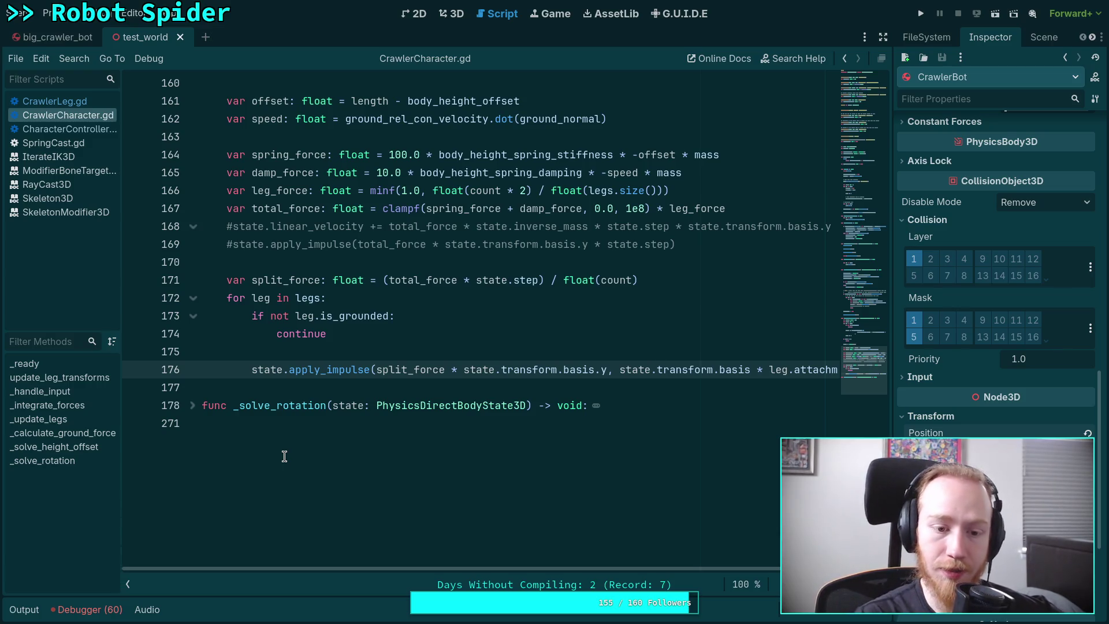
Highlight the uses of _solve_height_offset and _solve_rotation in CrawlerCharacter.gd
scroll(278, 413, up, 10)
click(291, 307)
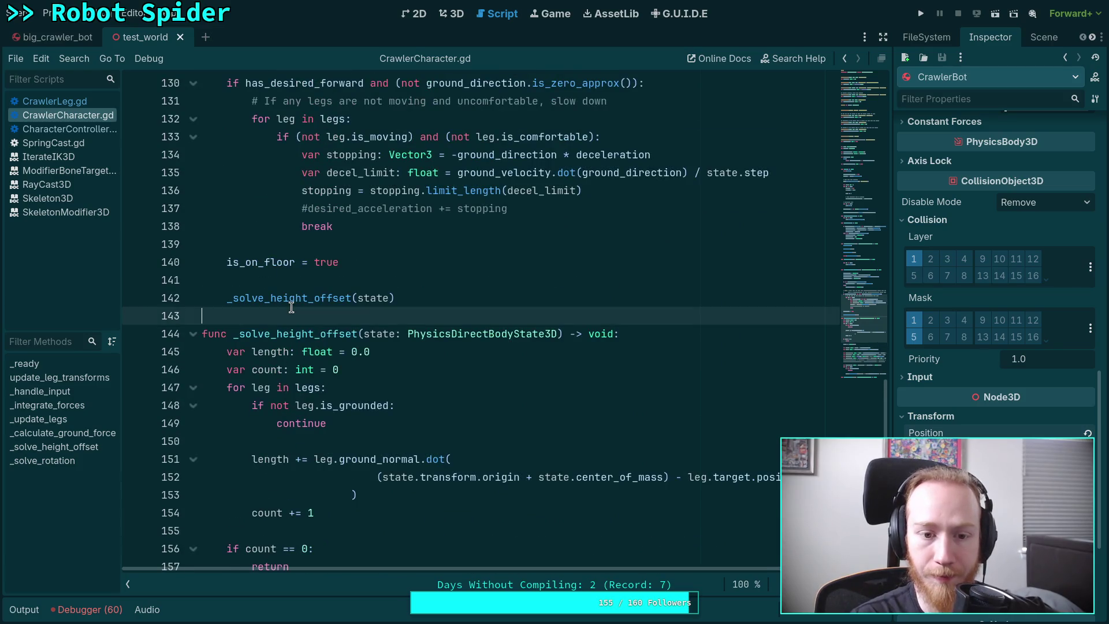
double_click(291, 301)
scroll(267, 384, up, 9)
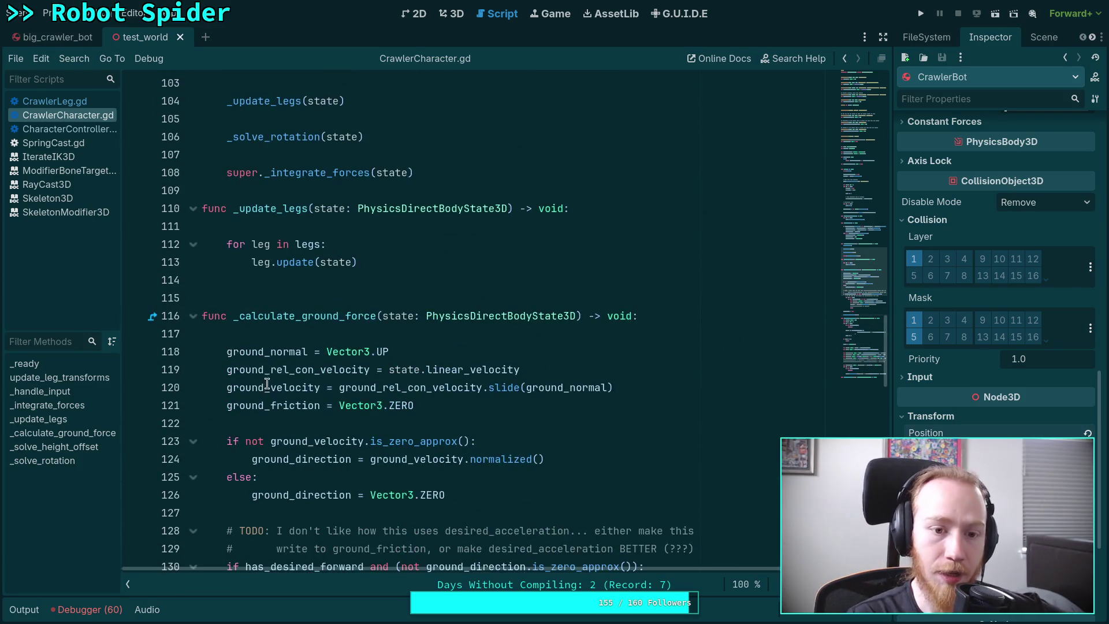
scroll(268, 384, up, 3)
double_click(274, 297)
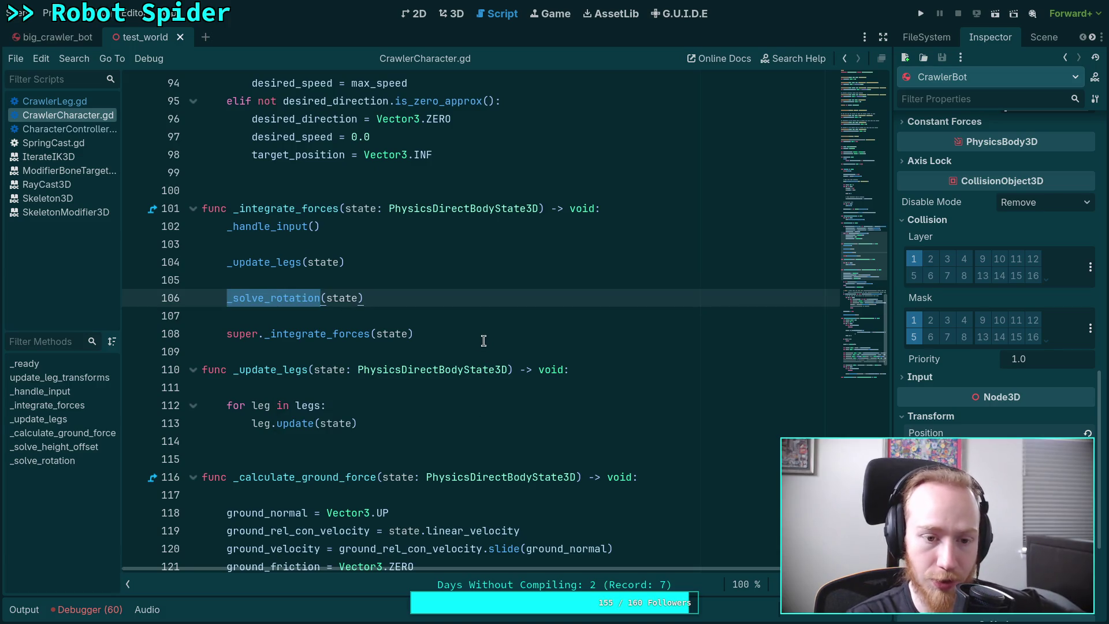
scroll(484, 341, down, 16)
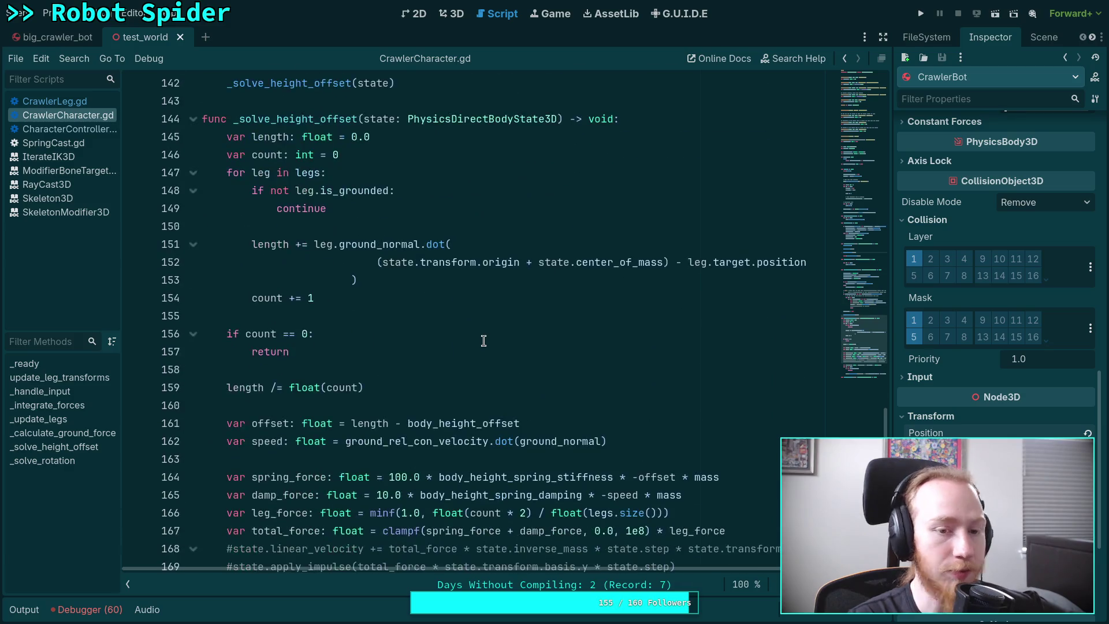
scroll(483, 341, down, 9)
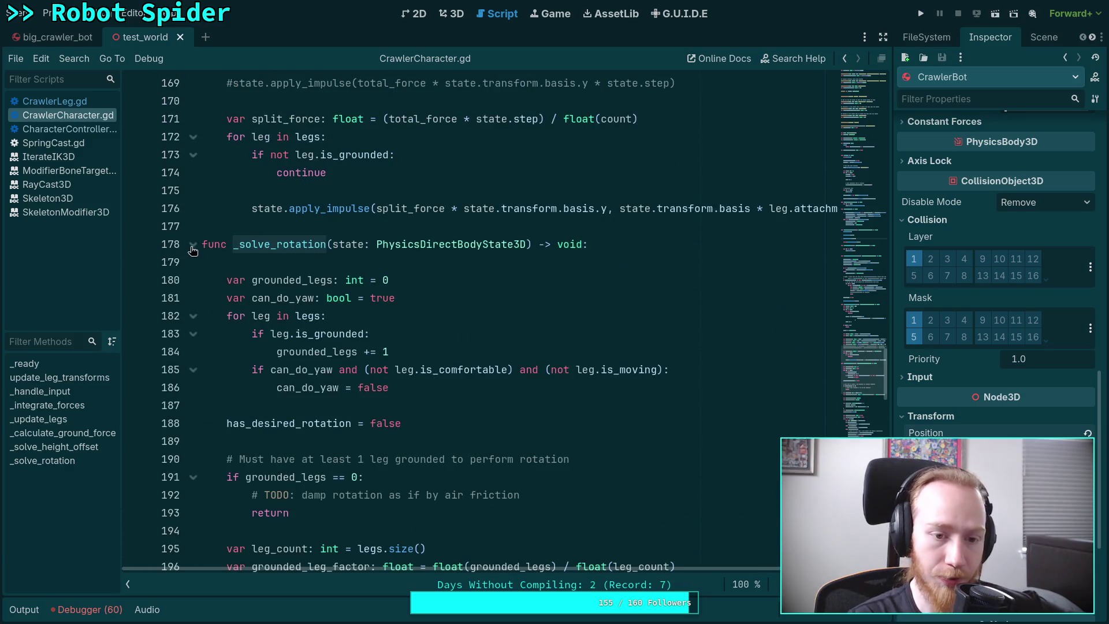
scroll(297, 338, down, 12)
scroll(260, 315, up, 12)
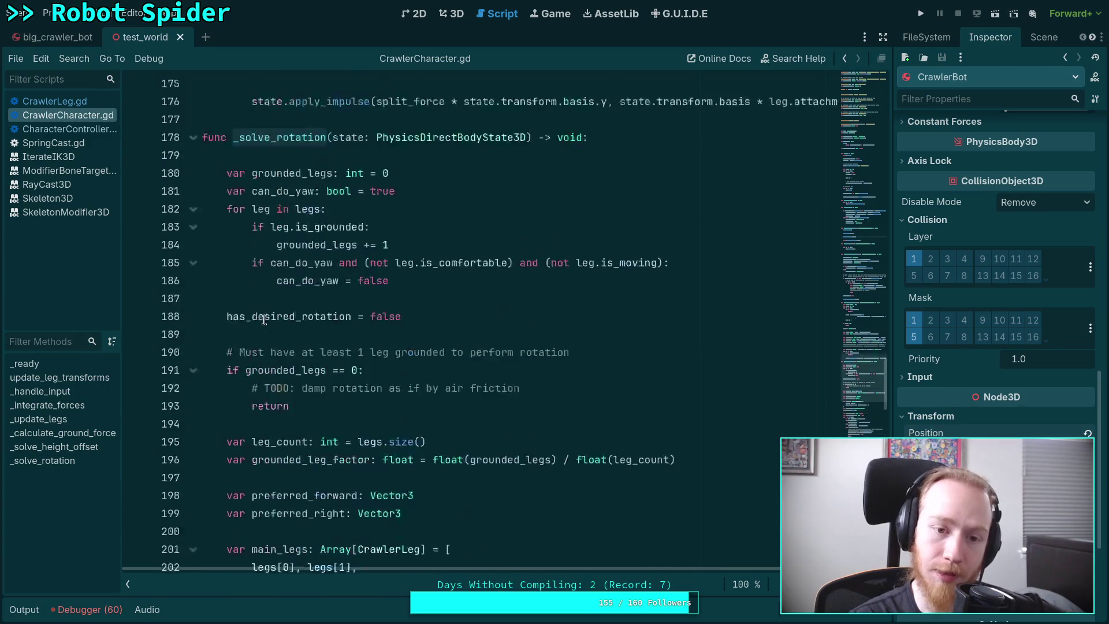
Fold the _solve_rotation body and highlight every use of state.transform.basis.y
click(193, 244)
scroll(369, 364, up, 2)
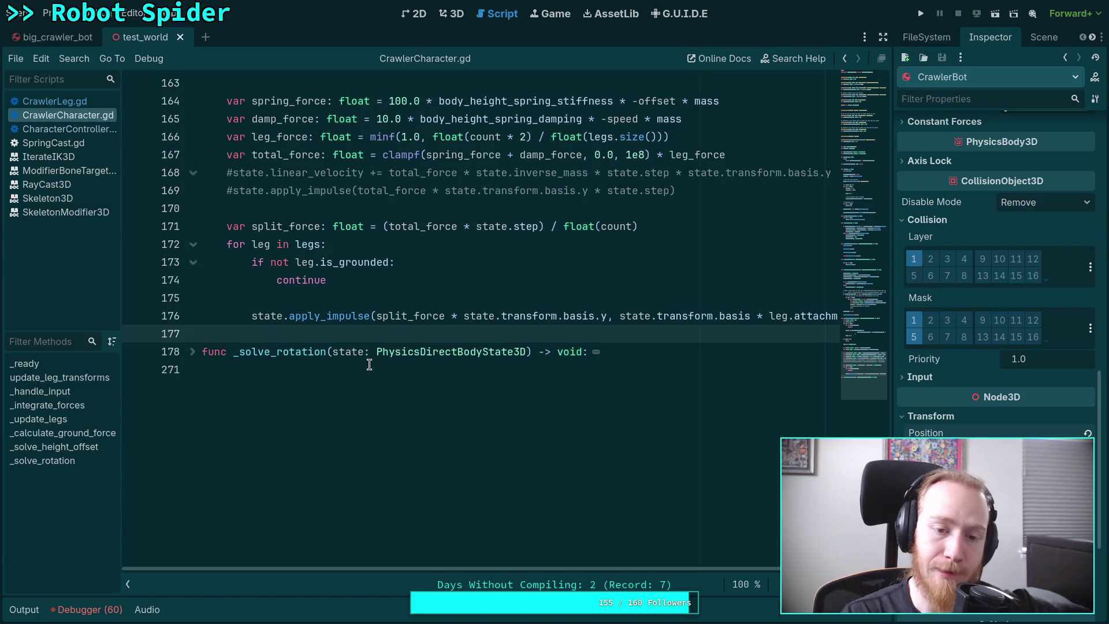
scroll(474, 514, up, 2)
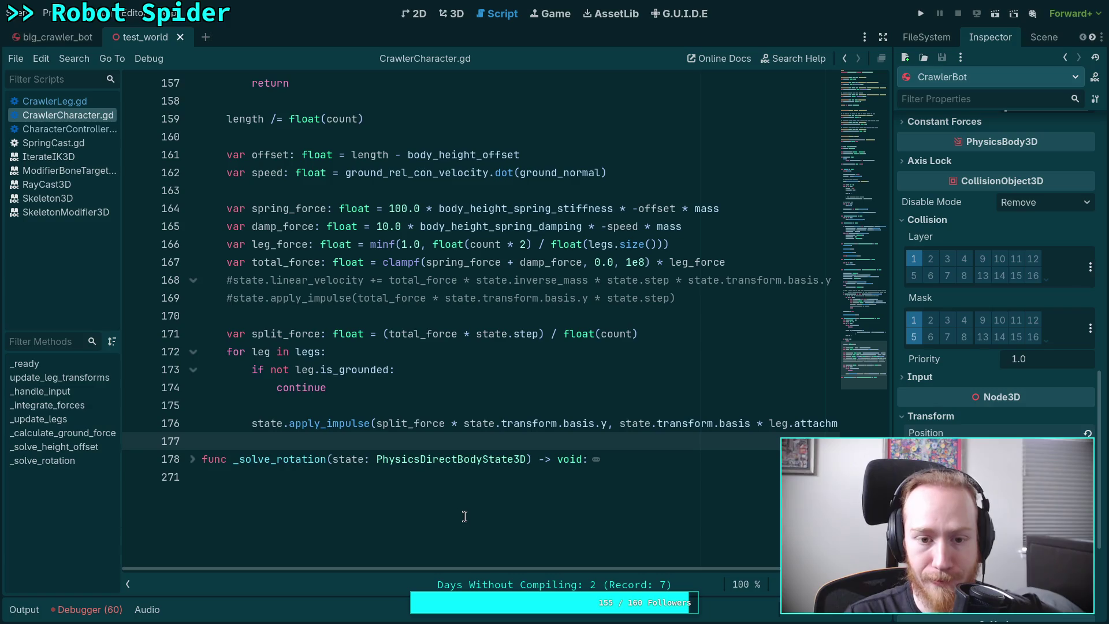
mouse_move(466, 568)
mouse_down()
mouse_move(477, 568)
mouse_move(452, 569)
mouse_up()
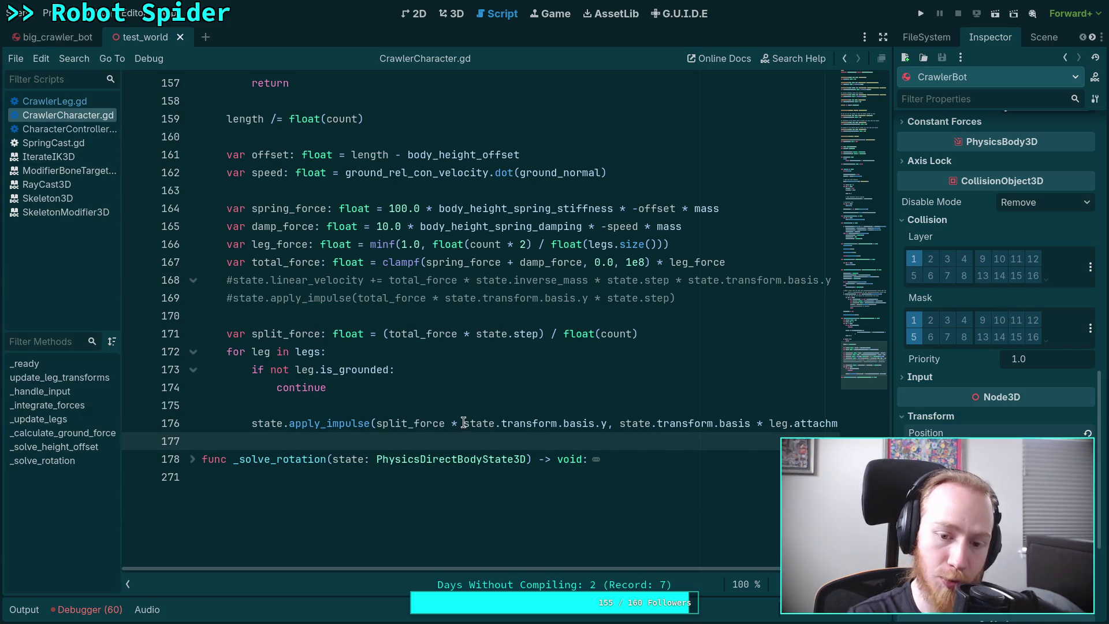
drag(463, 423, 608, 421)
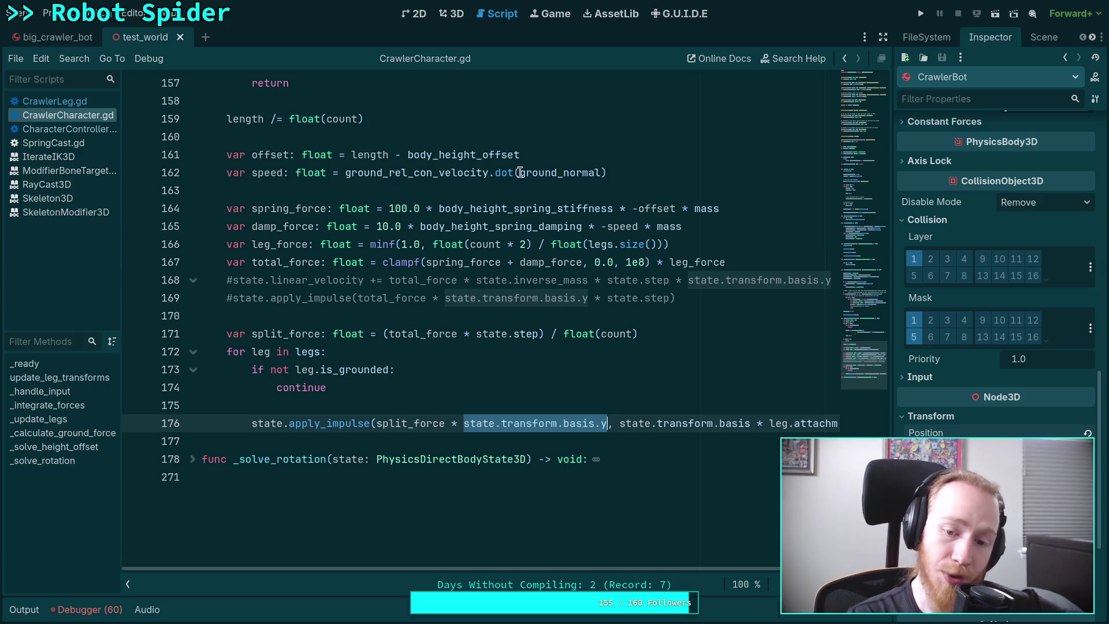
mouse_move(521, 173)
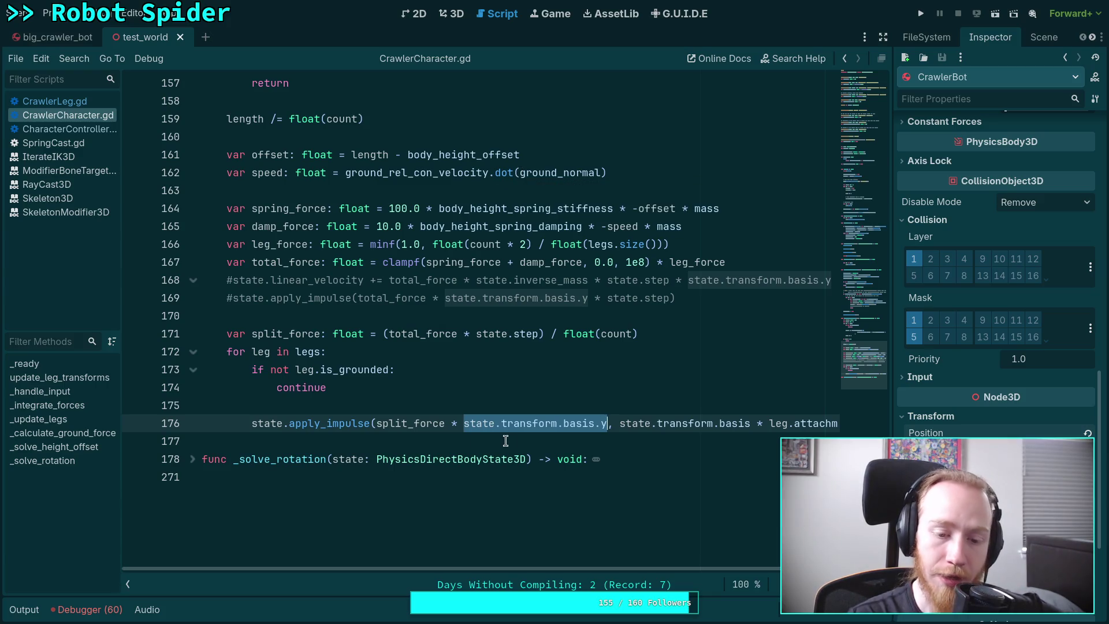
Hide the script and method lists, then switch to the spider's 3D scene view
click(128, 585)
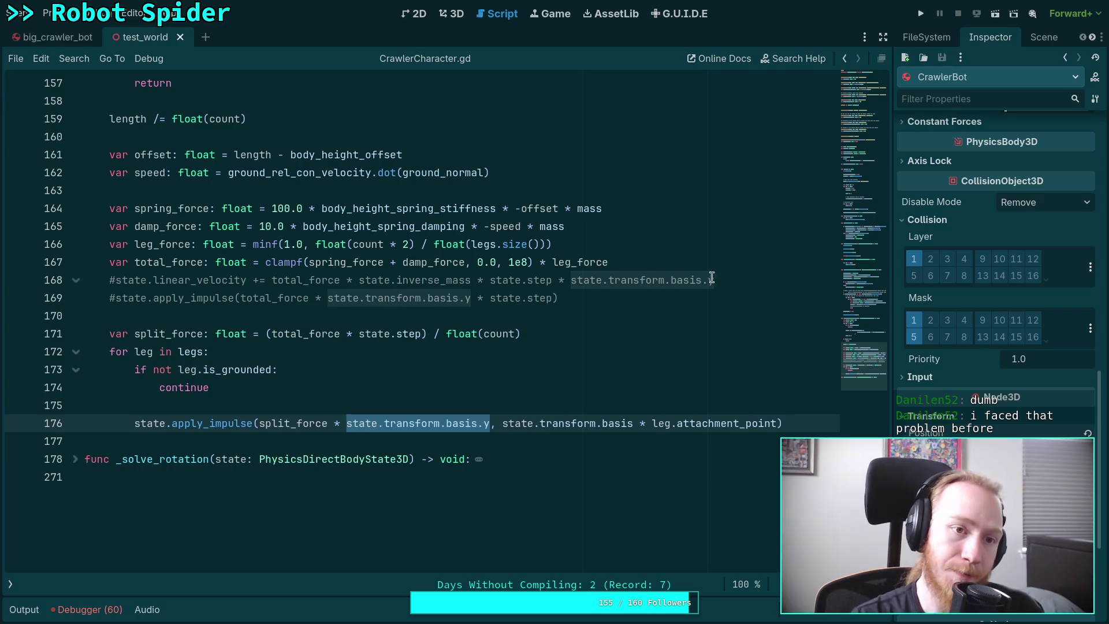
click(451, 13)
scroll(598, 168, down, 5)
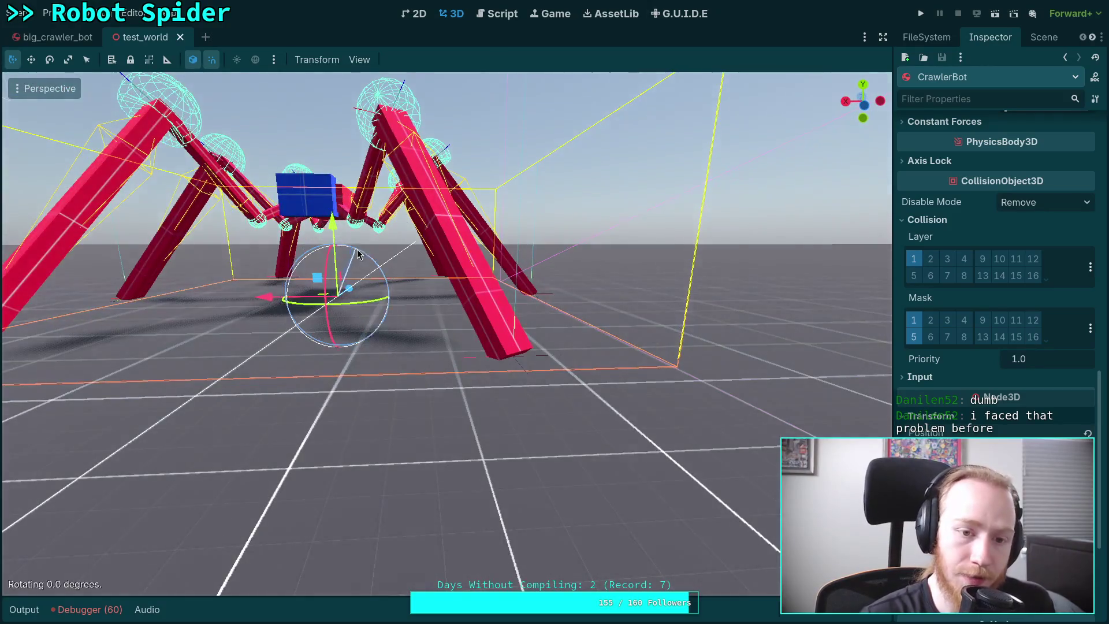
Orbit and pan around the spider in the 3D viewport, then return to CrawlerCharacter.gd
drag(429, 225, 323, 236)
mouse_move(402, 270)
mouse_down()
mouse_move(410, 144)
mouse_move(427, 242)
mouse_up()
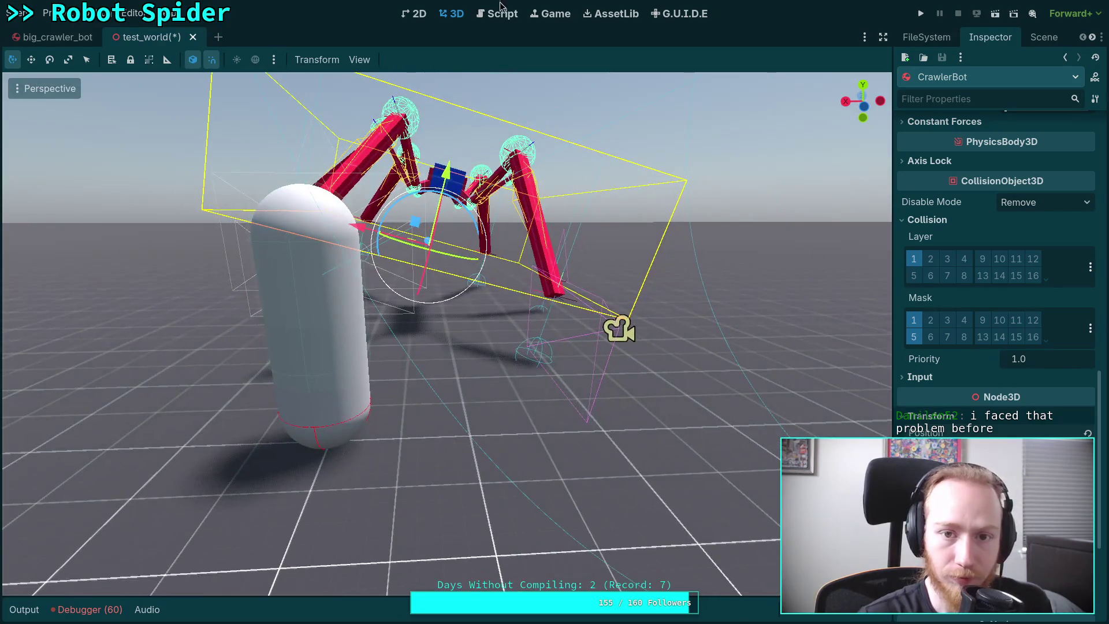
click(500, 13)
scroll(253, 381, up, 5)
scroll(254, 381, up, 5)
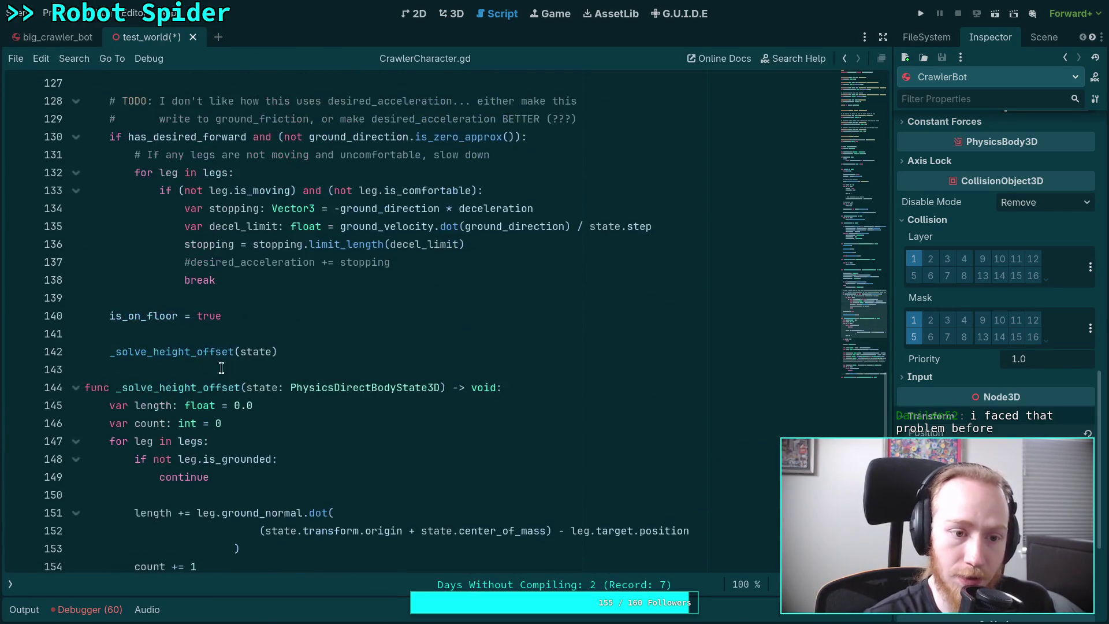
Comment out the _solve_height_offset(state) call on line 142 and save the script
click(111, 351)
text(#)
key(ctrl+s)
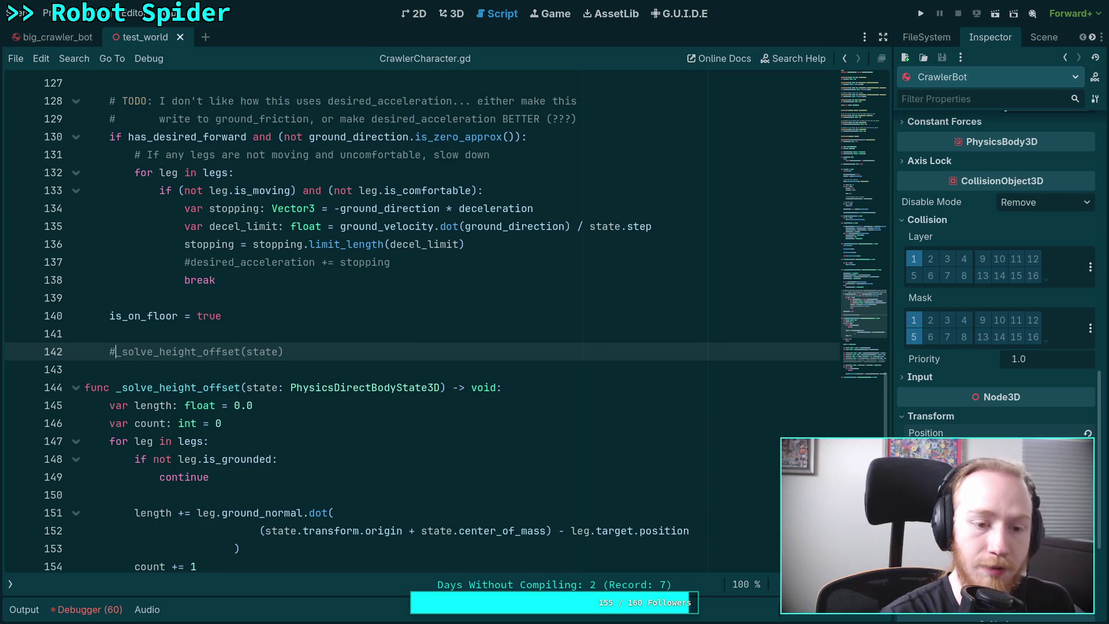
scroll(253, 381, down, 8)
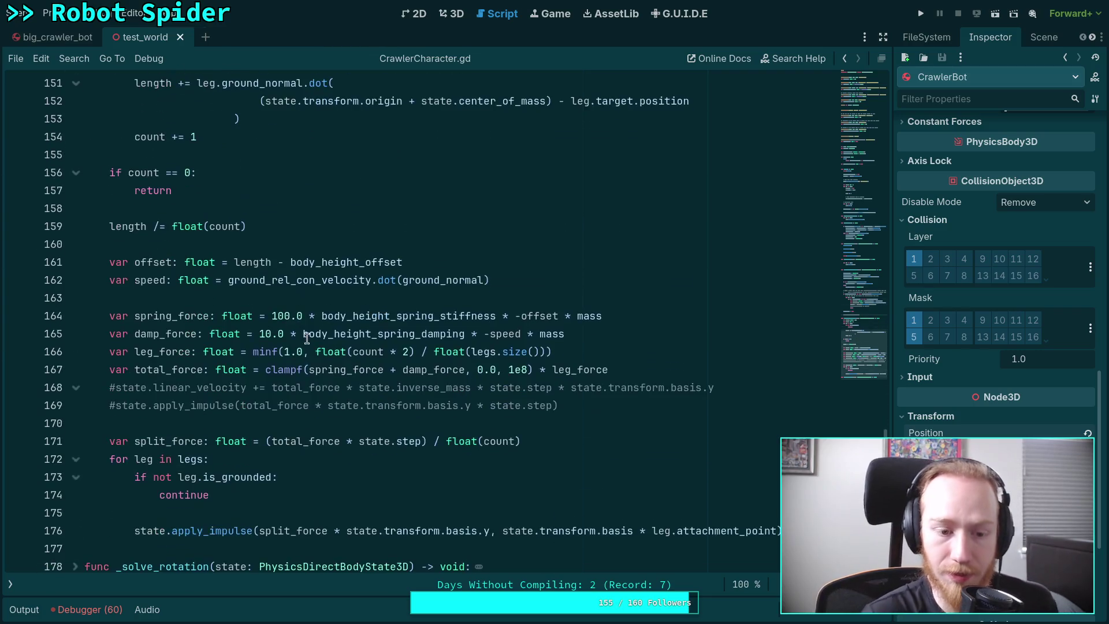
Run the game to test the spider, then stop the run
click(921, 13)
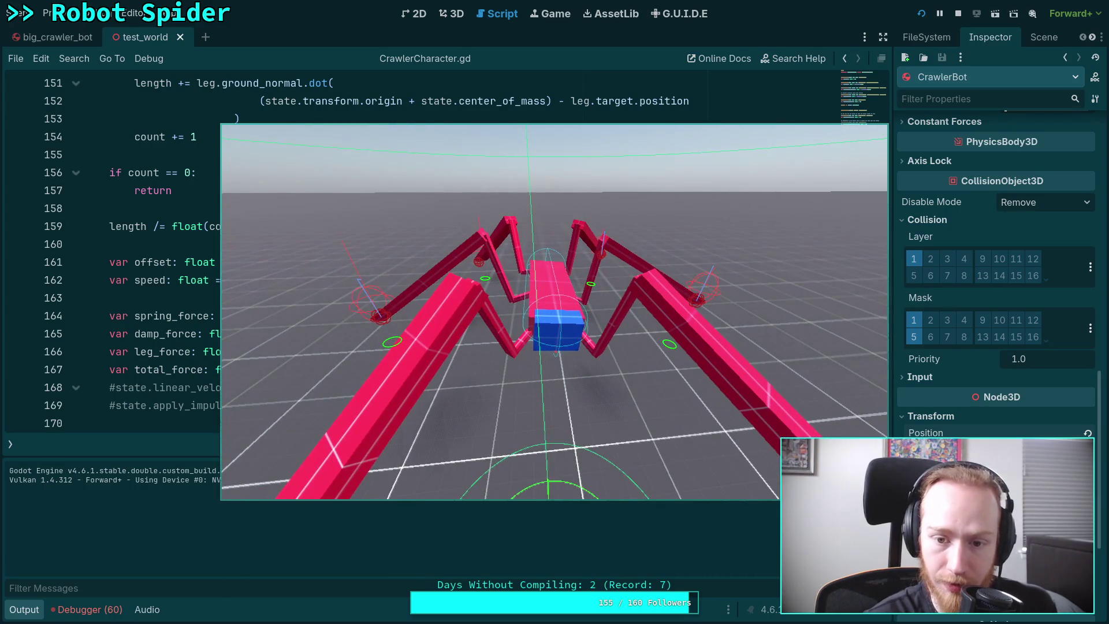
click(957, 13)
scroll(398, 342, up, 1)
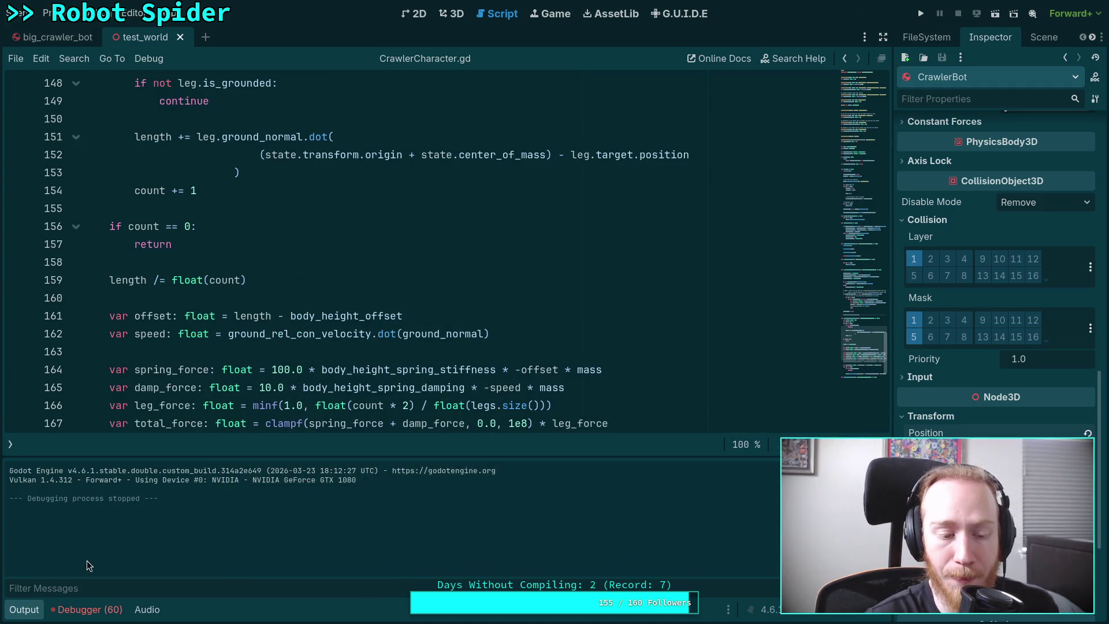
Collapse the Output panel and scroll through the _solve_height_offset code
click(24, 609)
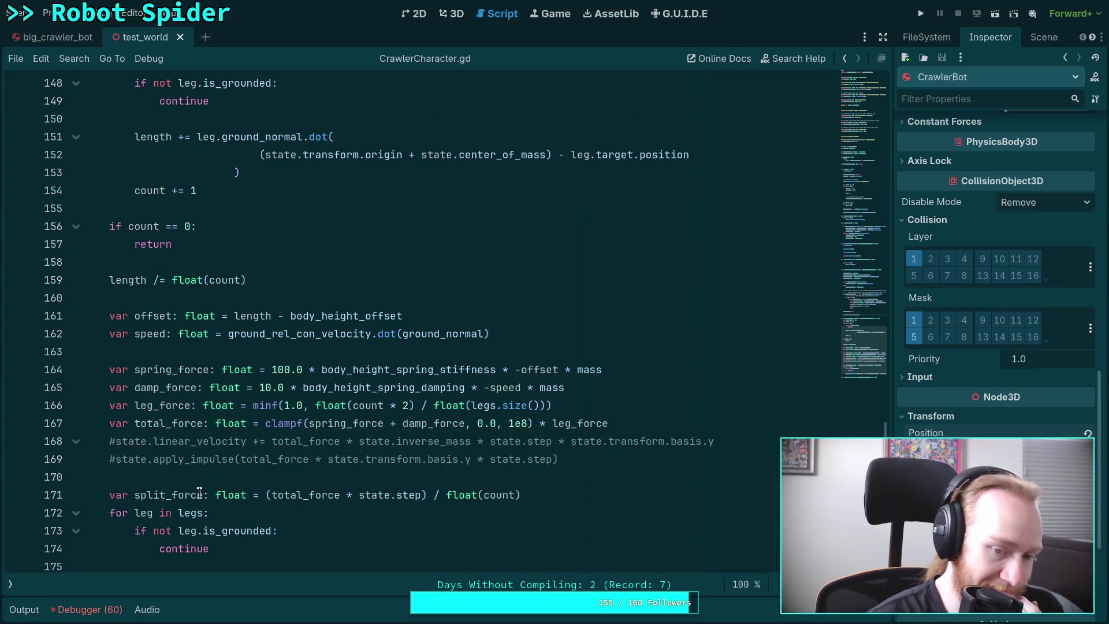
scroll(199, 492, down, 3)
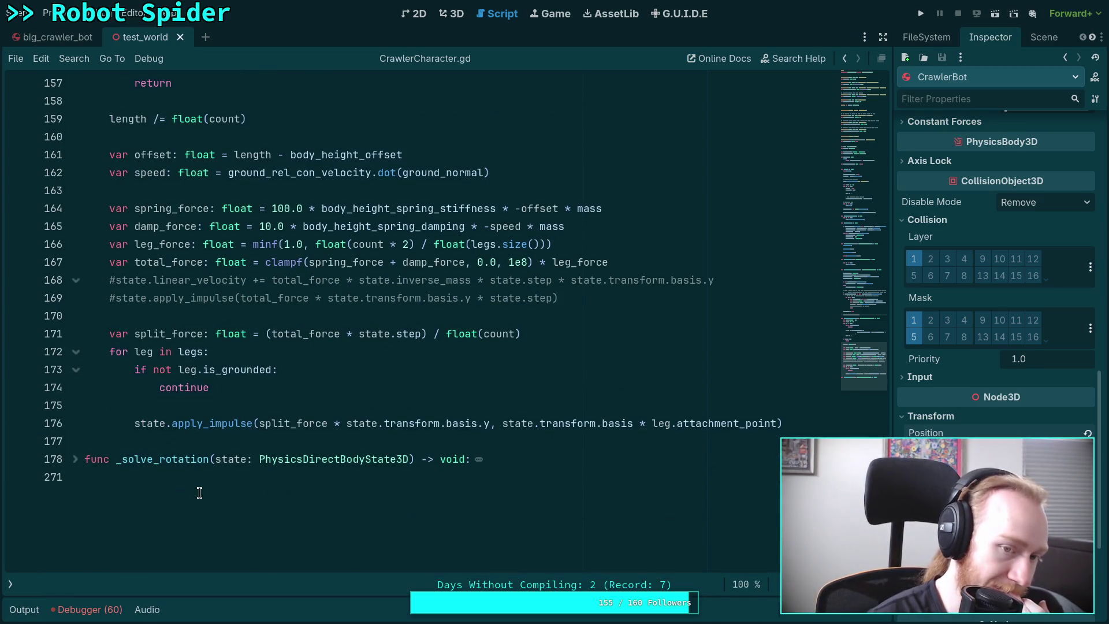
scroll(199, 492, up, 1)
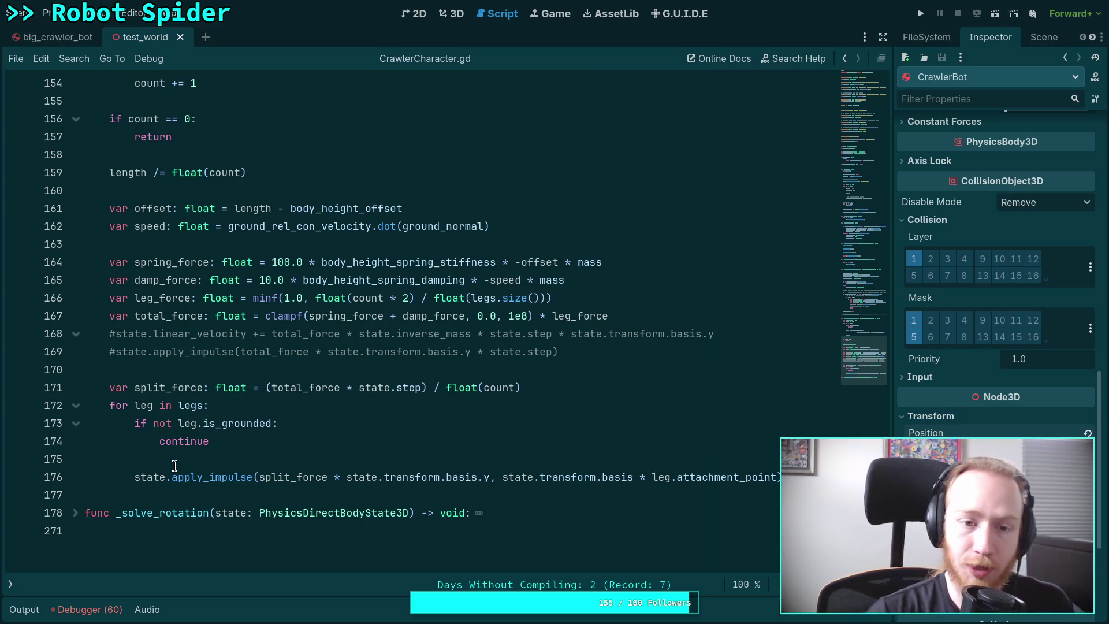
Highlight every use of the length variable in _solve_height_offset
scroll(246, 420, up, 3)
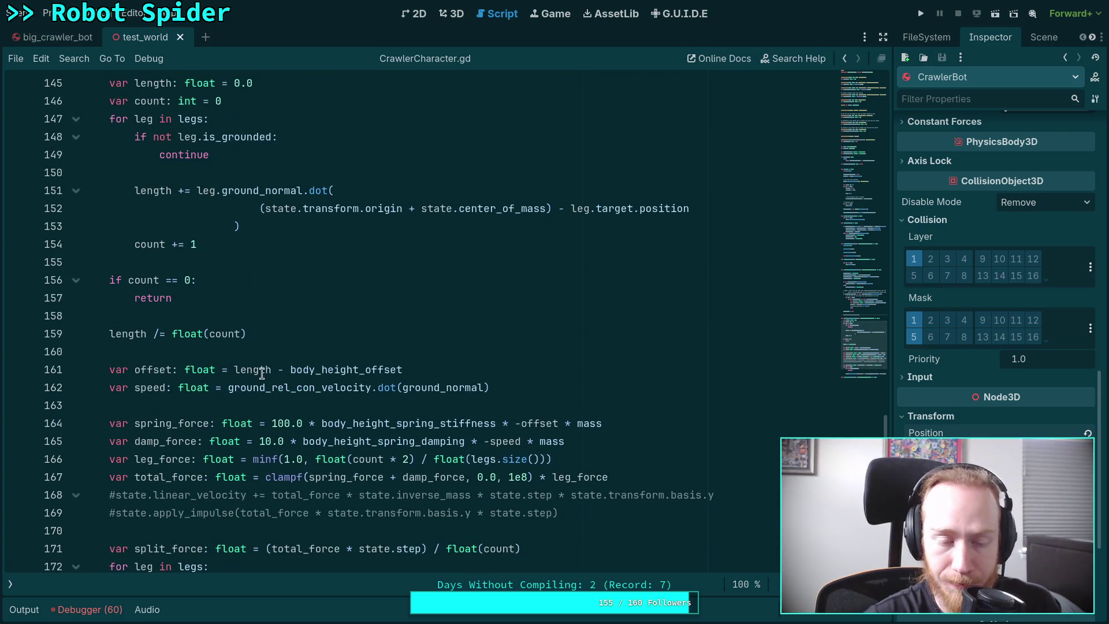
double_click(142, 337)
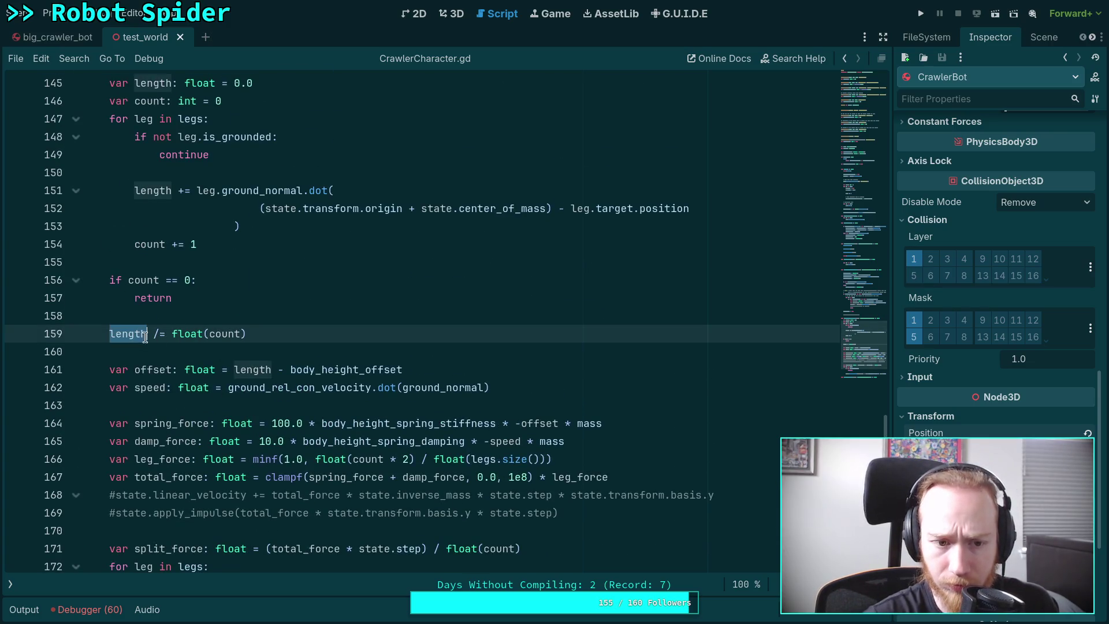
scroll(306, 352, up, 2)
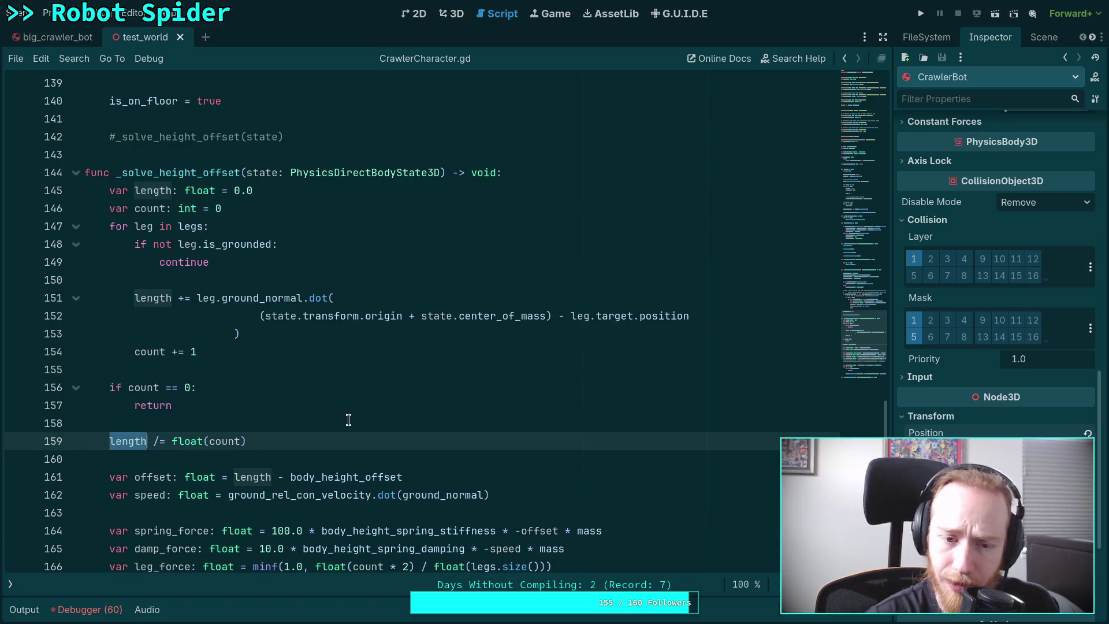
Review the ground_normal dot-product expression on lines 151-153, then relaunch the game
drag(194, 295, 285, 333)
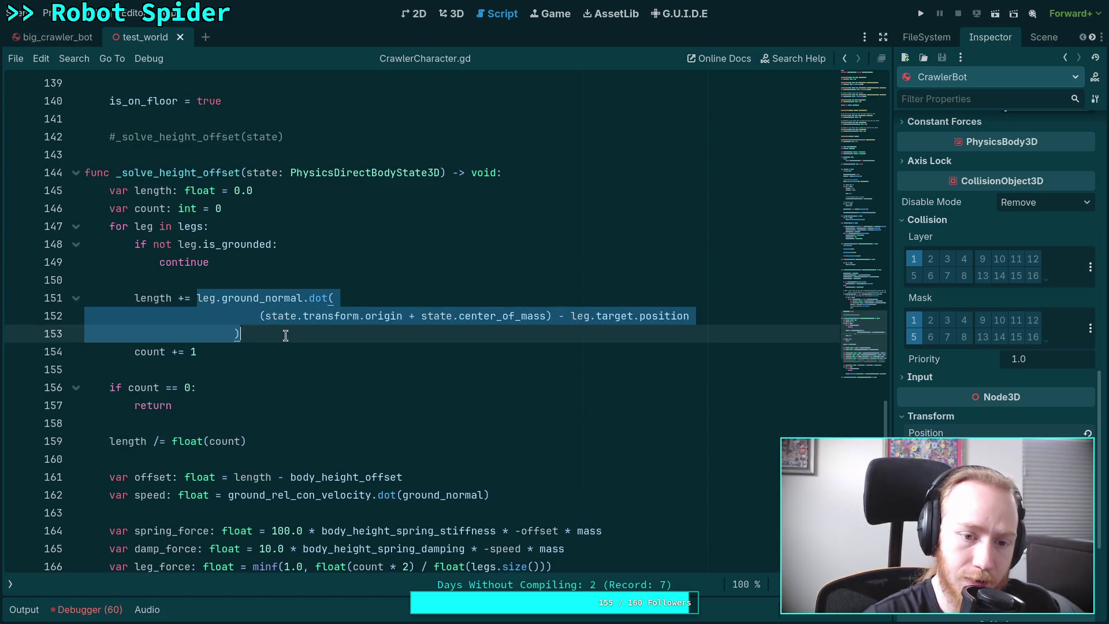
click(248, 331)
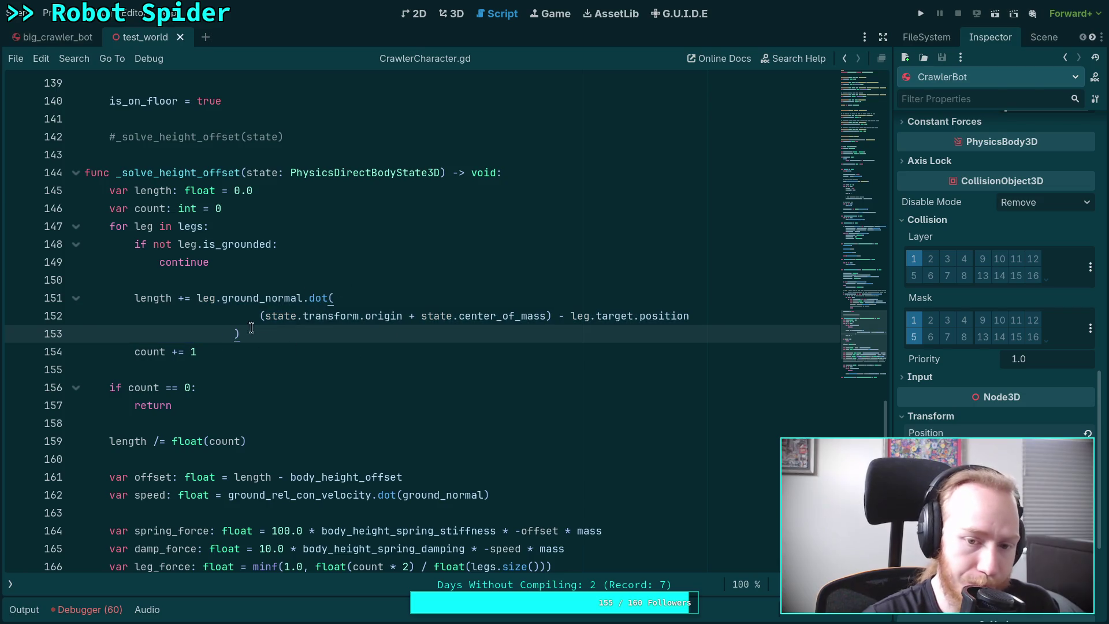
drag(304, 344, 211, 297)
mouse_move(255, 326)
mouse_down()
mouse_move(264, 329)
mouse_move(197, 297)
mouse_up()
click(318, 333)
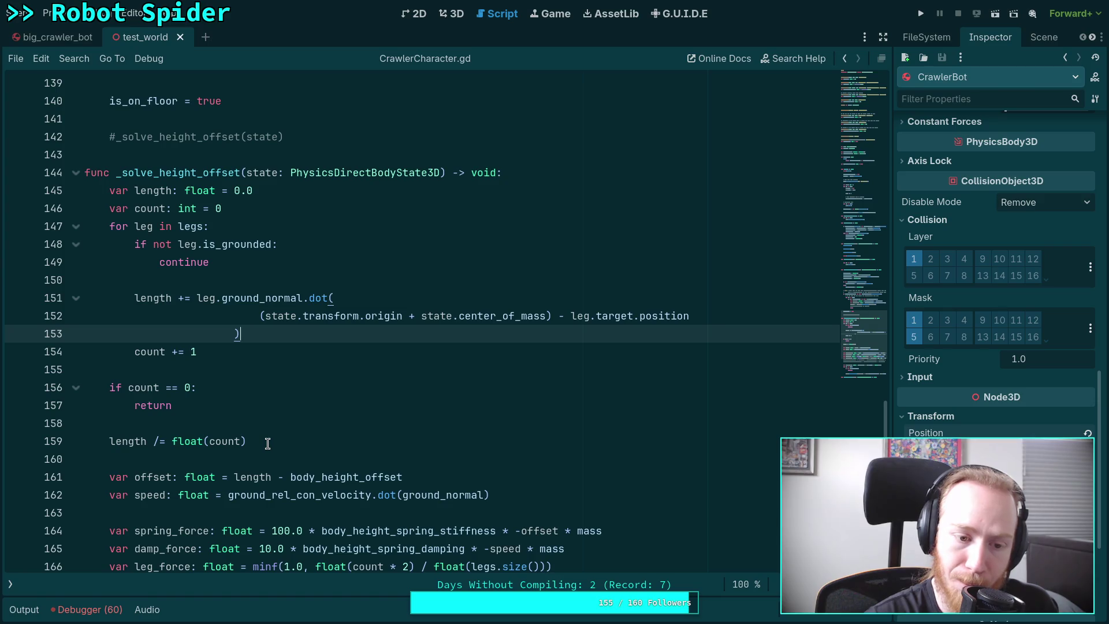
click(513, 477)
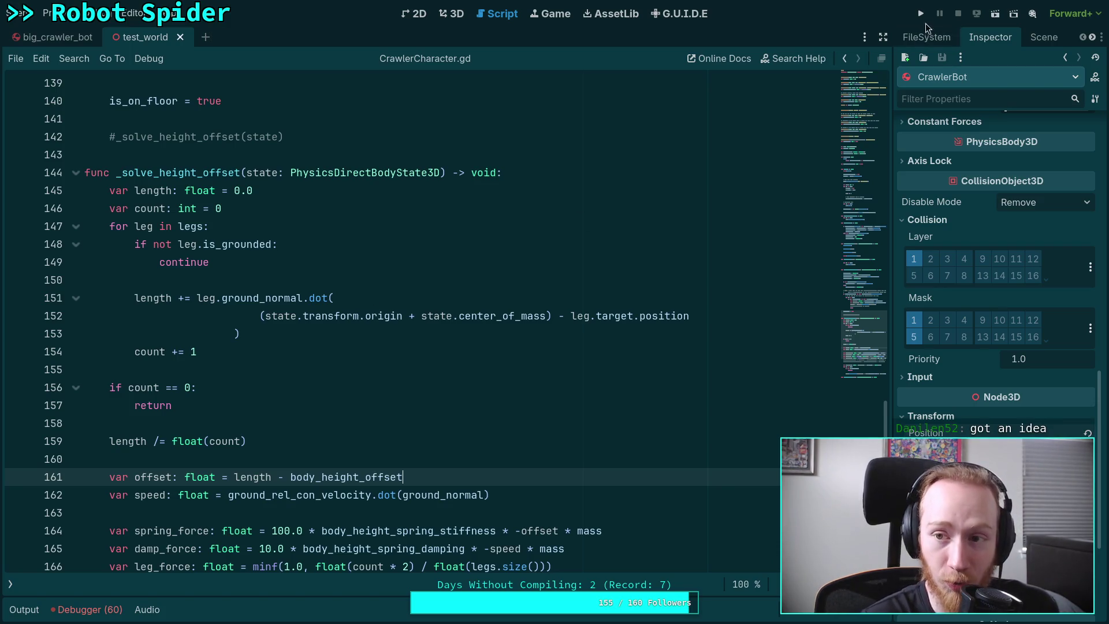
click(921, 14)
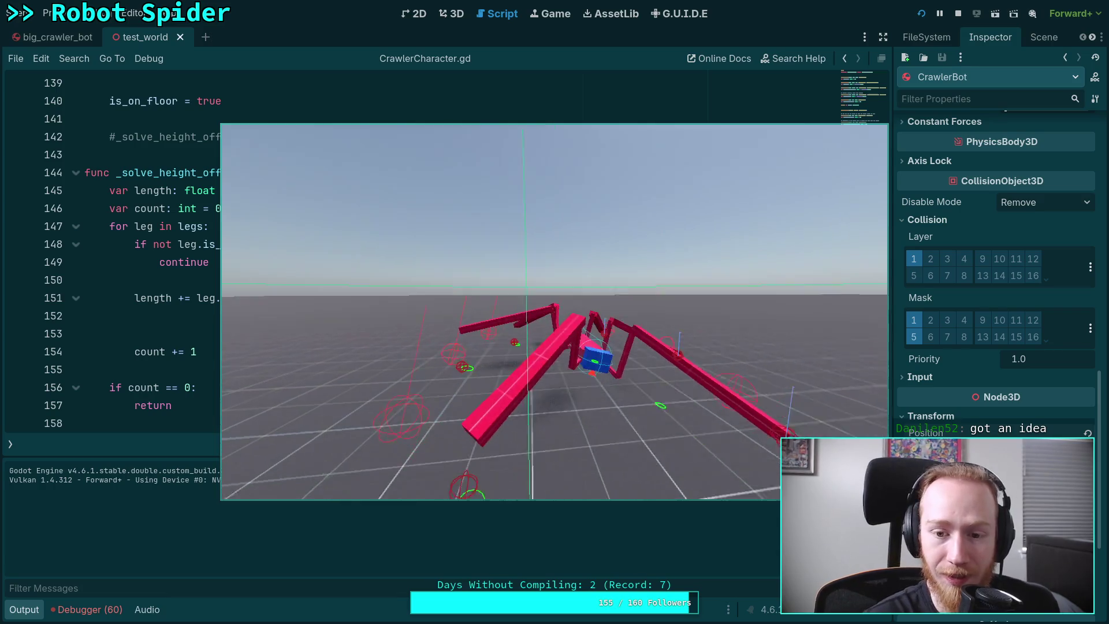
Stop the game, uncomment the _solve_height_offset(state) call on line 142, and rerun the test
click(958, 14)
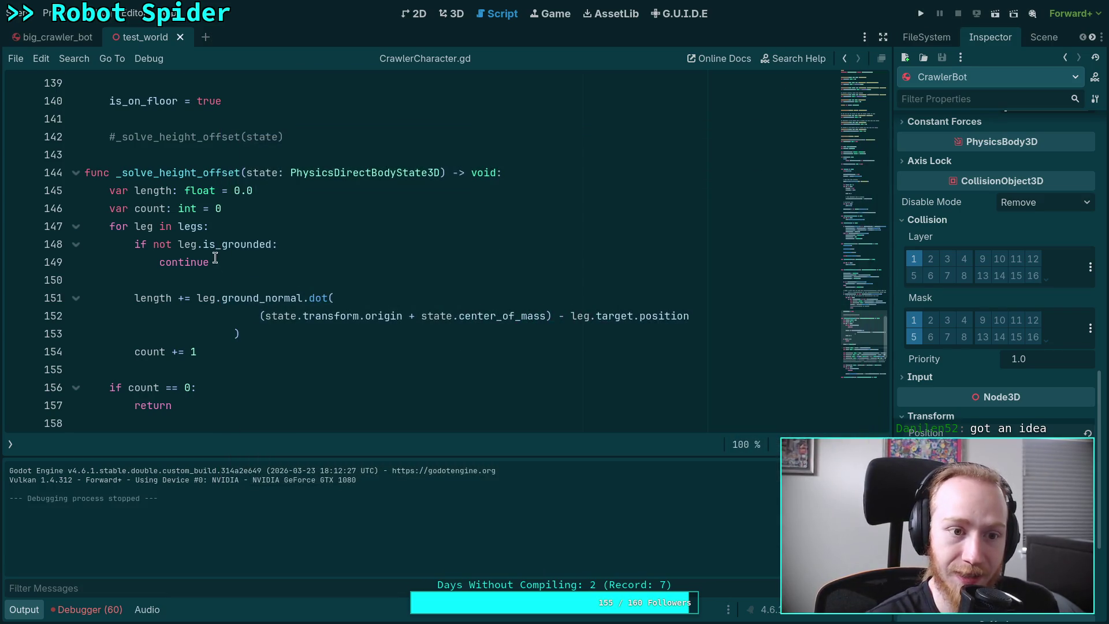
scroll(215, 258, up, 1)
click(116, 191)
key(BackSpace)
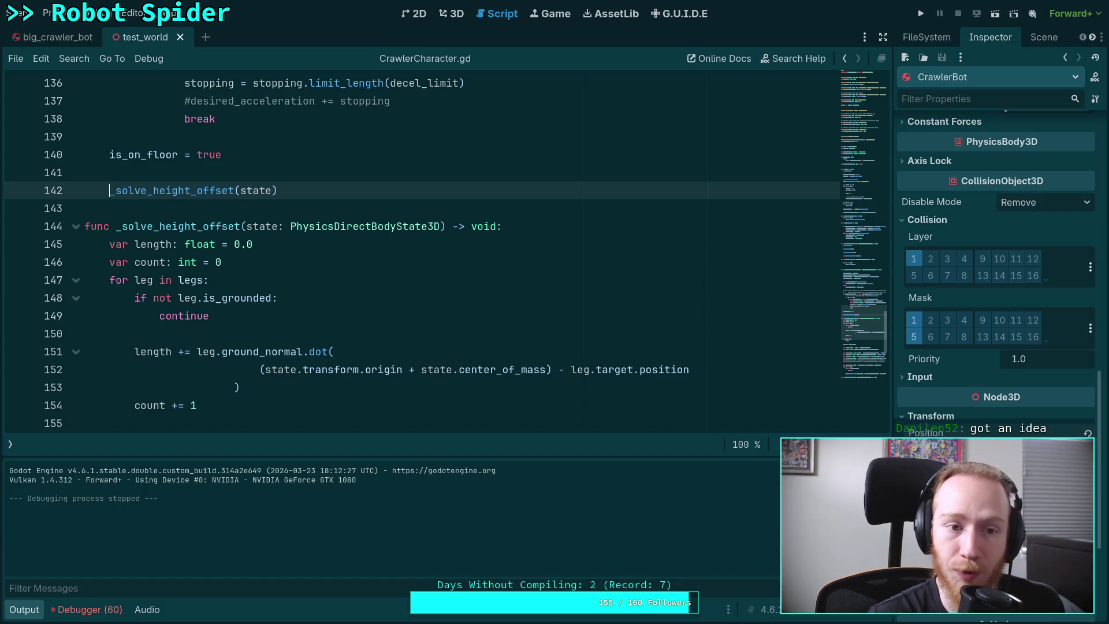
click(921, 14)
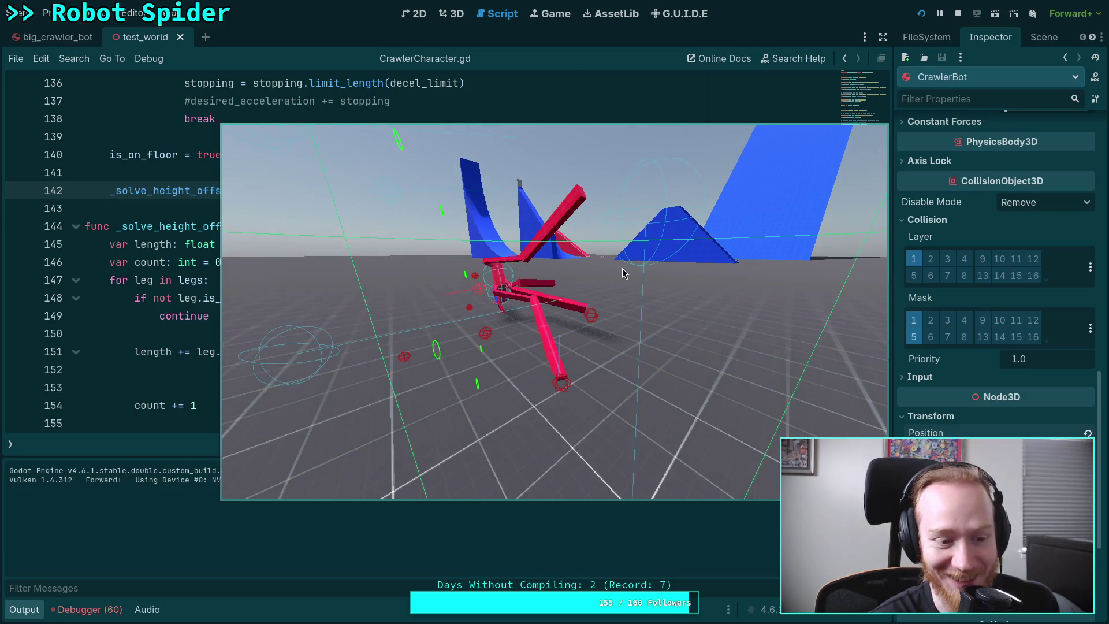
key(F8)
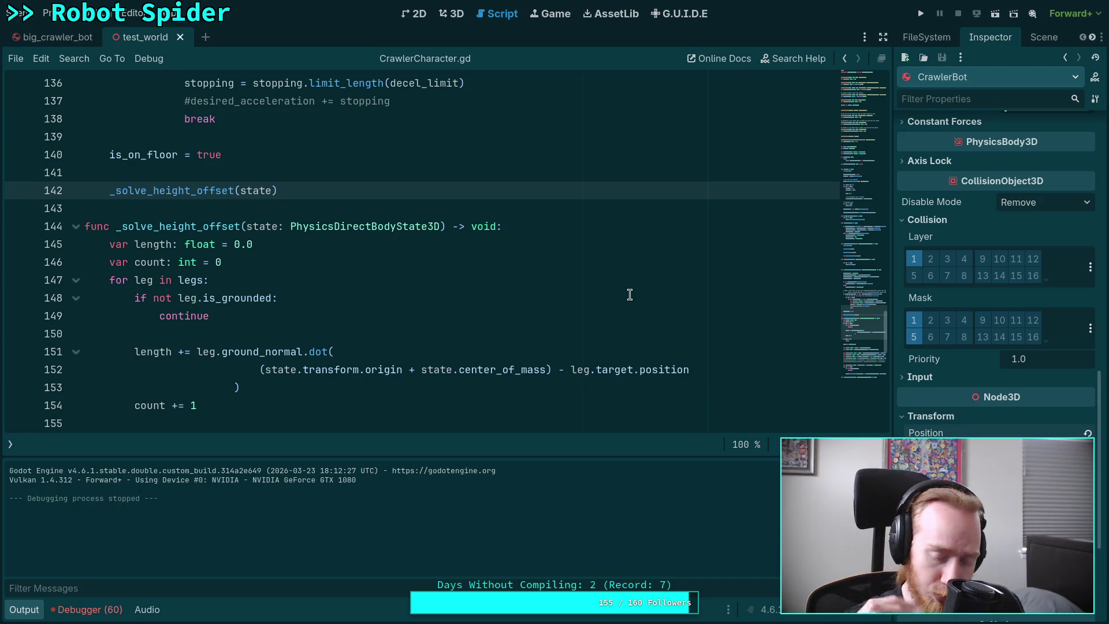
Hide the Output panel and scroll through the height solver code
scroll(628, 294, down, 3)
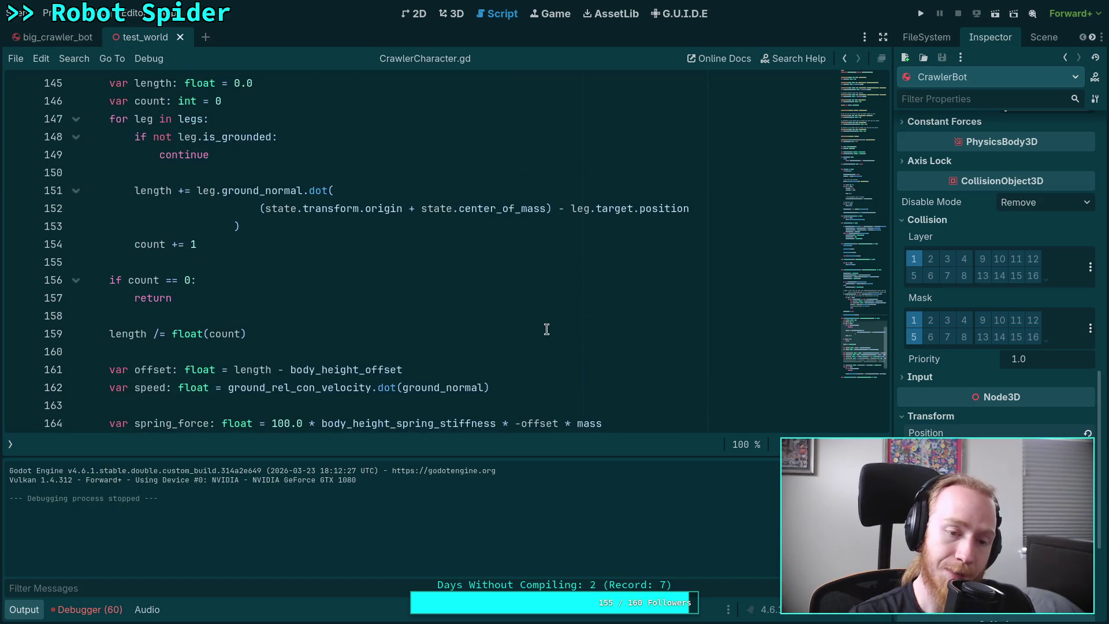
scroll(546, 329, down, 1)
click(24, 609)
scroll(355, 504, down, 1)
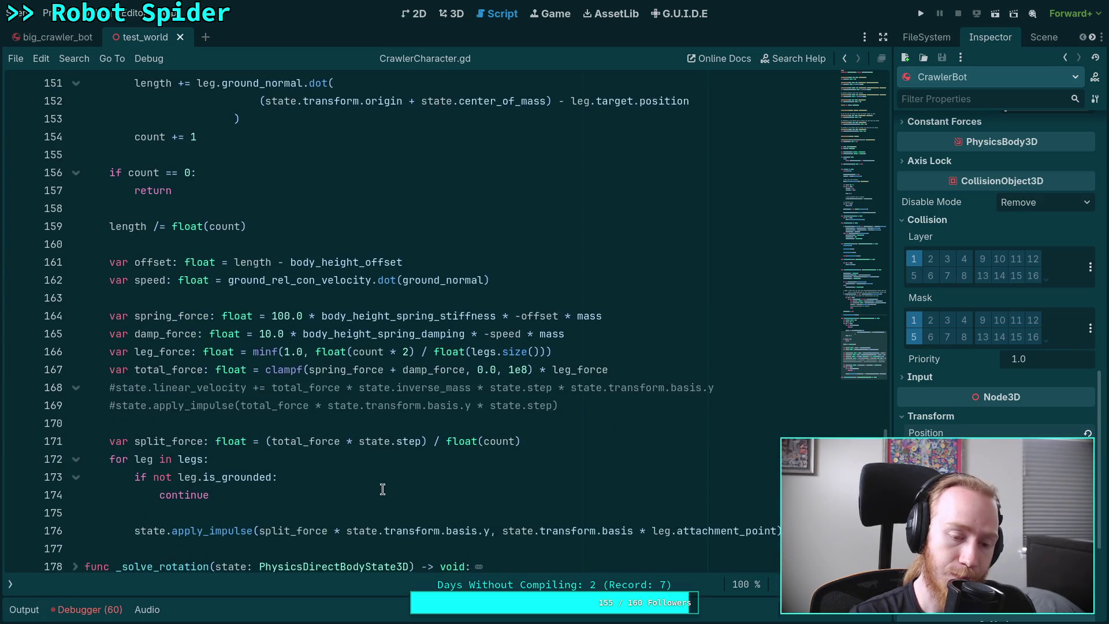
scroll(382, 489, down, 1)
scroll(415, 462, up, 1)
Review the line-161 offset calculation and the force lines, then switch to the 3D view
click(396, 506)
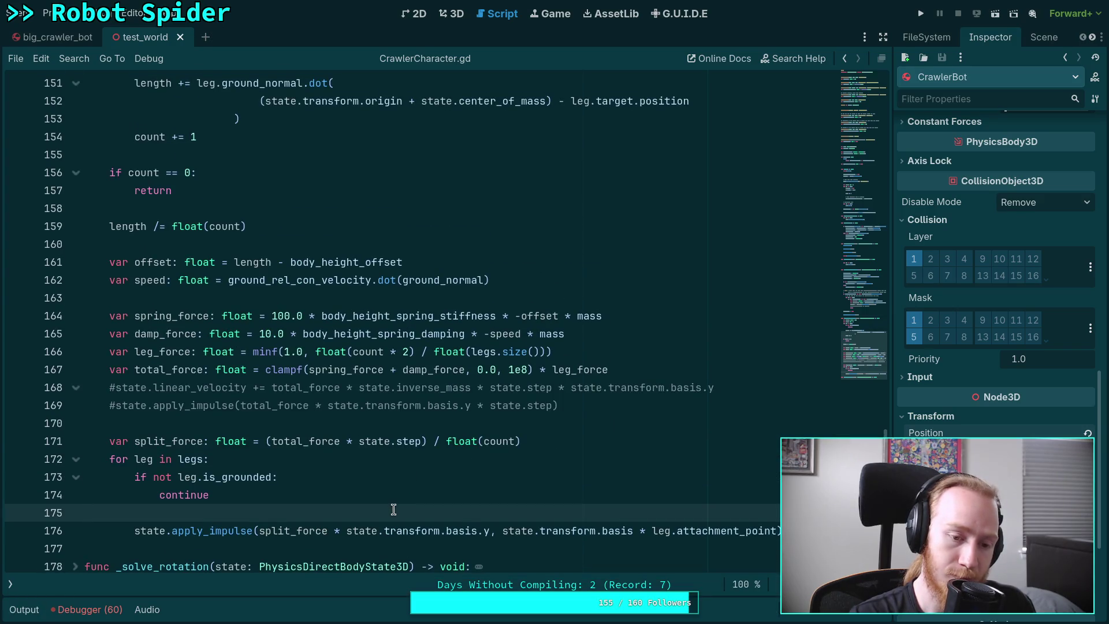
scroll(393, 508, up, 2)
click(437, 368)
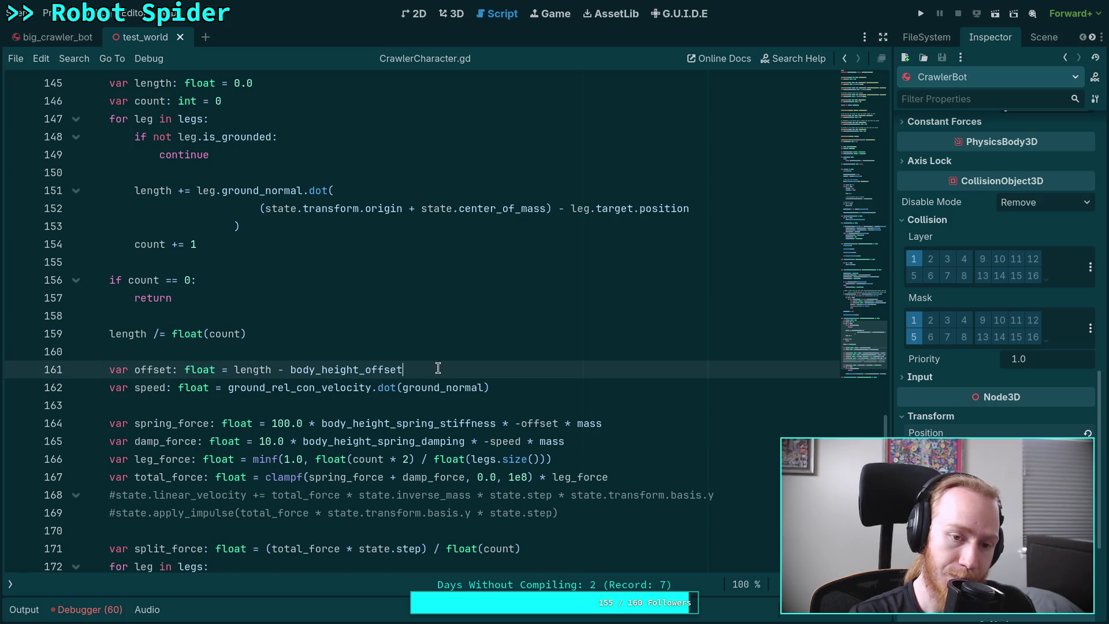
mouse_move(110, 370)
mouse_down()
mouse_move(340, 366)
mouse_move(340, 385)
mouse_up()
click(440, 365)
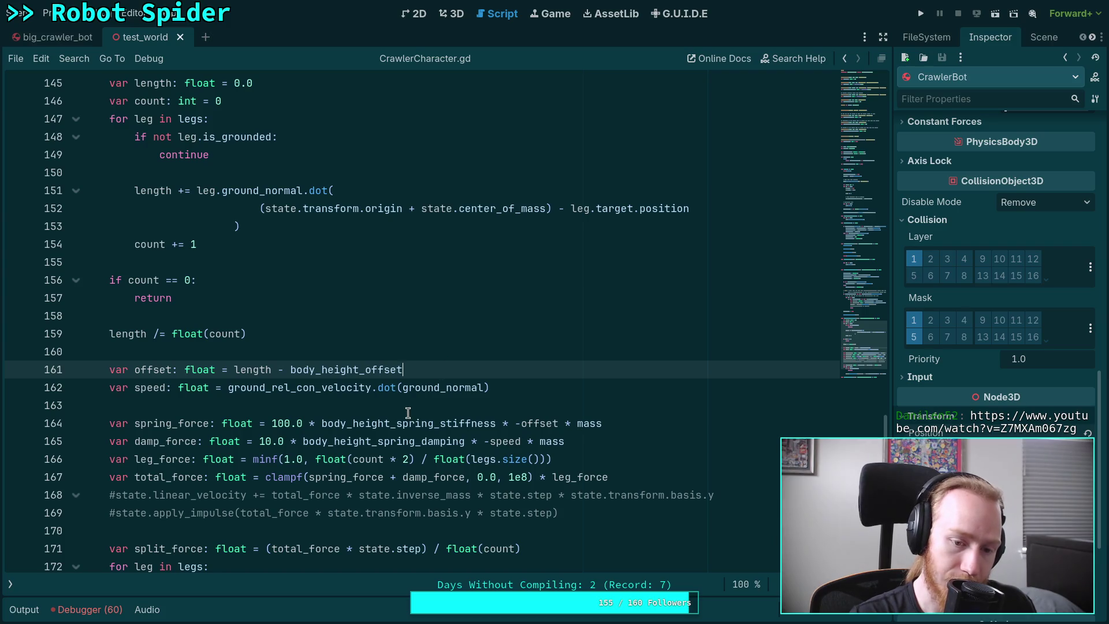
scroll(410, 410, down, 3)
drag(142, 262, 216, 334)
click(373, 442)
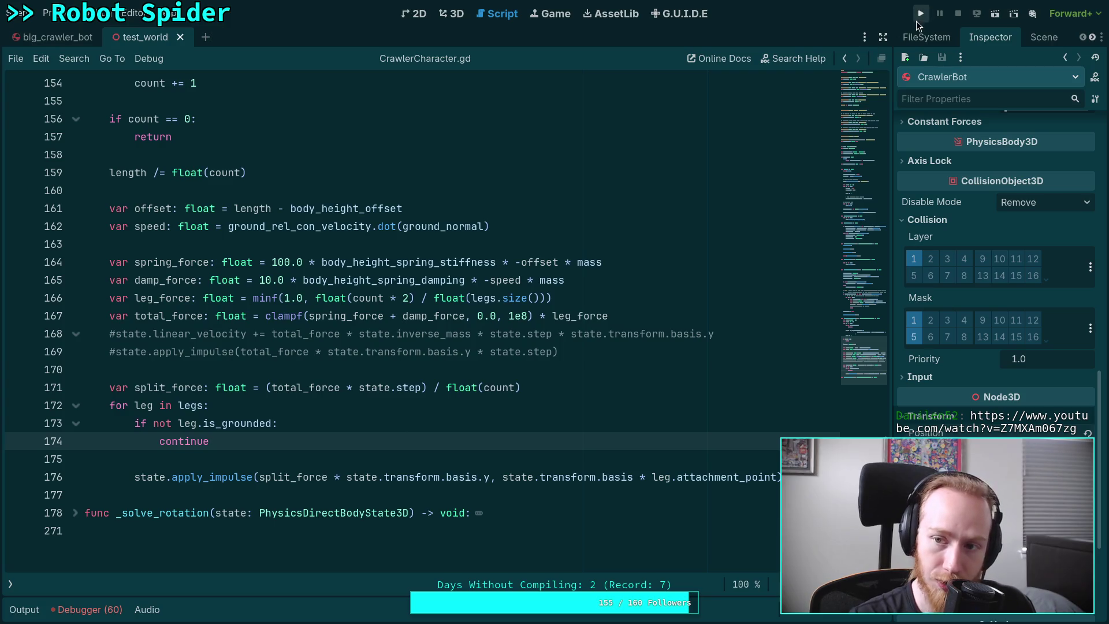
click(451, 13)
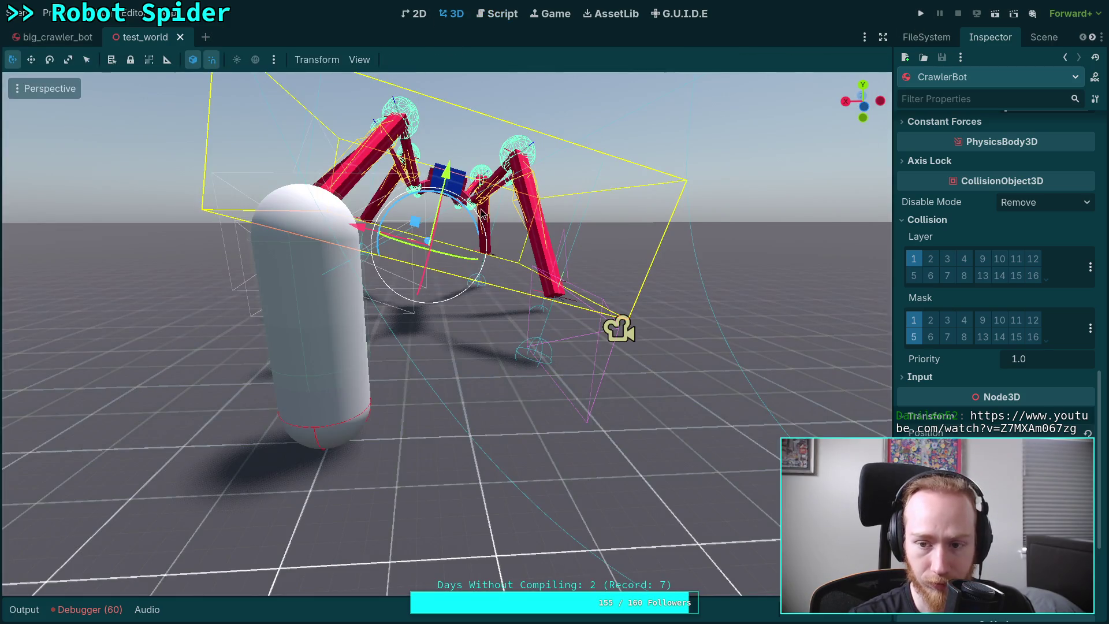
Undo the spider robot's rotation so it stands upright, then save and run with F5
key(ctrl+z)
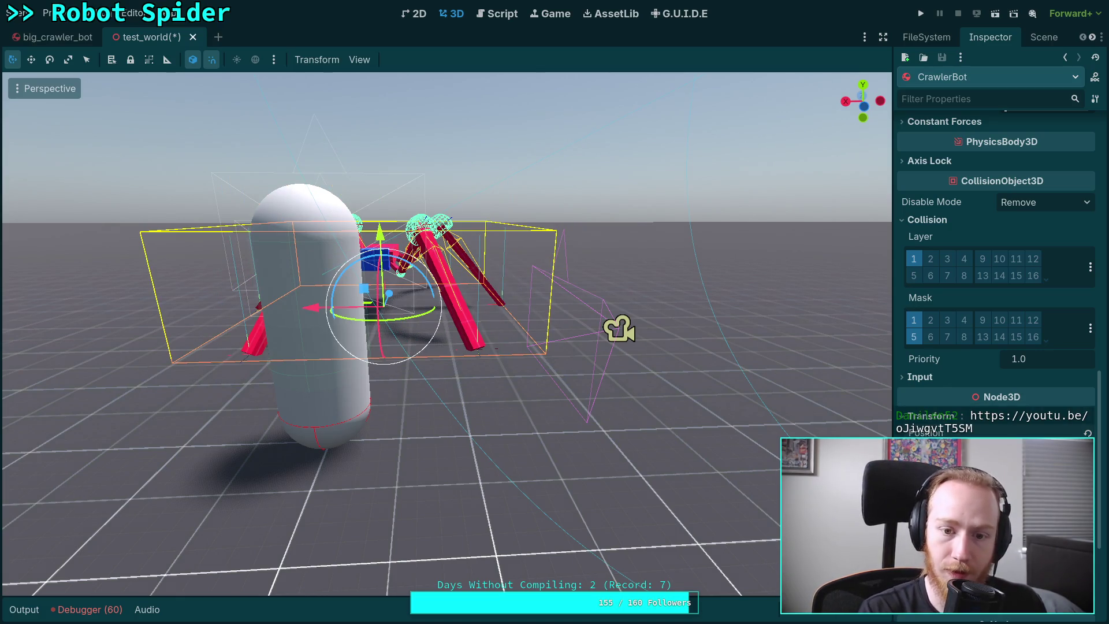
key(F5)
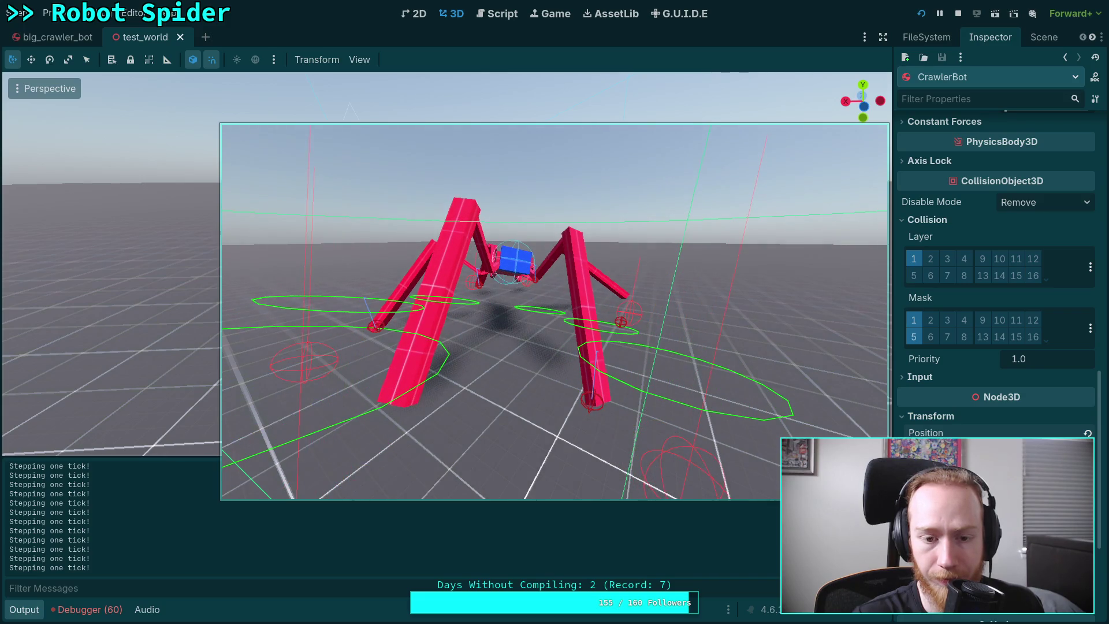
click(553, 314)
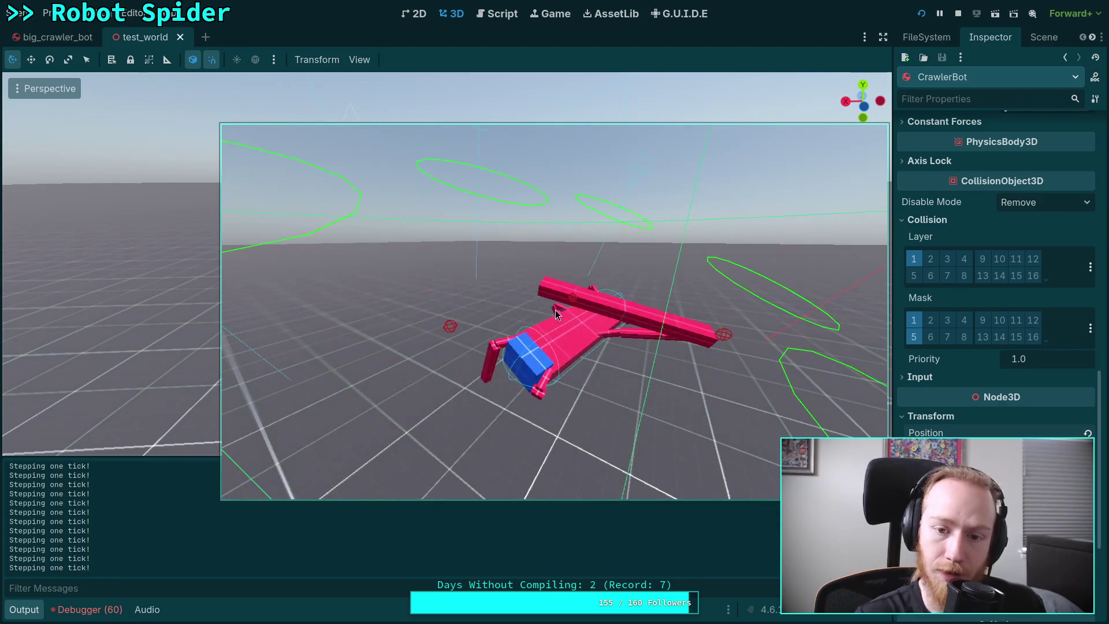
Restart the running game with F5 for a fresh spider run
click(961, 18)
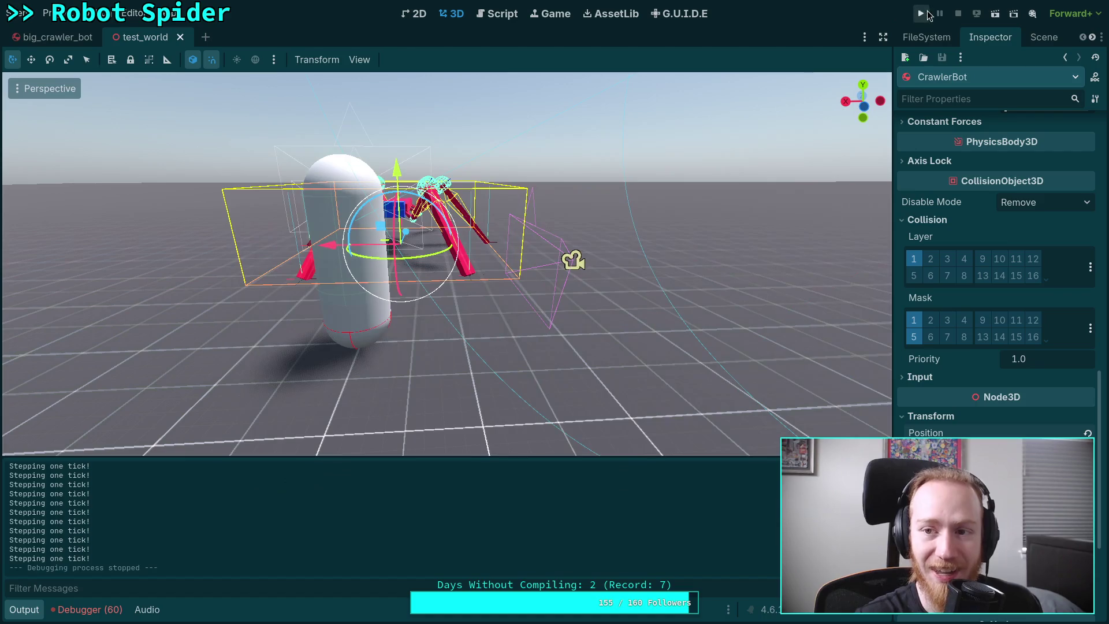
key(F5)
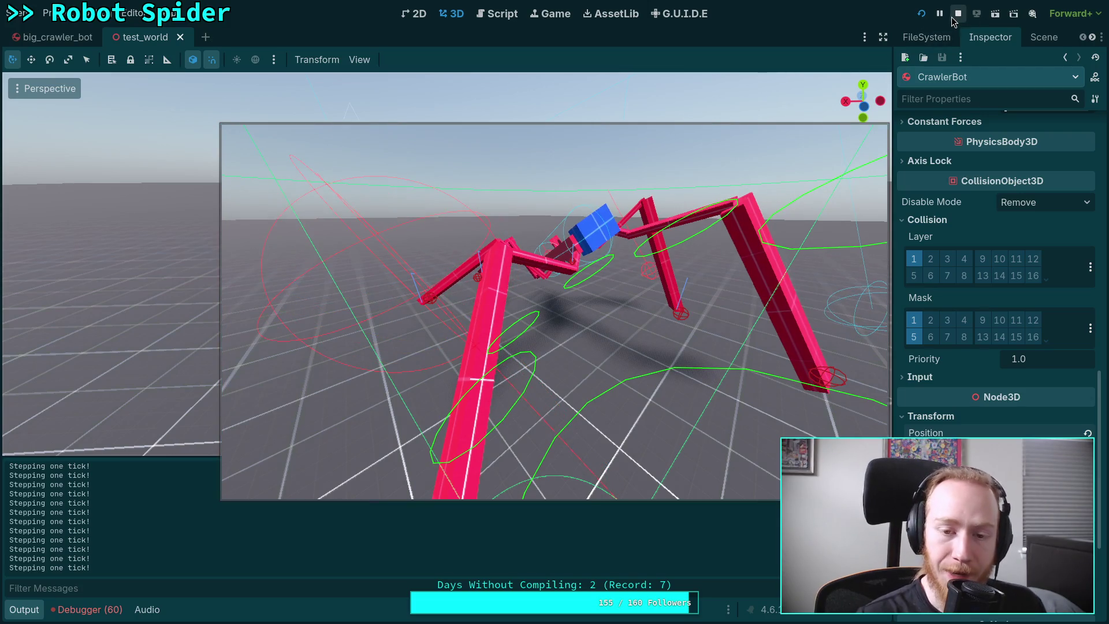
click(513, 314)
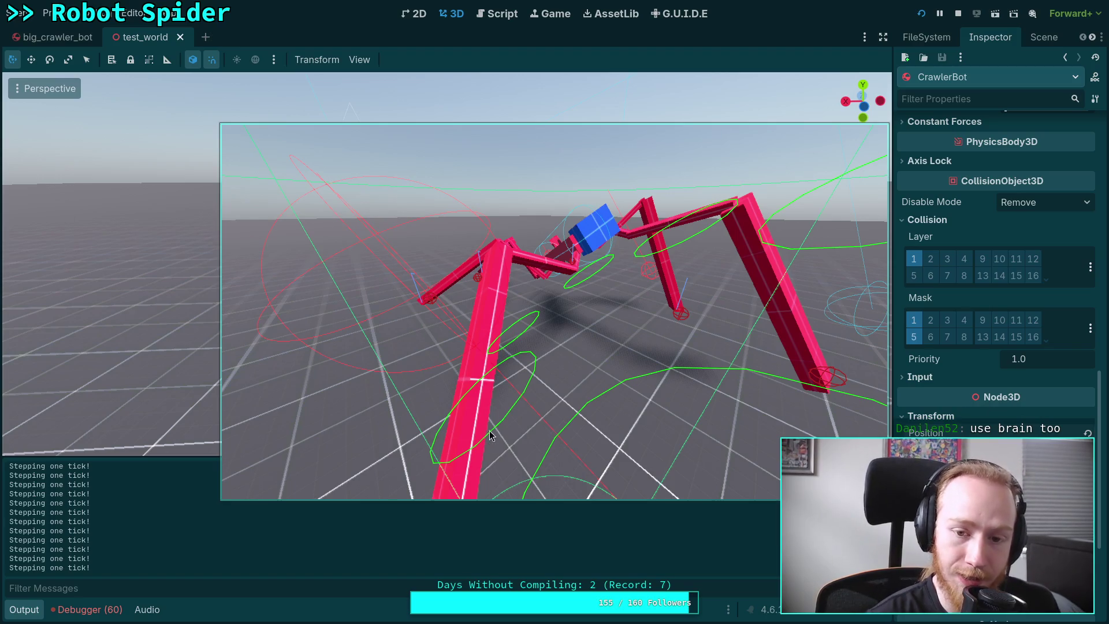
Move the floating game window up and left, watch the spider, then stop the run
mouse_move(486, 442)
mouse_down()
mouse_move(426, 383)
mouse_move(367, 386)
mouse_up()
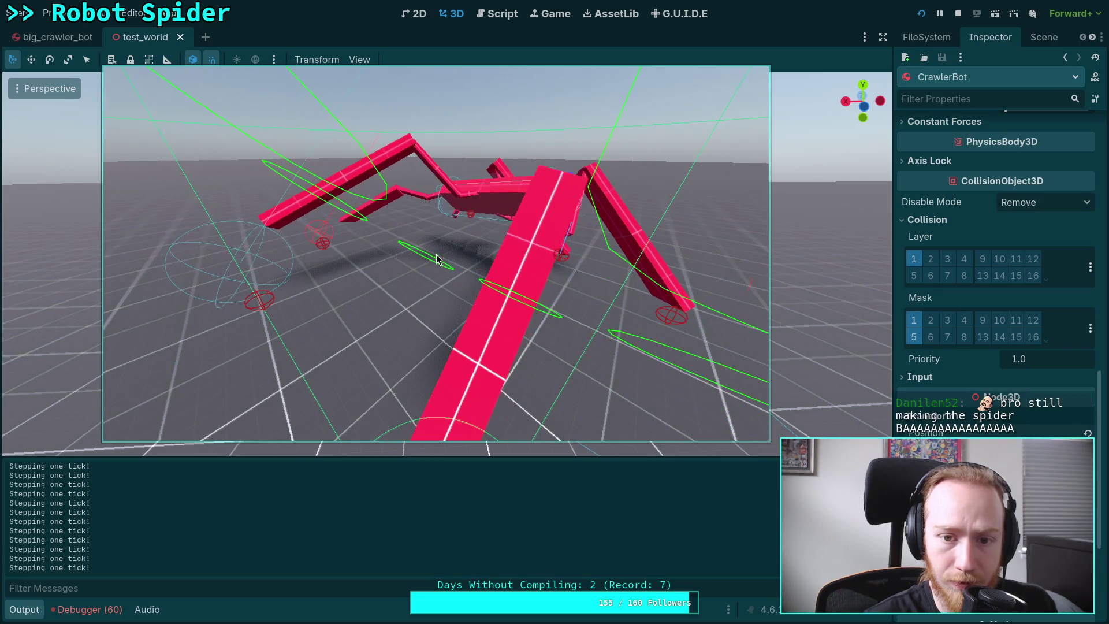
click(957, 13)
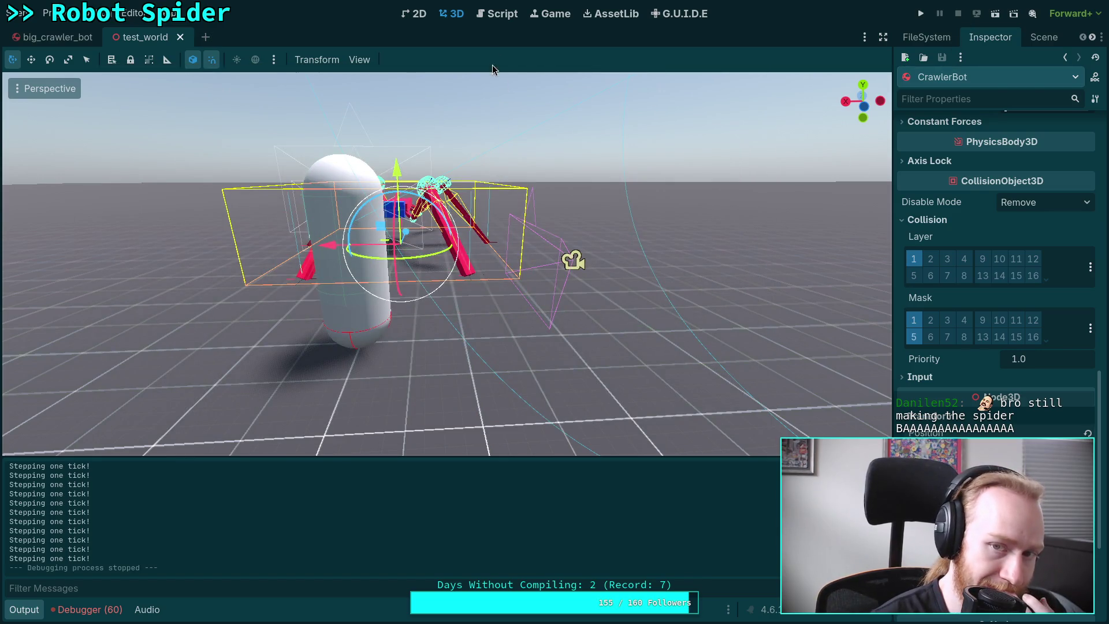
Return to CrawlerCharacter.gd, select the impulse loop on lines 171–176, and unfold _solve_rotation
click(498, 14)
click(25, 609)
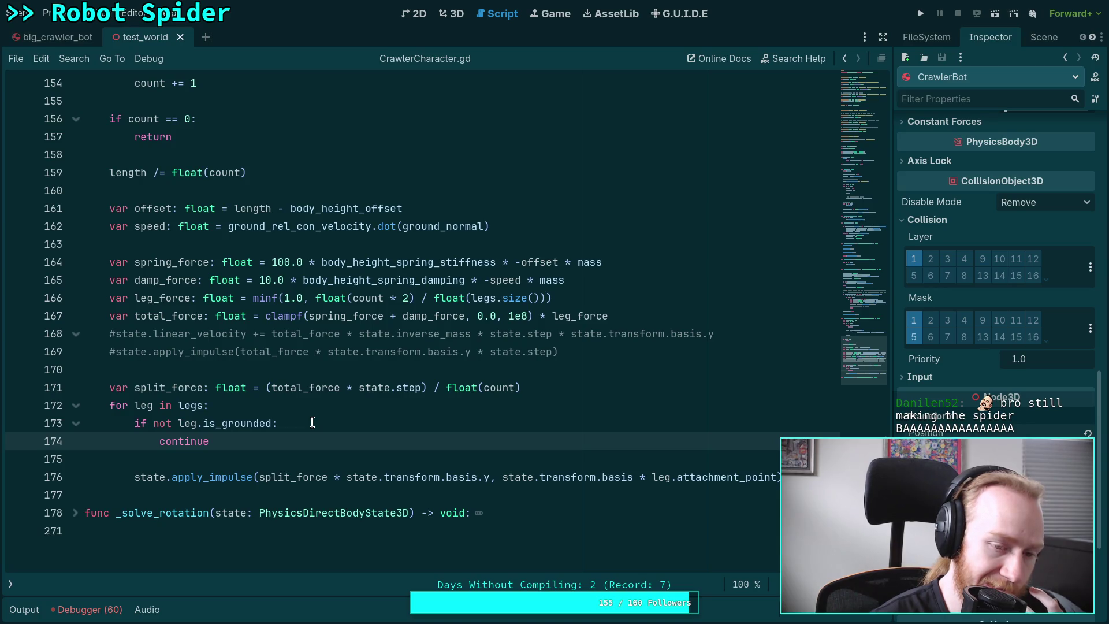
click(275, 457)
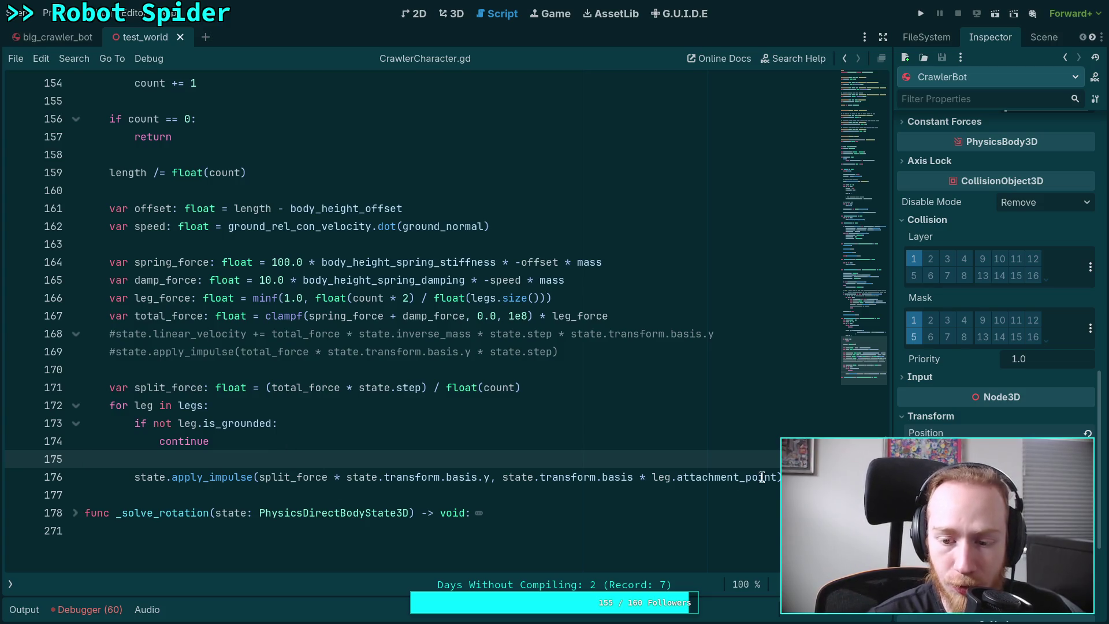
mouse_move(781, 477)
mouse_down()
mouse_move(433, 477)
mouse_move(23, 388)
mouse_up()
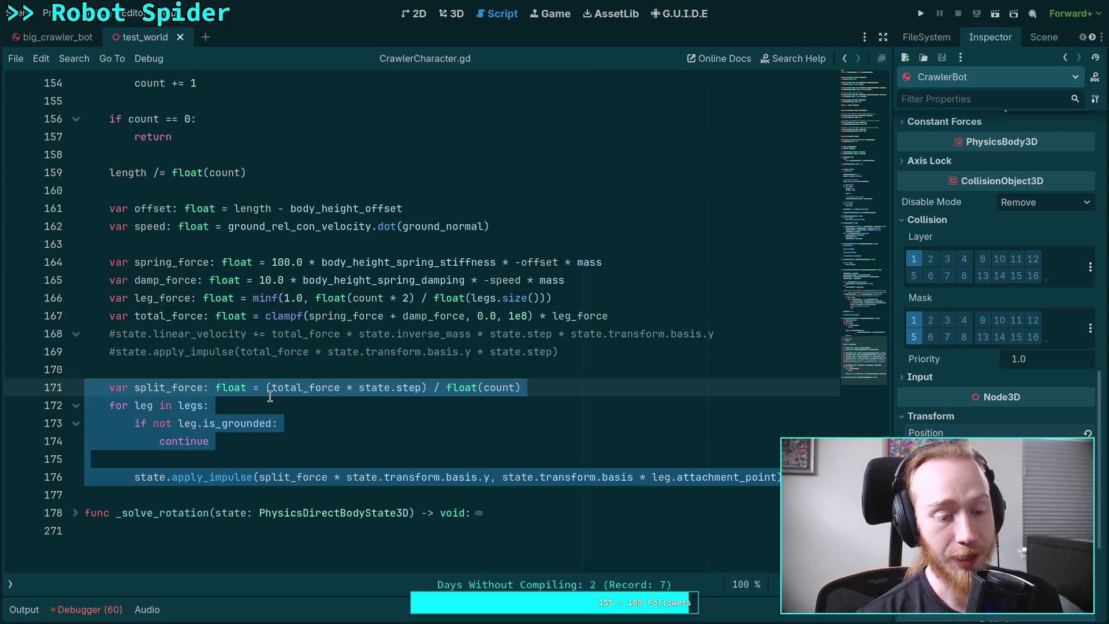
click(75, 513)
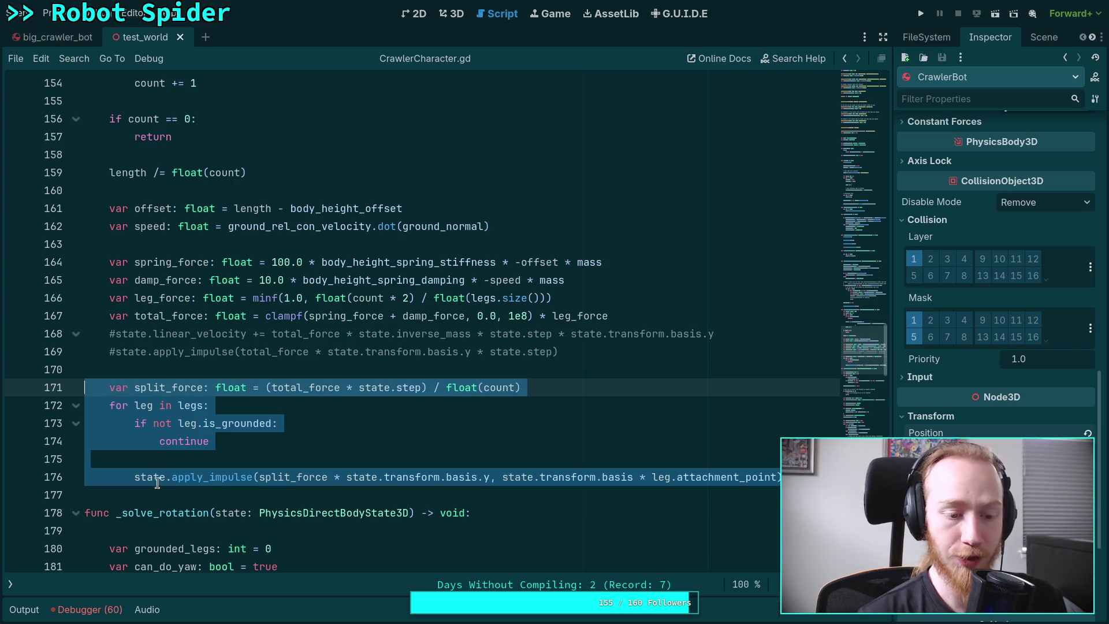
click(76, 513)
drag(116, 513, 398, 493)
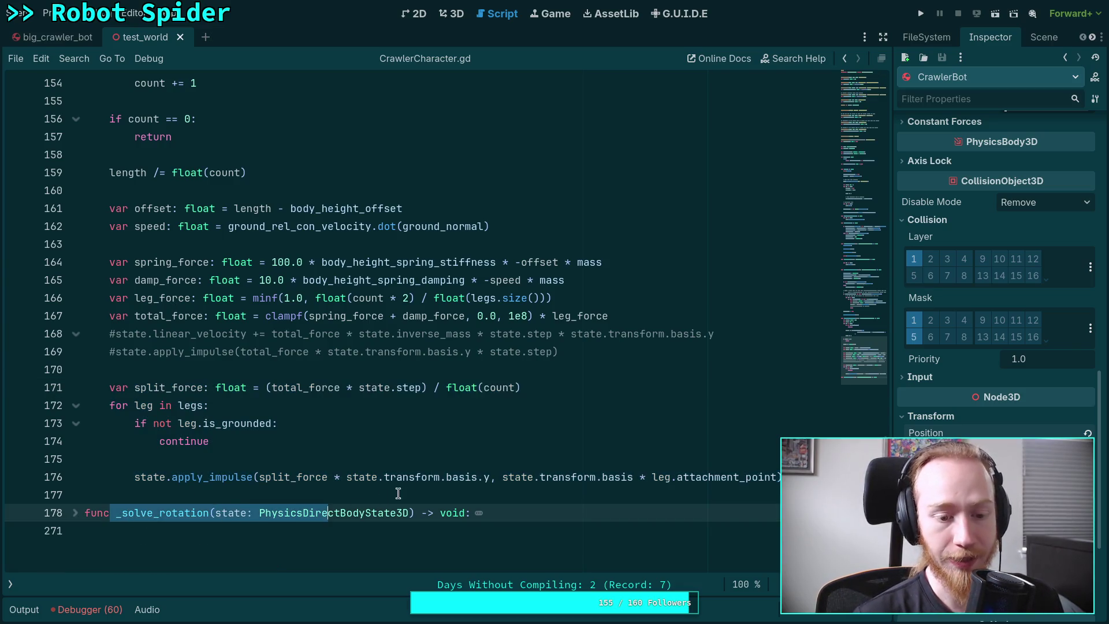
drag(540, 476, 134, 476)
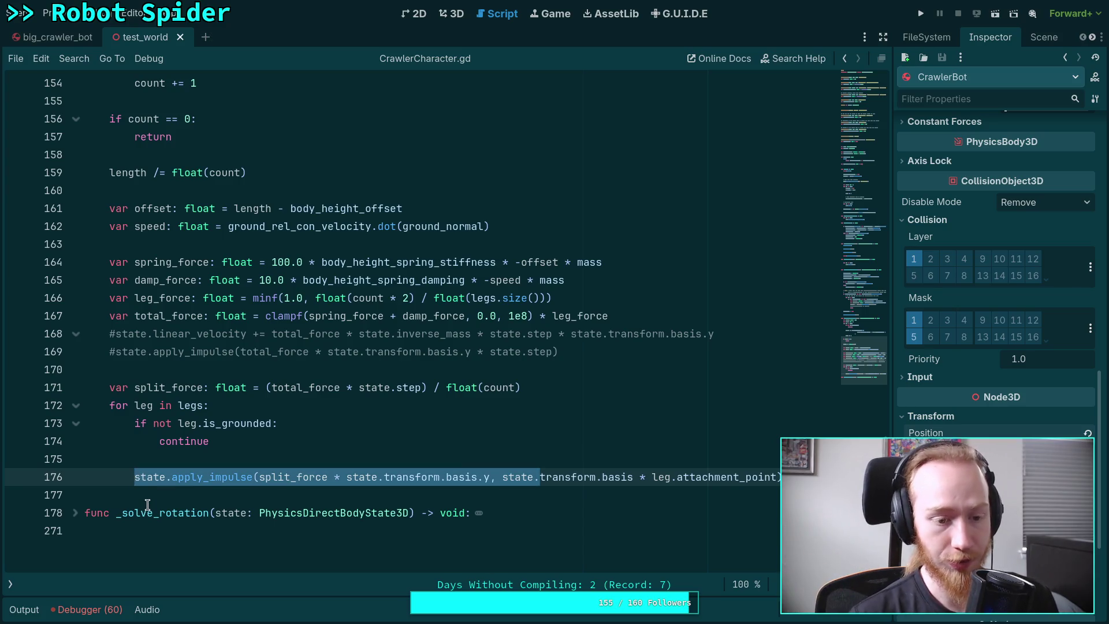
click(148, 505)
key(Up)
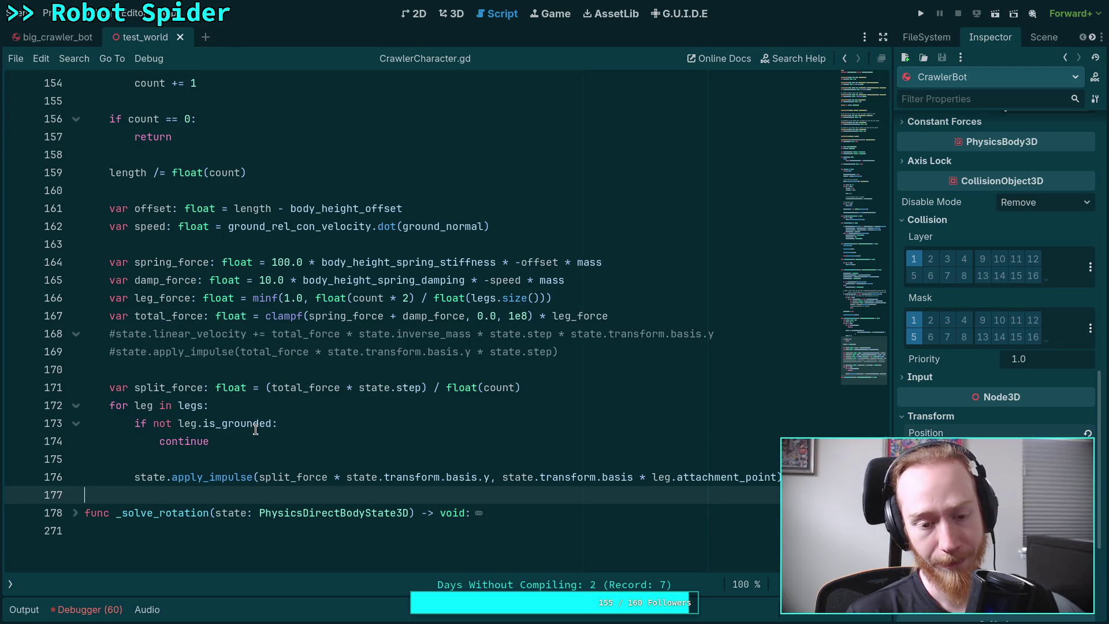
scroll(257, 448, up, 3)
scroll(260, 453, down, 2)
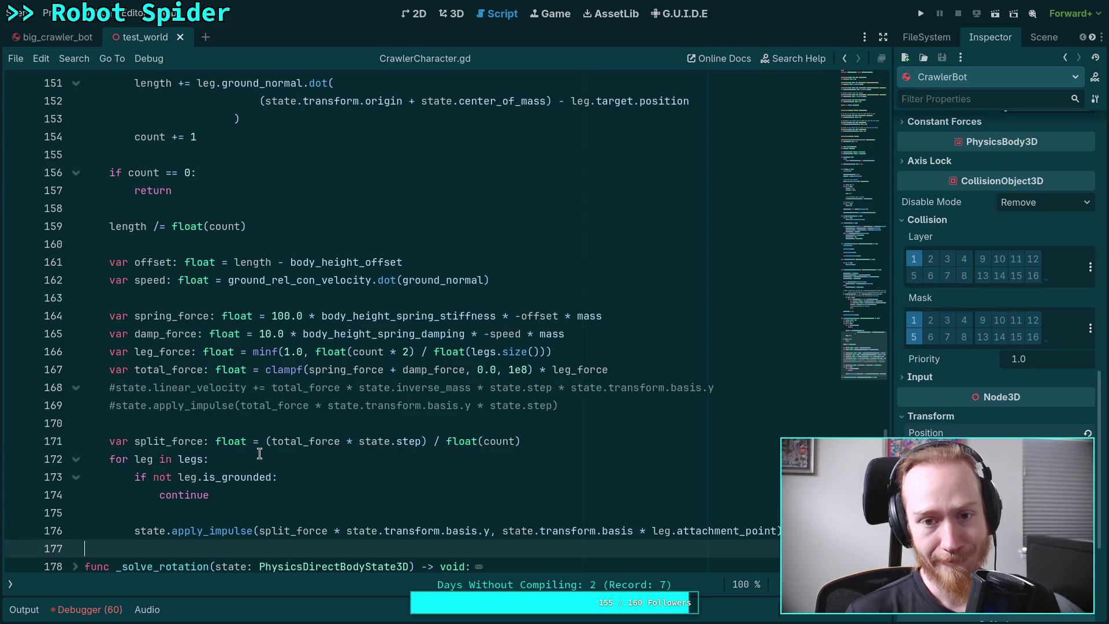
scroll(259, 454, up, 2)
click(246, 405)
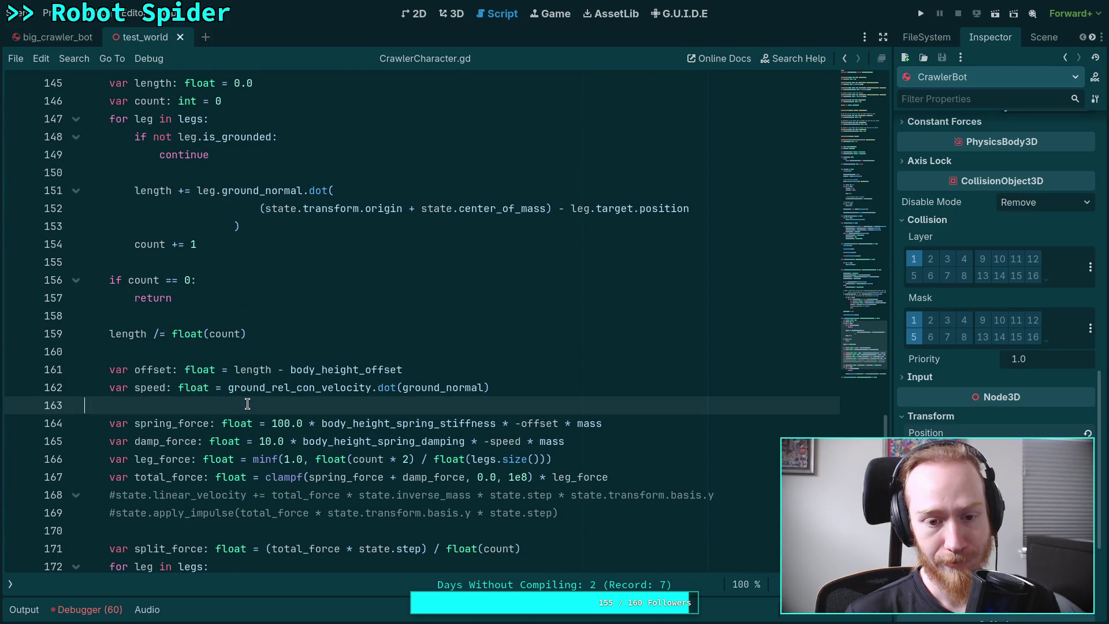
scroll(265, 406, up, 1)
mouse_move(327, 417)
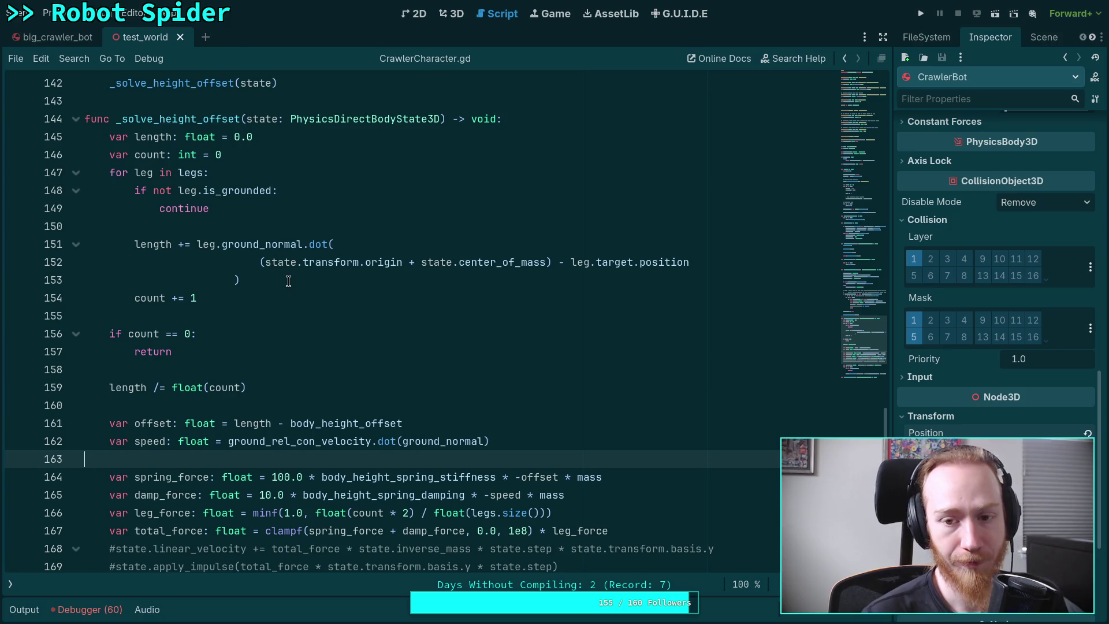
click(310, 281)
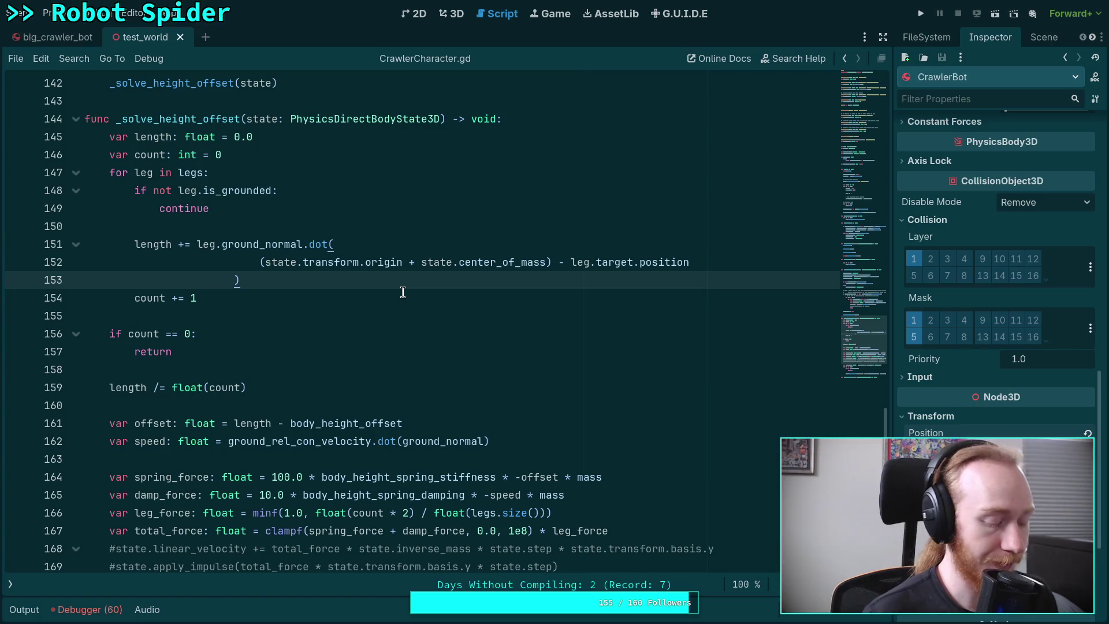
key(super+4)
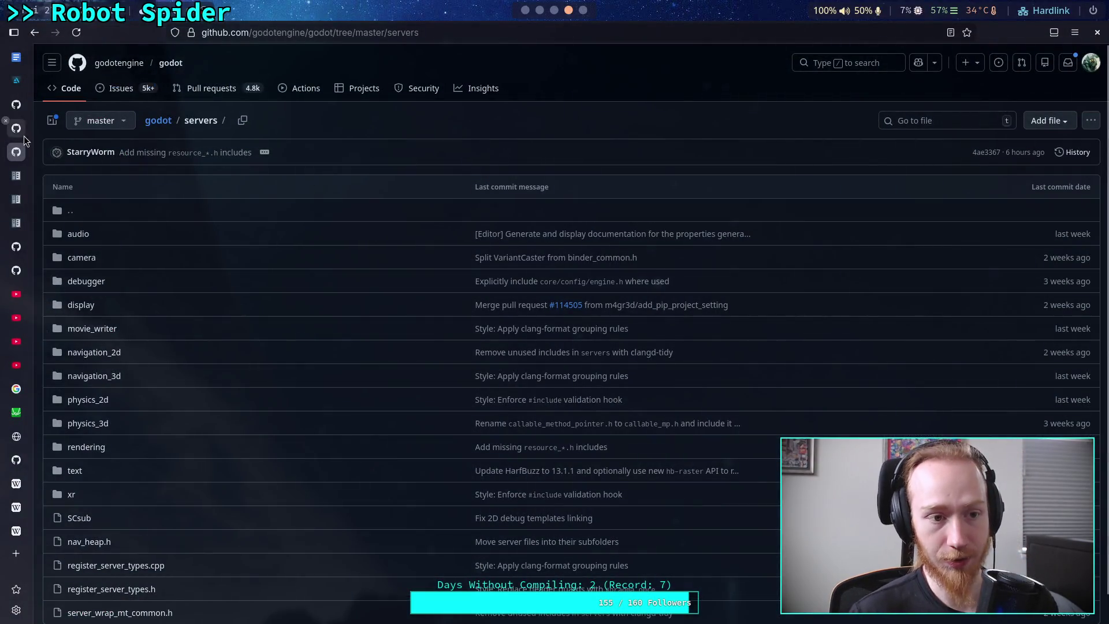
Navigate from spideranimation through spider/components/body and open SpiderBody.kt
click(16, 128)
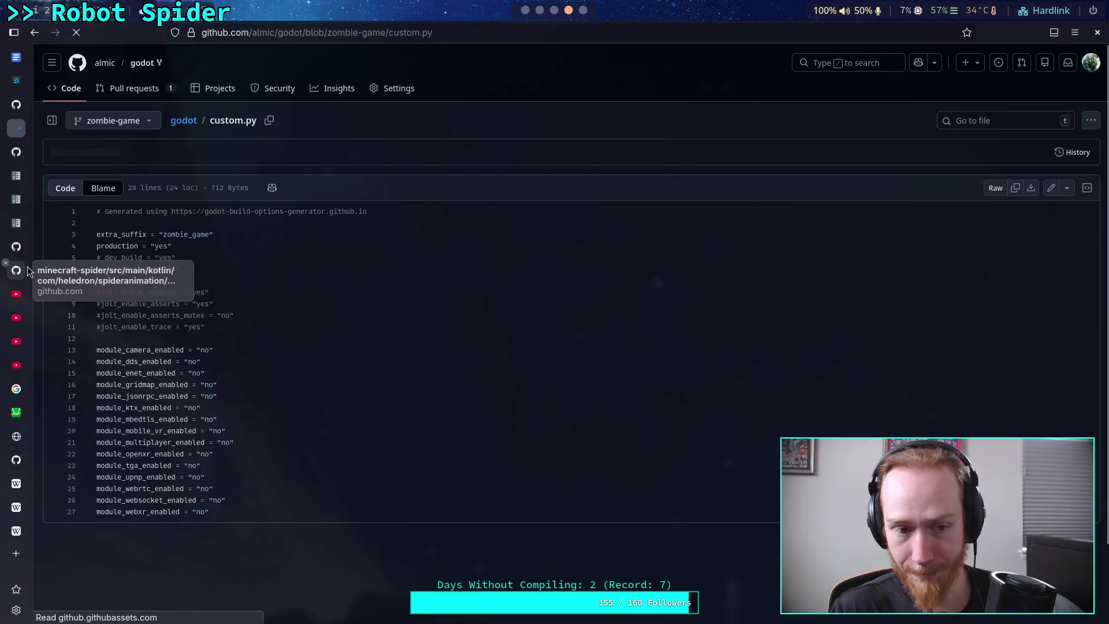
click(26, 271)
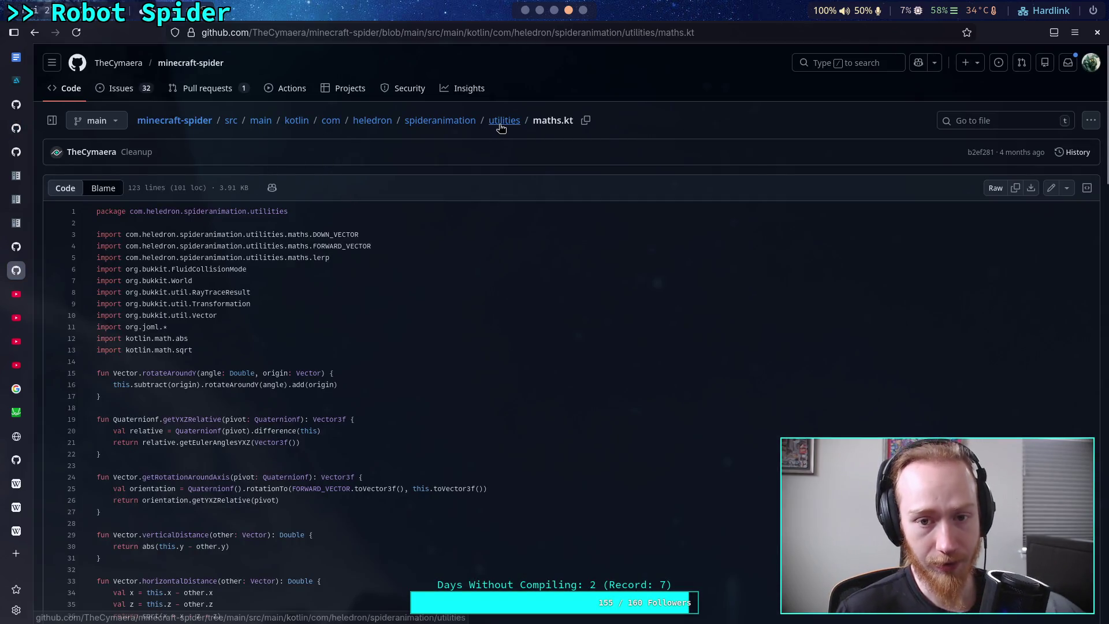
click(495, 124)
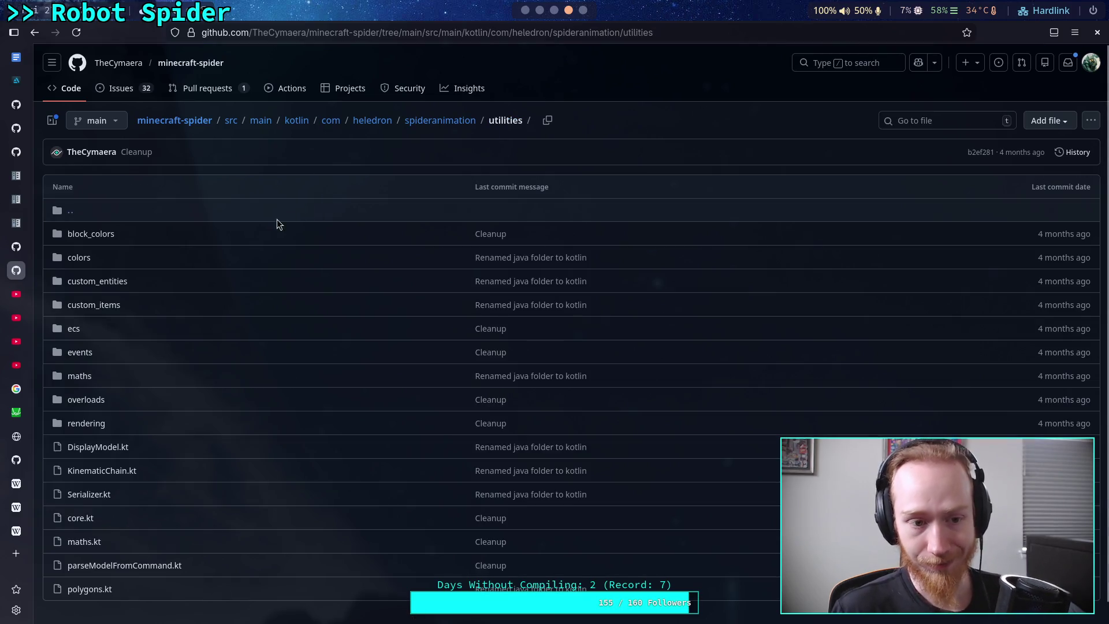
click(426, 119)
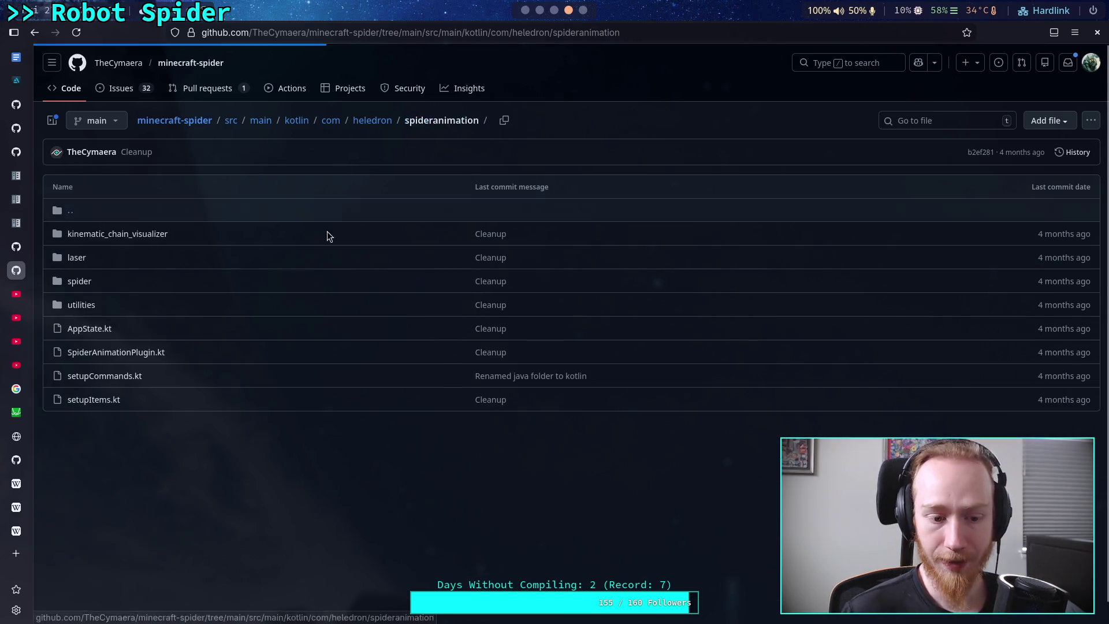
click(80, 281)
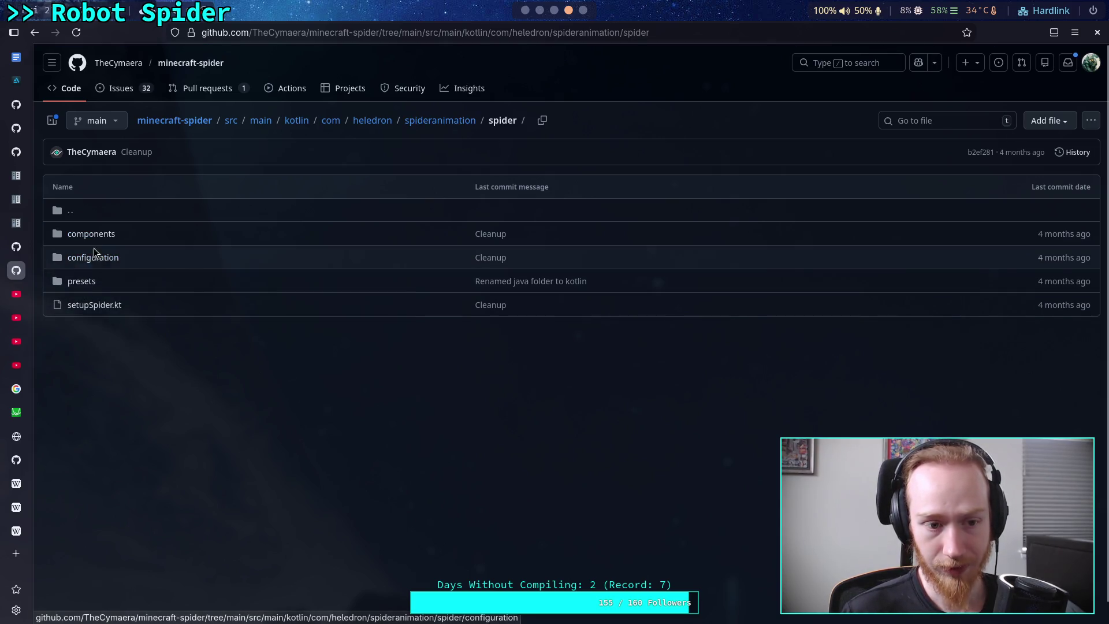
click(88, 233)
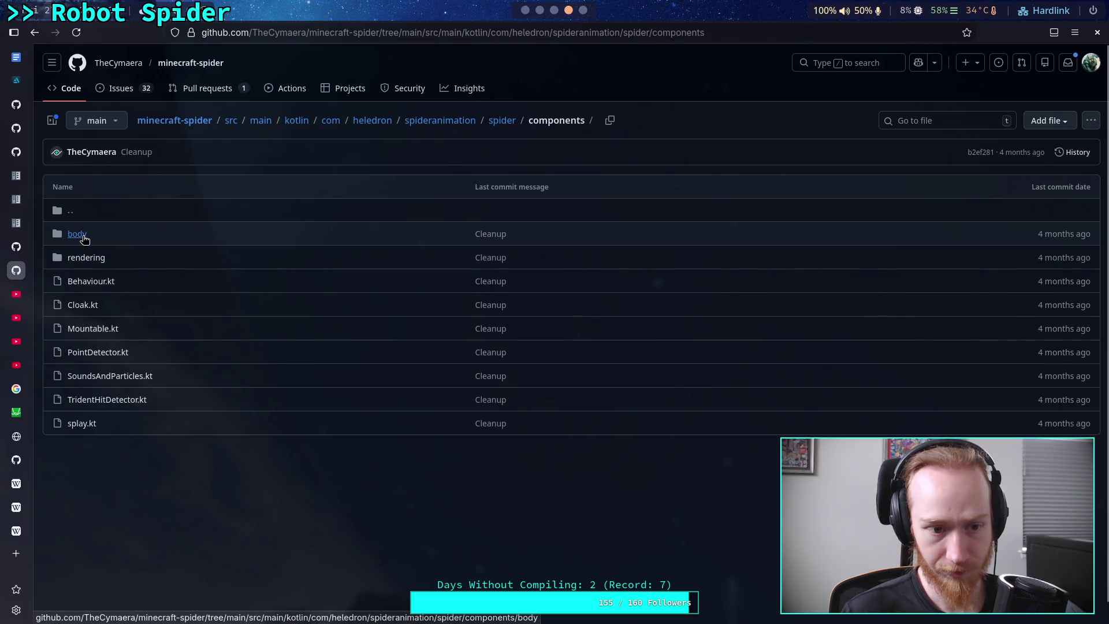
click(84, 238)
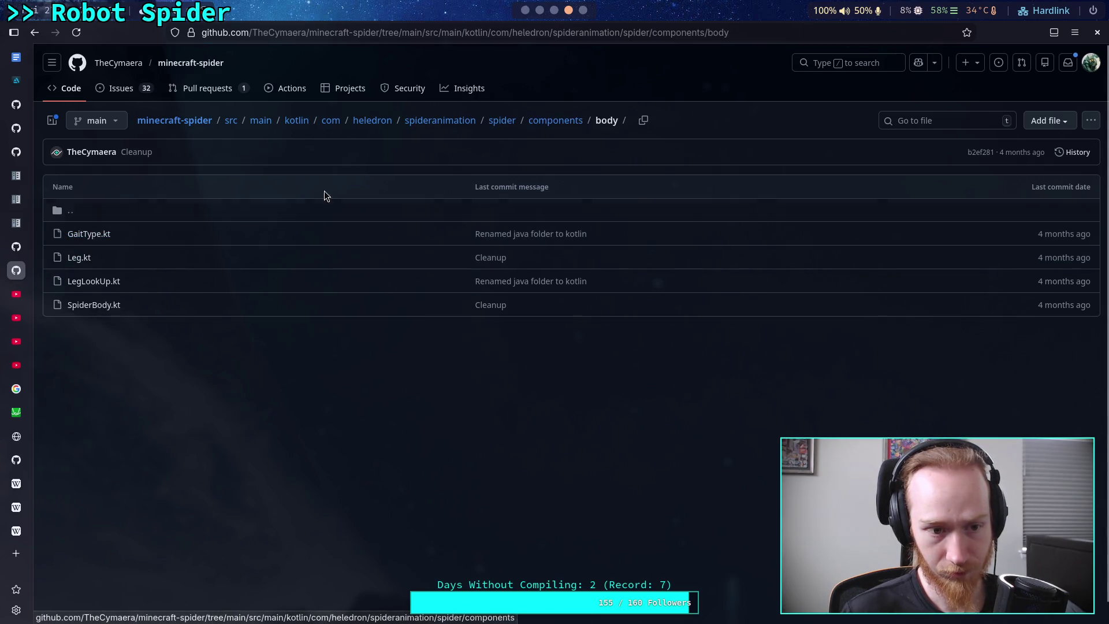
click(116, 305)
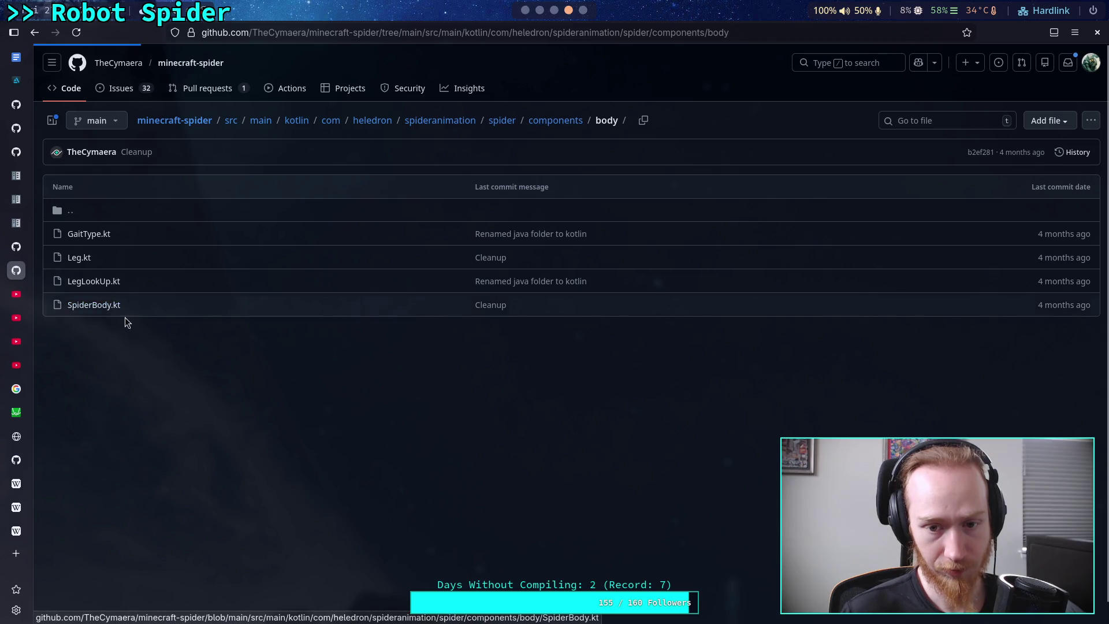
scroll(231, 358, down, 10)
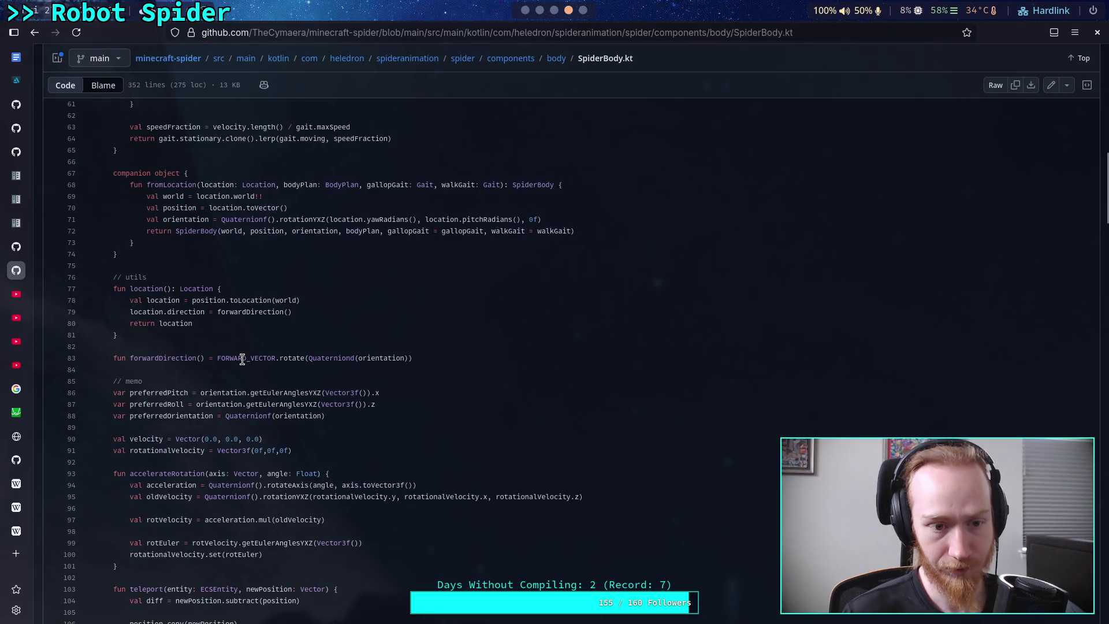
scroll(242, 358, down, 8)
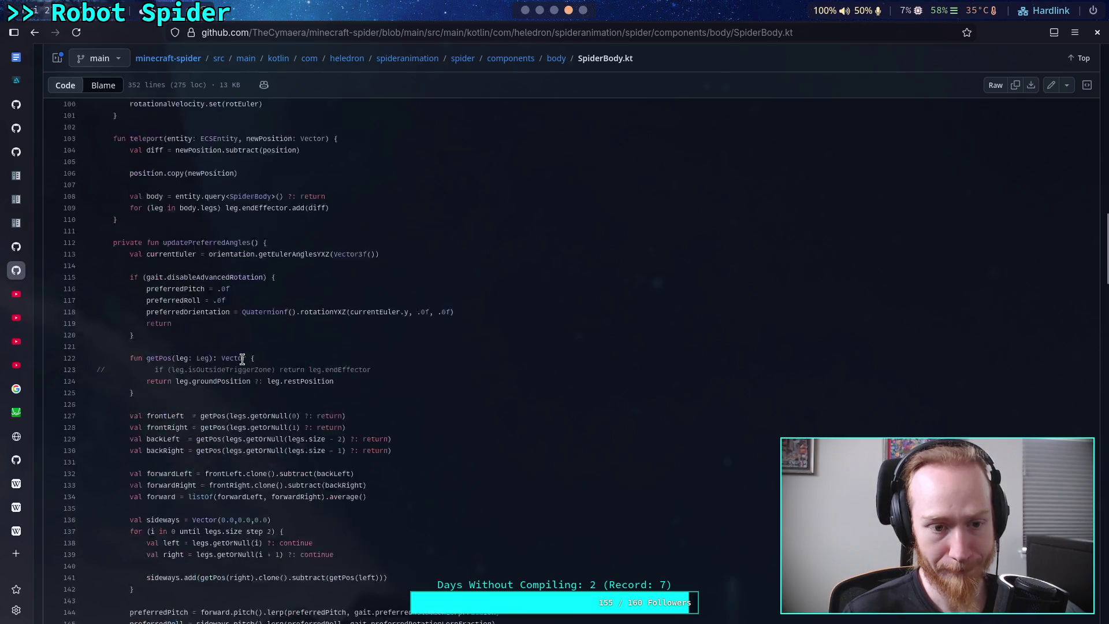
scroll(242, 358, down, 13)
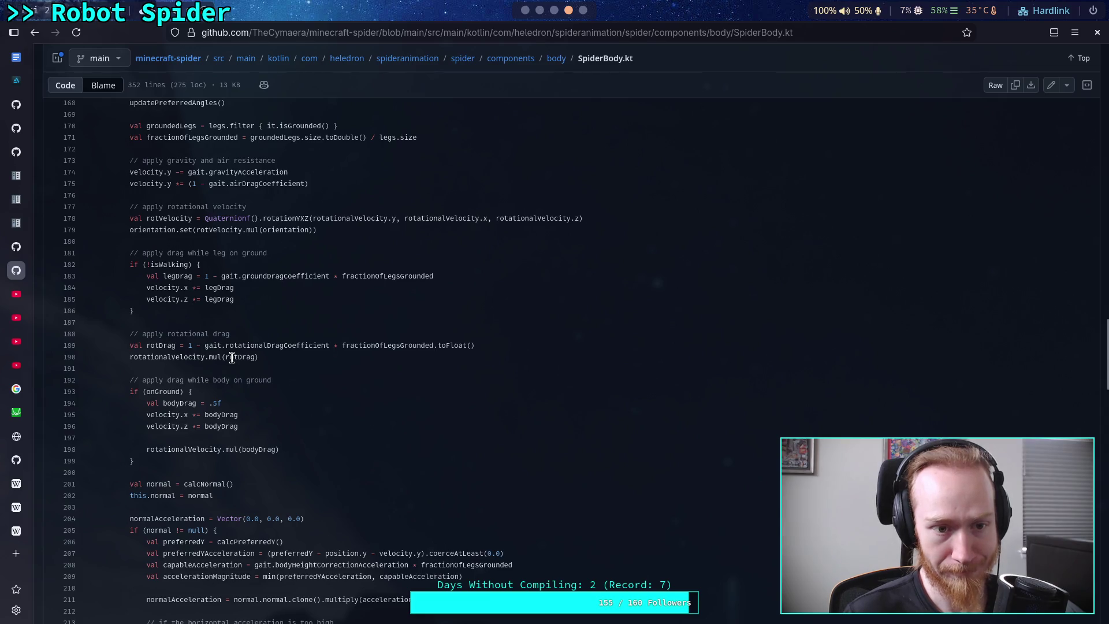
scroll(232, 358, down, 7)
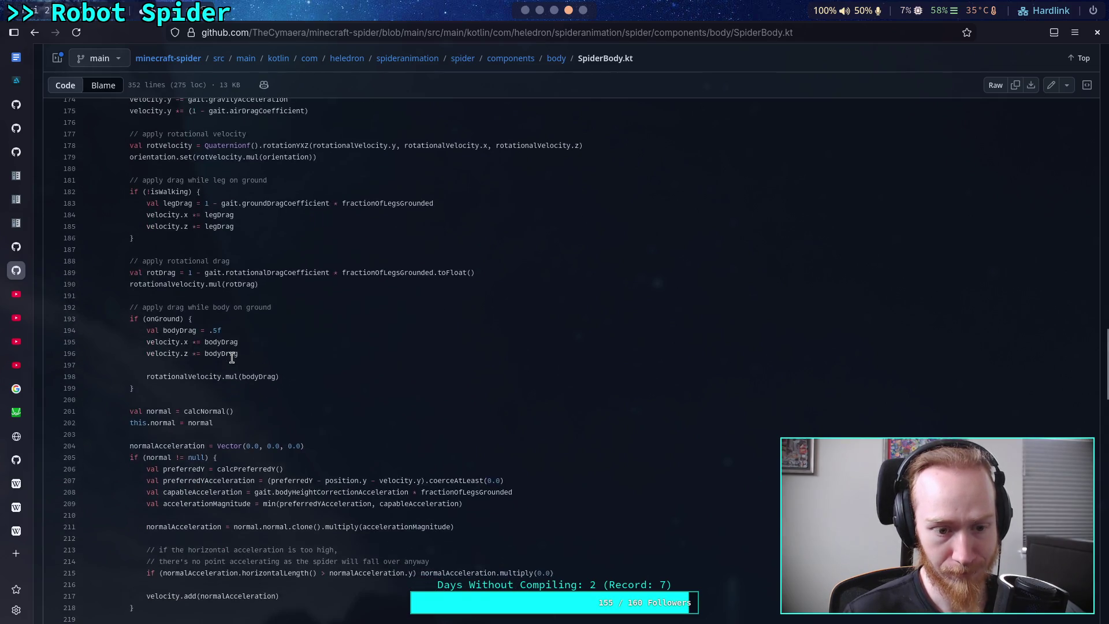
scroll(231, 358, down, 1)
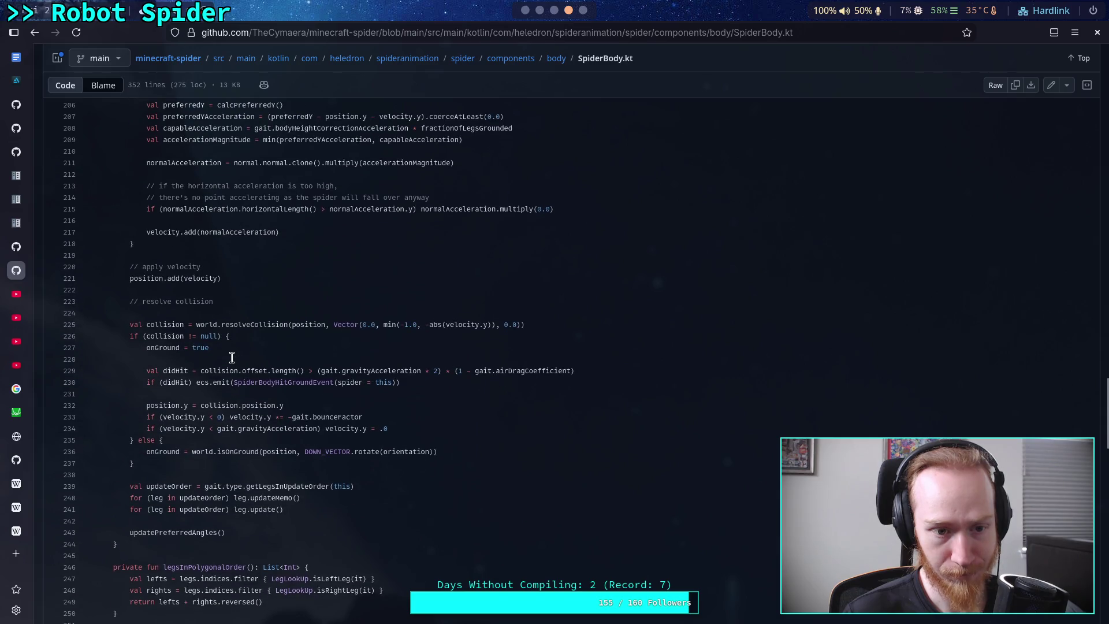
scroll(232, 358, up, 4)
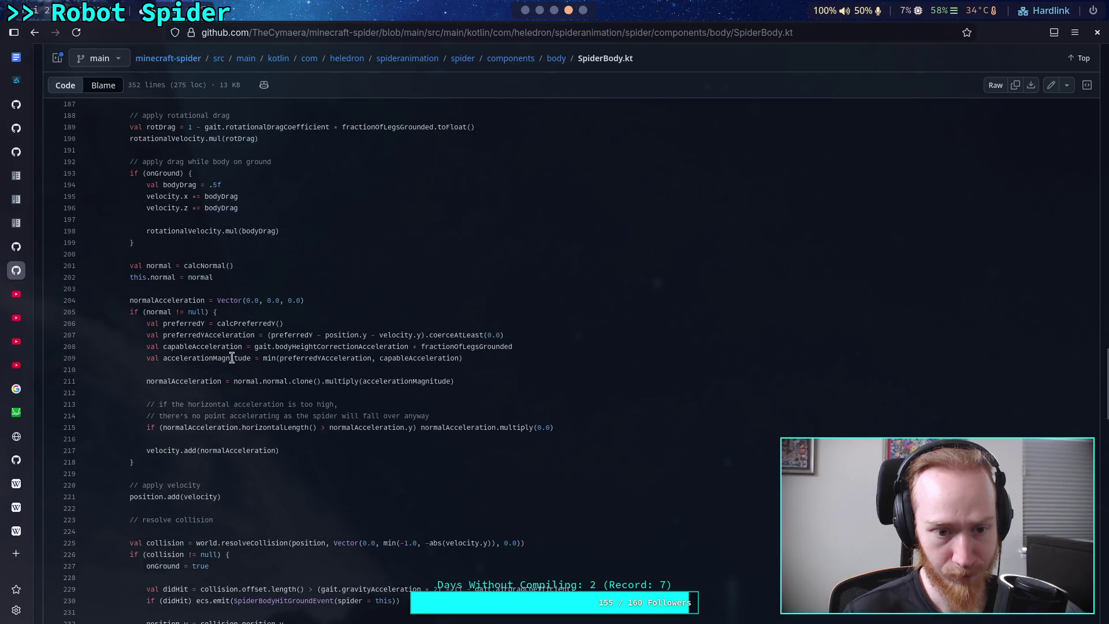
scroll(231, 358, down, 2)
scroll(231, 357, down, 2)
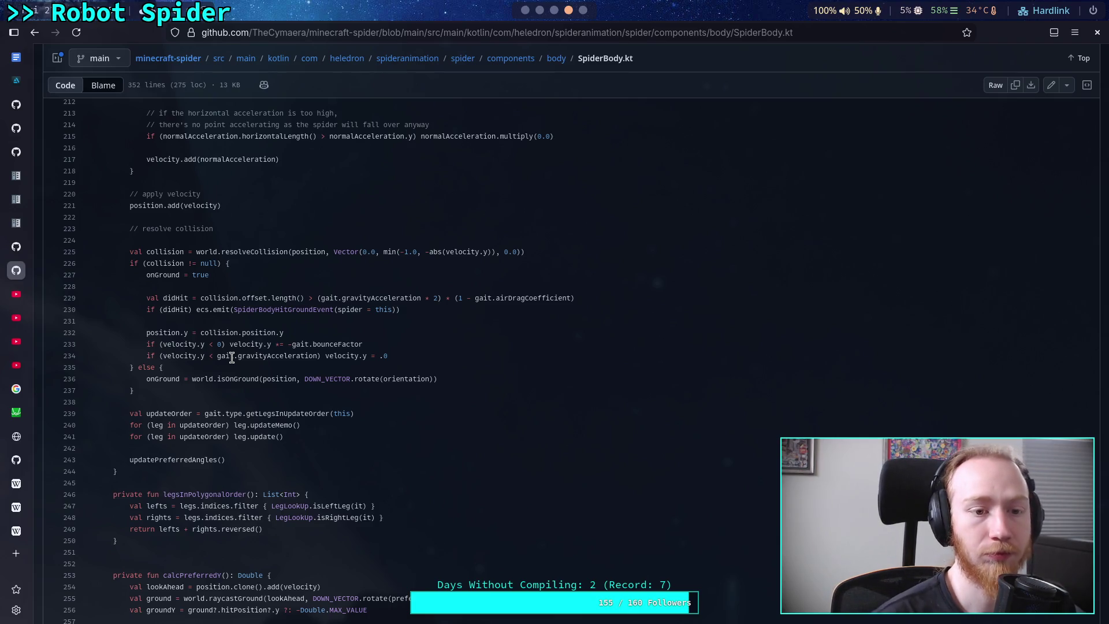
scroll(231, 357, down, 4)
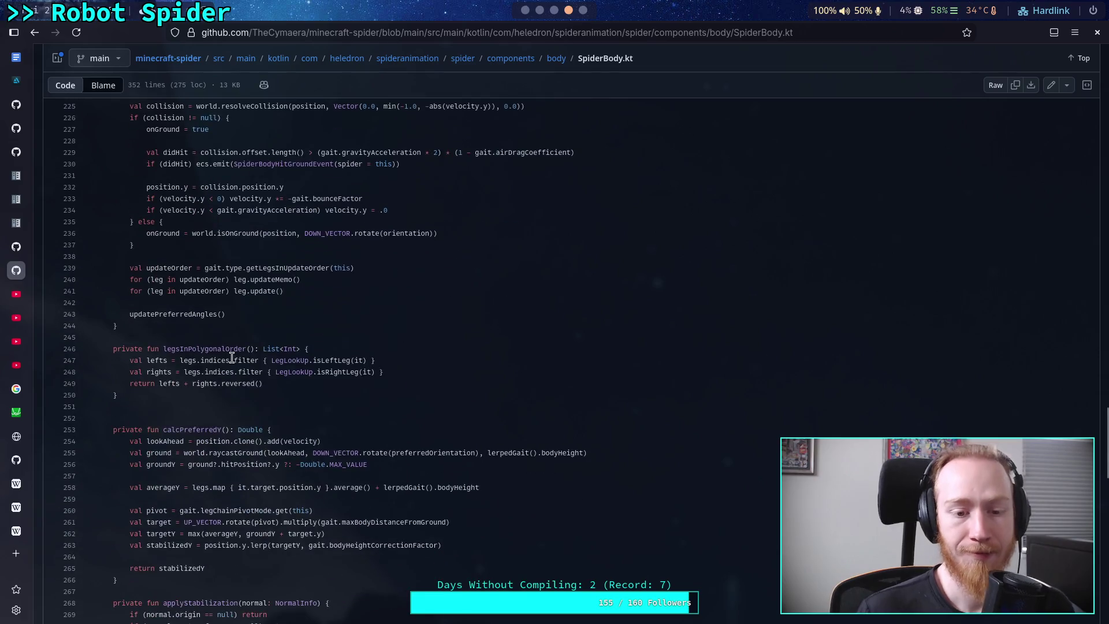
scroll(246, 361, down, 3)
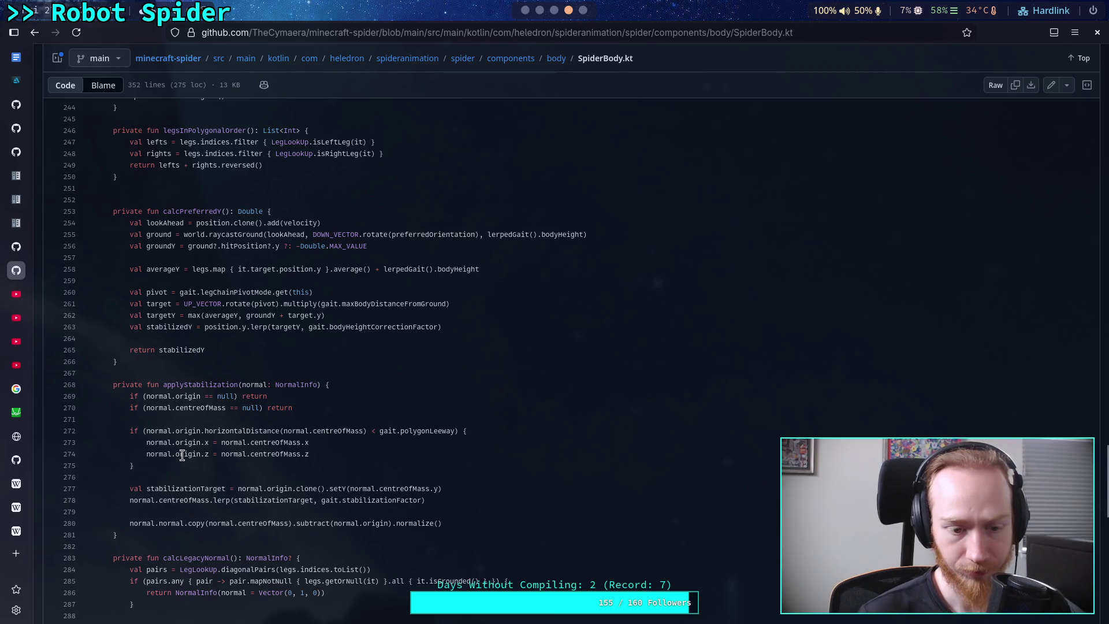
scroll(180, 452, down, 2)
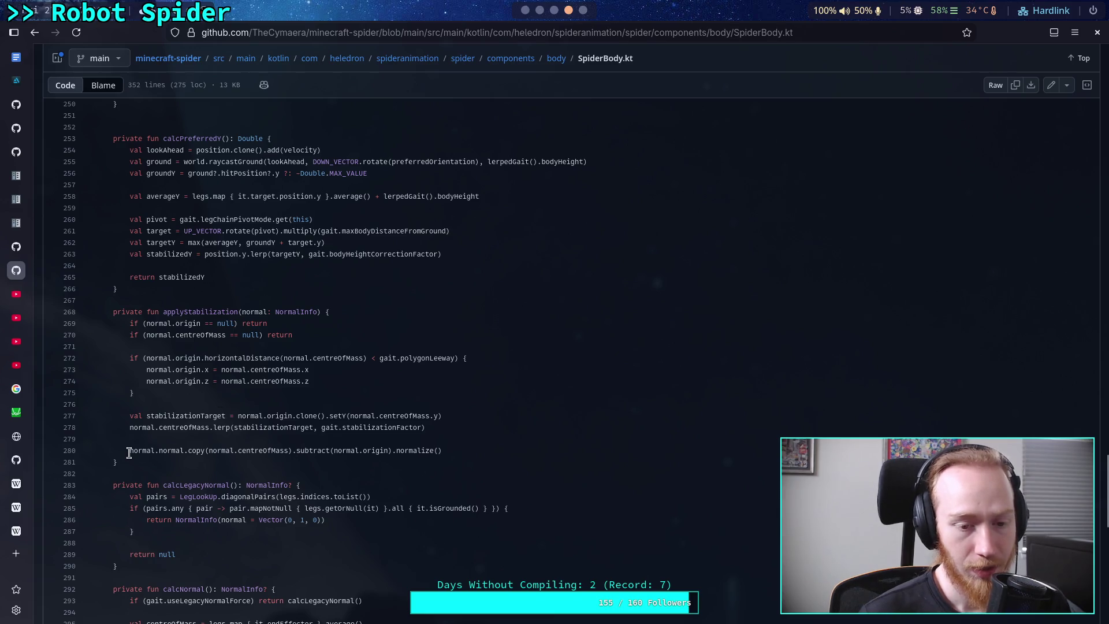
drag(126, 451, 188, 451)
click(293, 456)
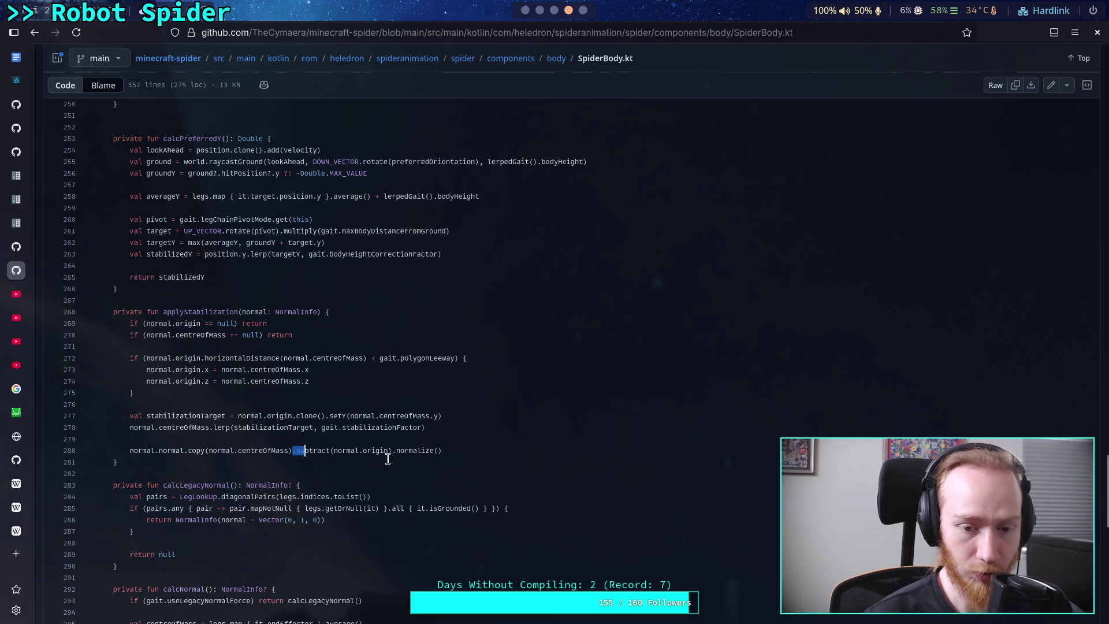
double_click(398, 456)
key(Right)
click(318, 474)
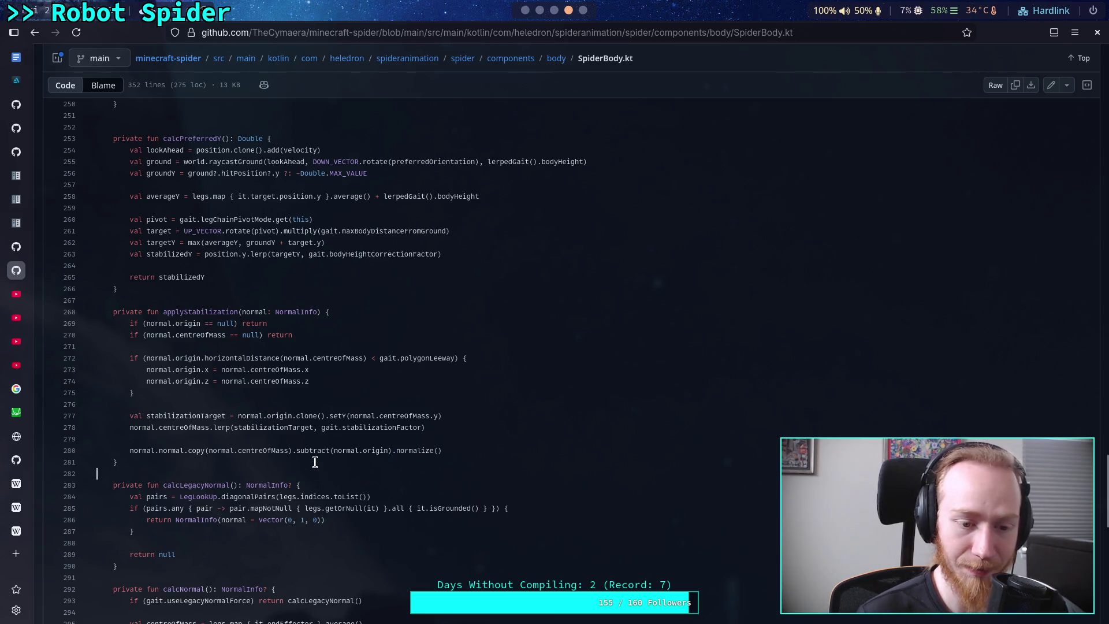
scroll(314, 462, down, 5)
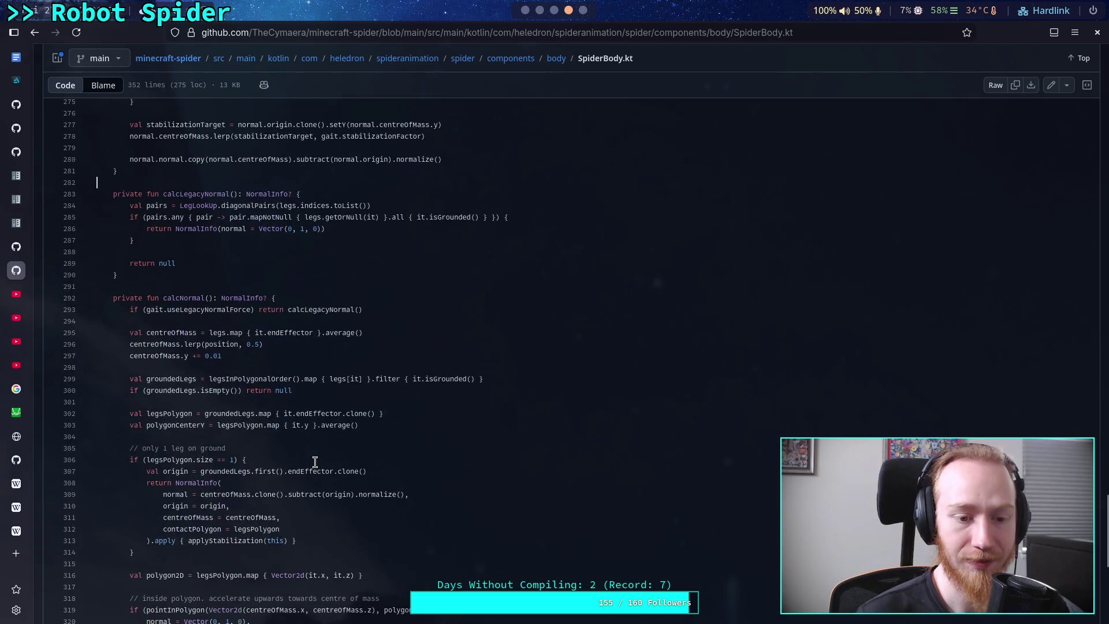
scroll(315, 462, down, 2)
scroll(314, 462, down, 2)
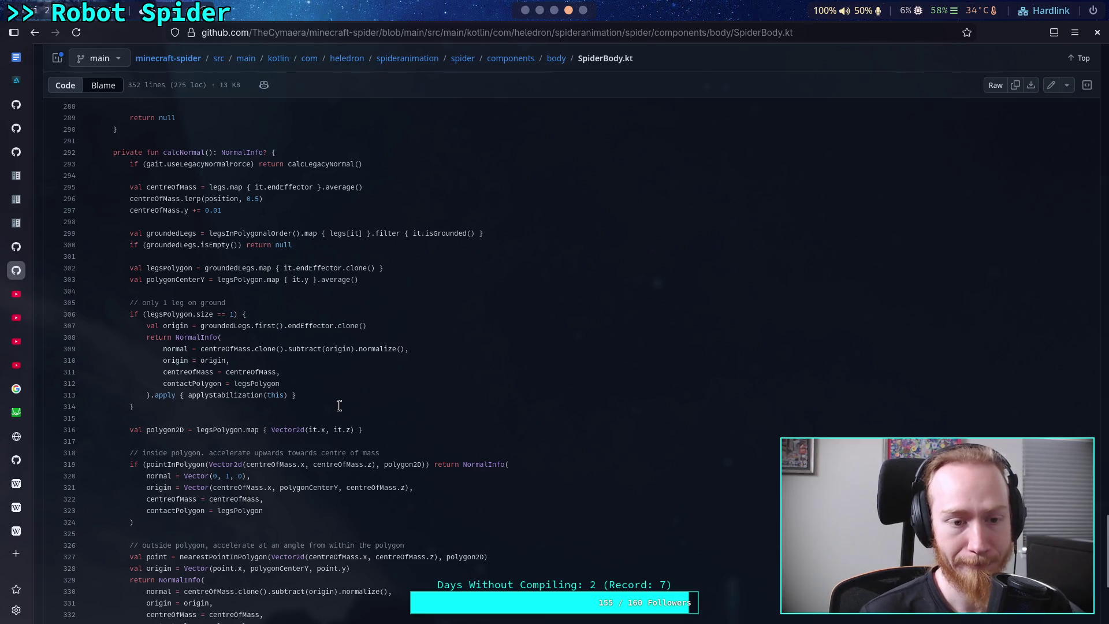
scroll(272, 413, down, 2)
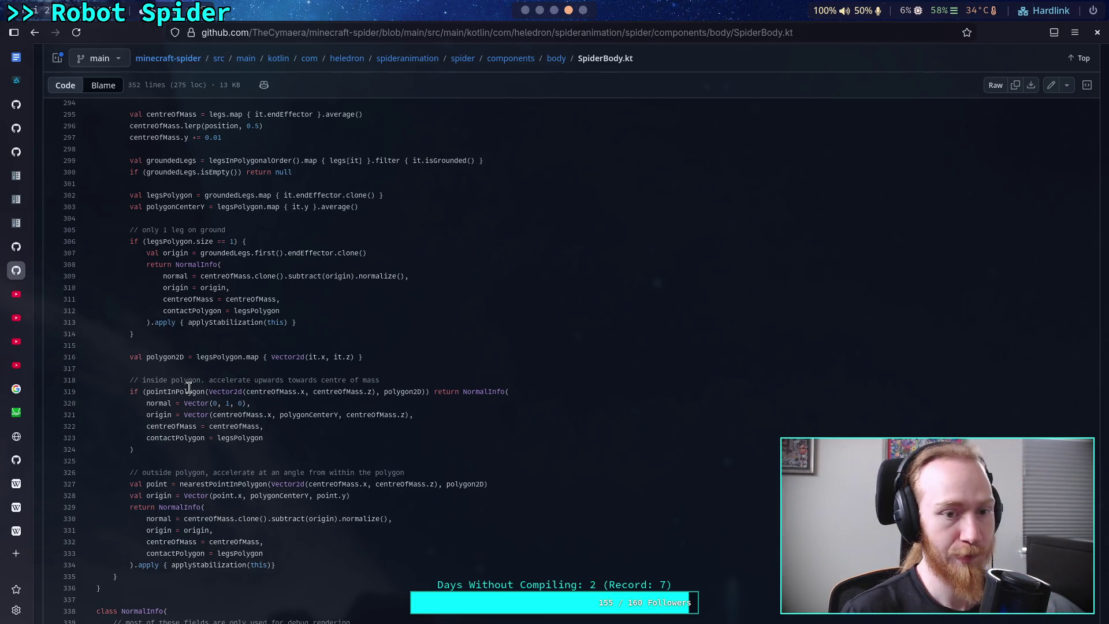
scroll(188, 388, up, 5)
scroll(189, 387, up, 15)
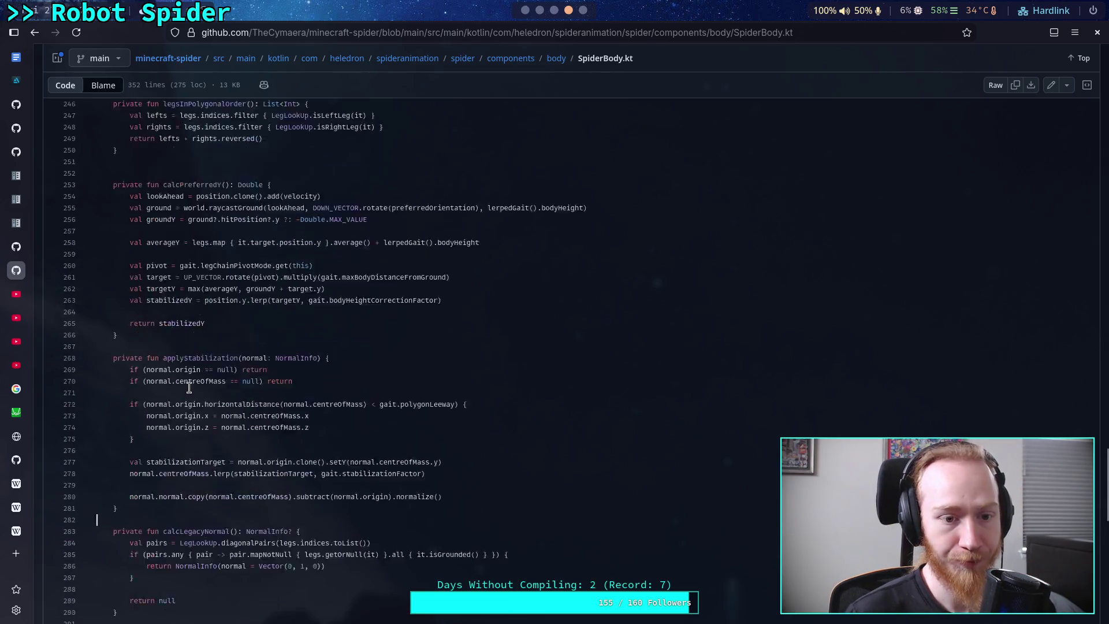
scroll(189, 387, up, 18)
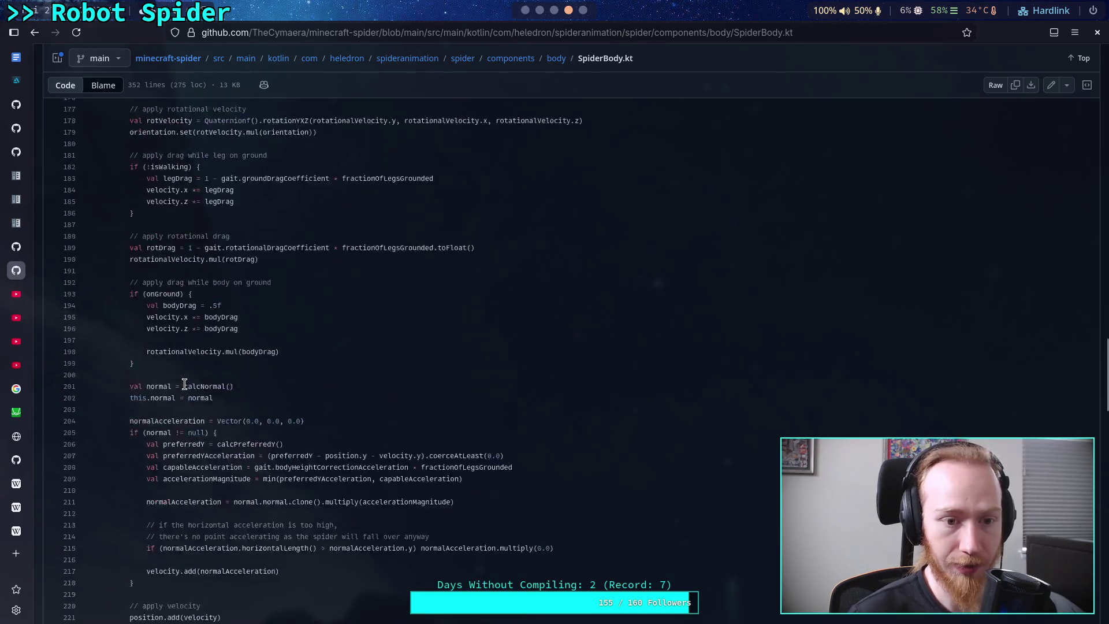
scroll(182, 383, up, 13)
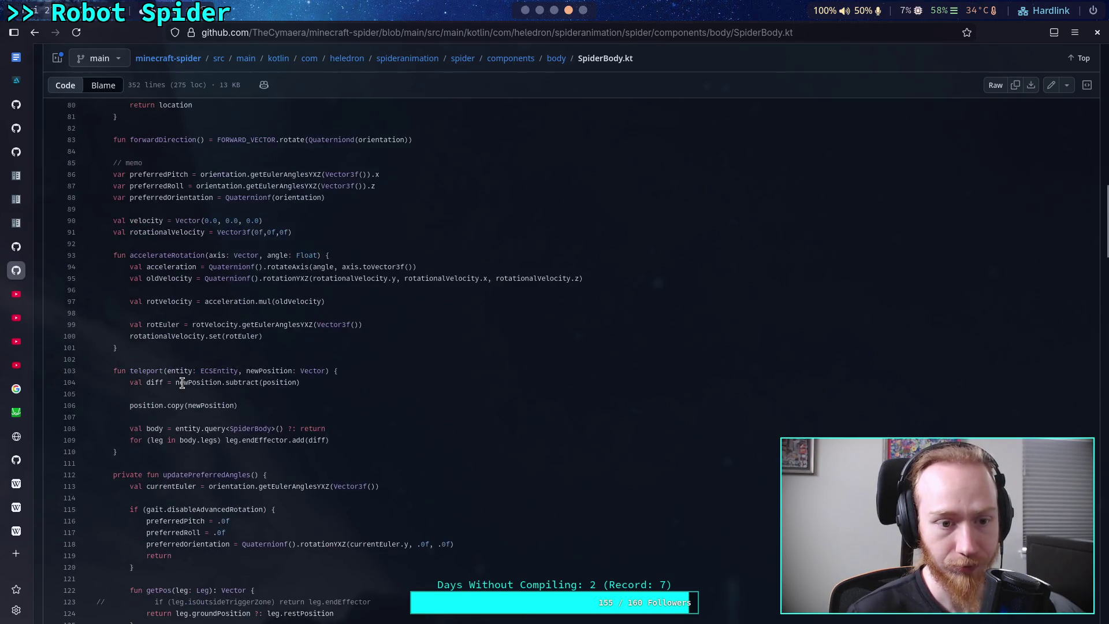
scroll(182, 383, up, 9)
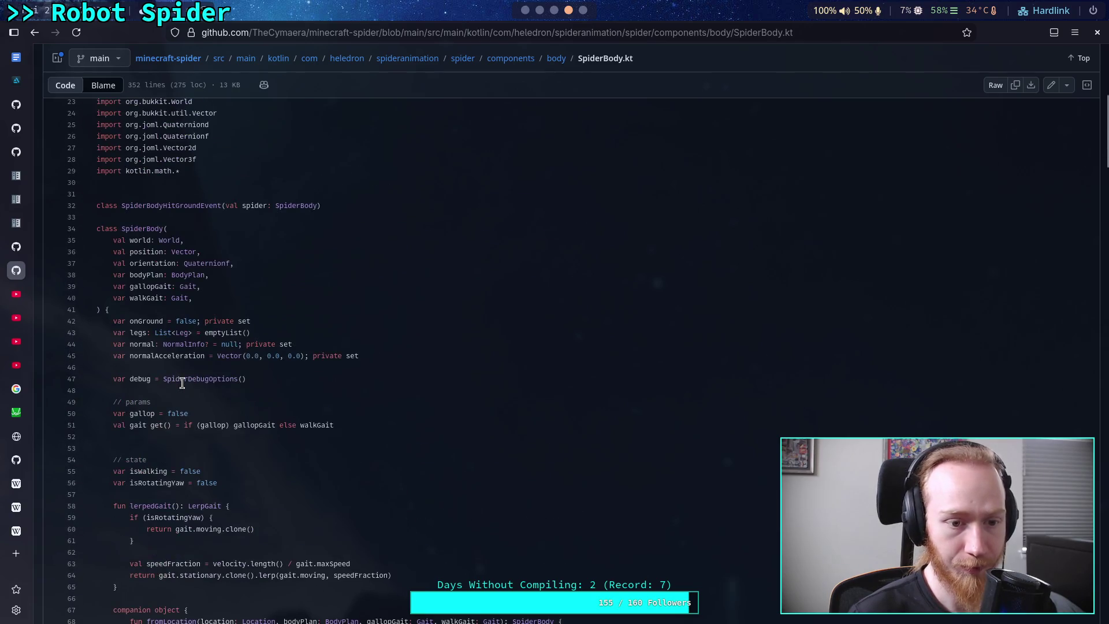
scroll(182, 383, down, 20)
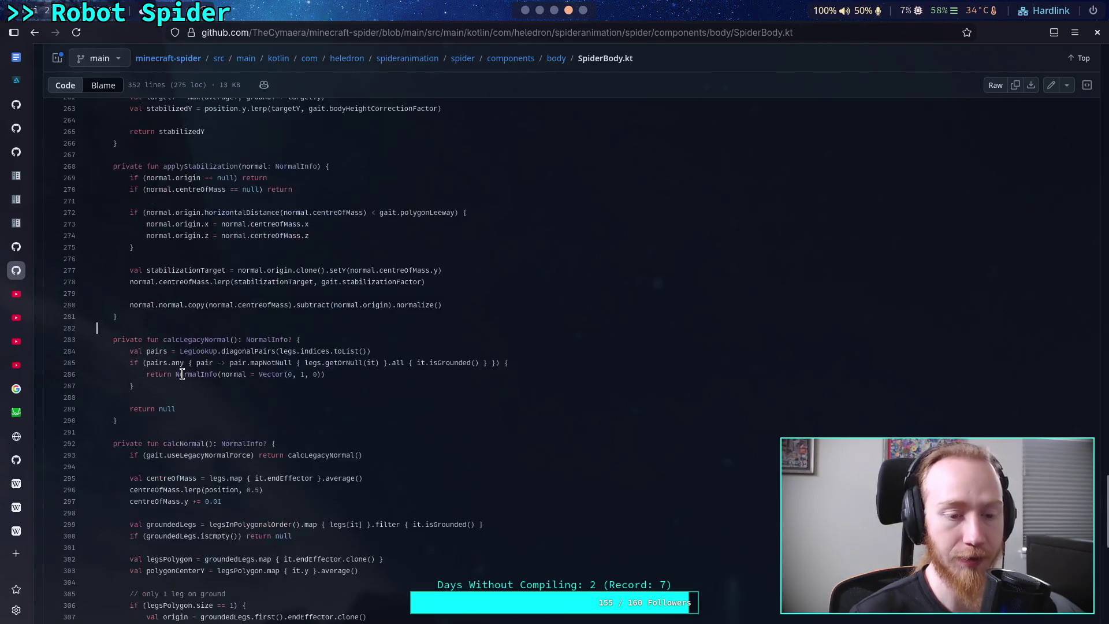
scroll(182, 372, up, 8)
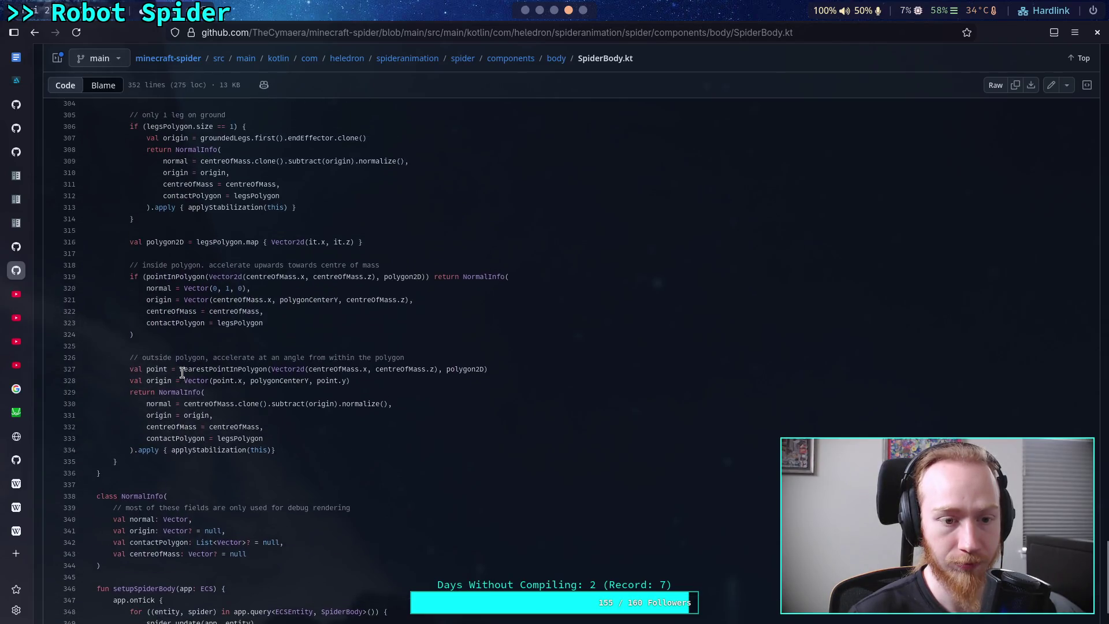
scroll(182, 372, up, 3)
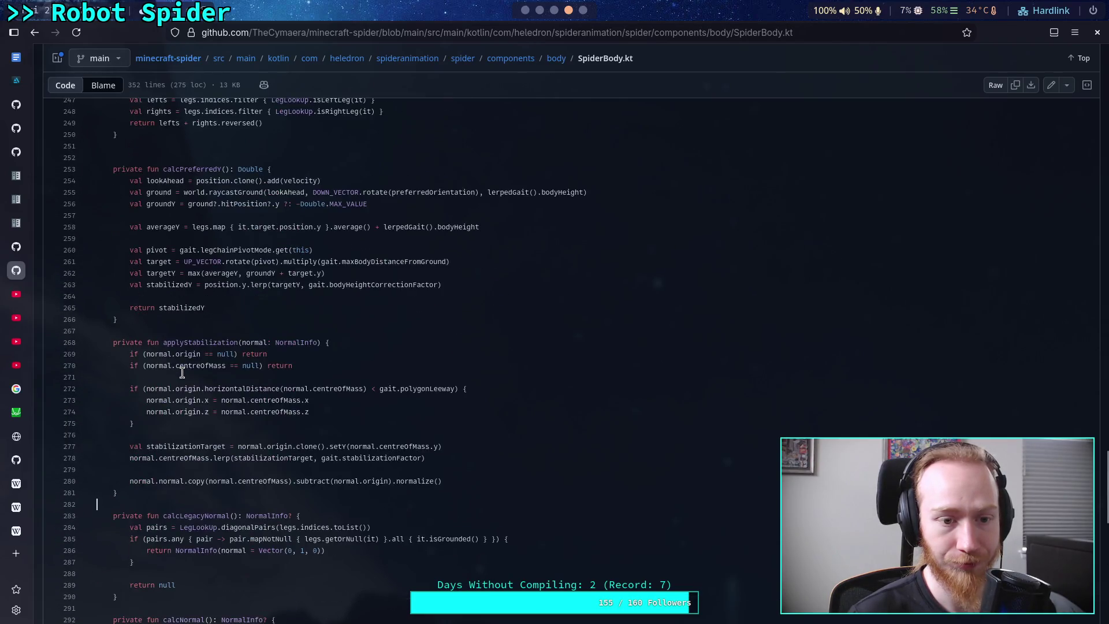
scroll(196, 367, down, 8)
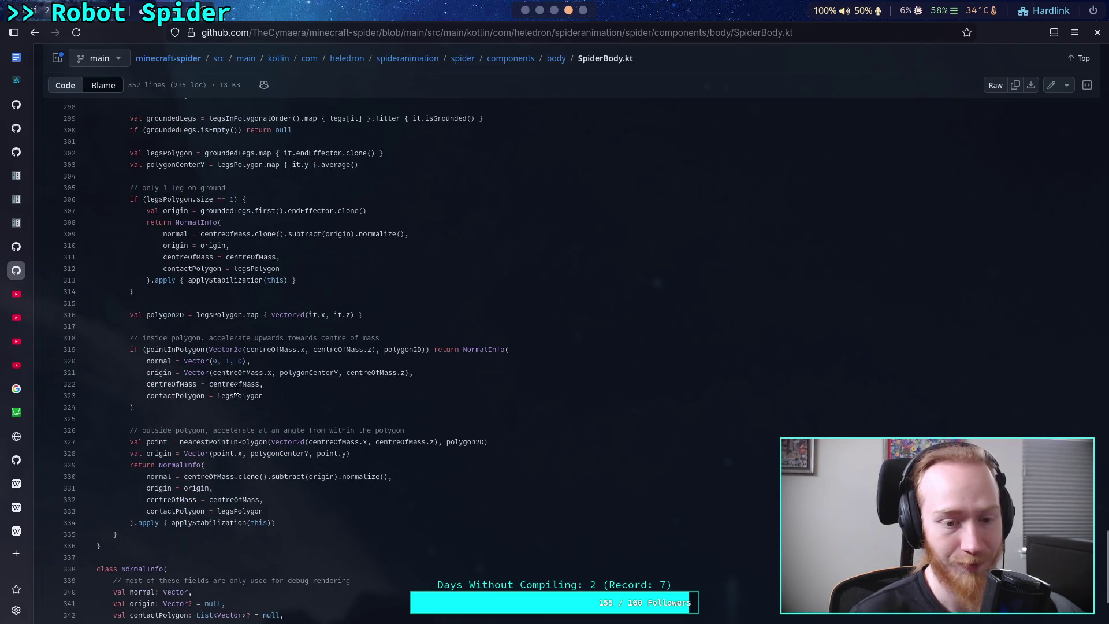
double_click(224, 441)
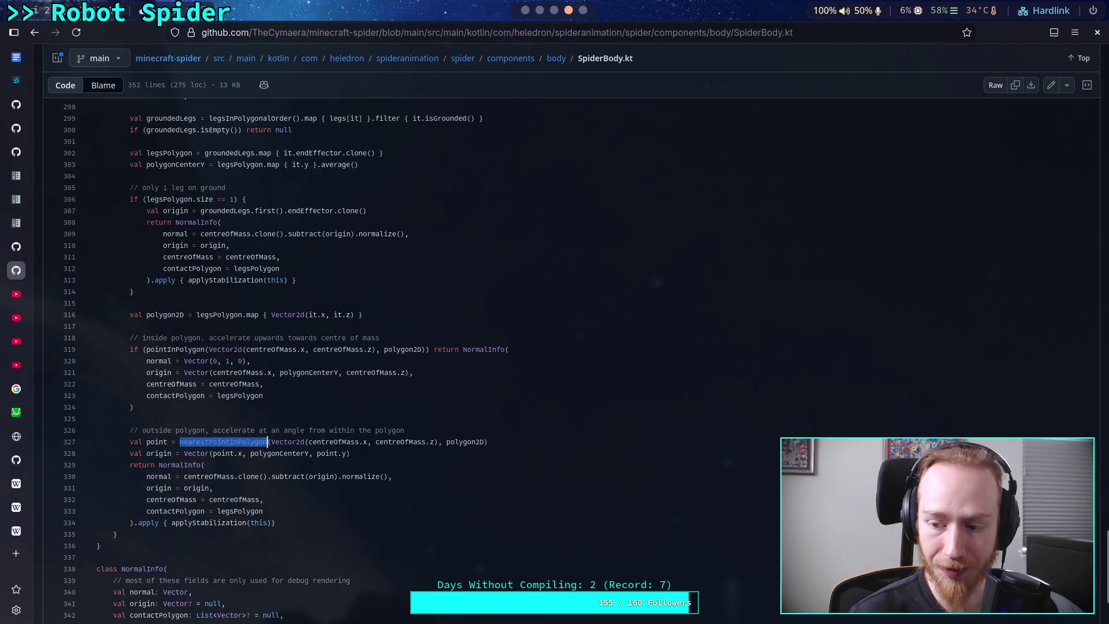
drag(1104, 549, 1103, 49)
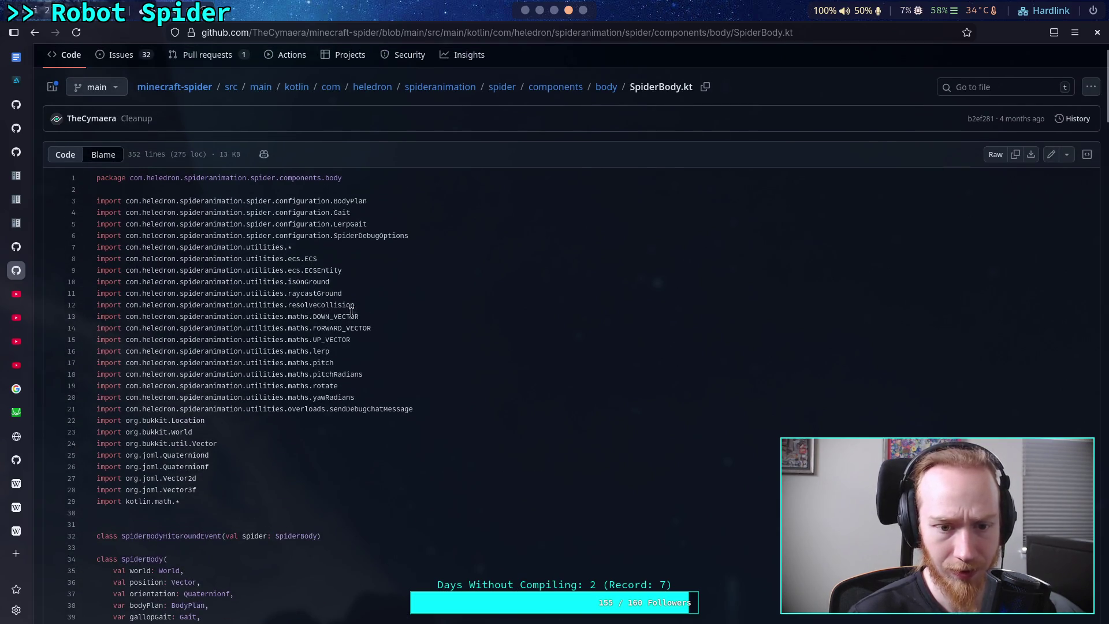
scroll(346, 324, down, 10)
scroll(358, 321, down, 20)
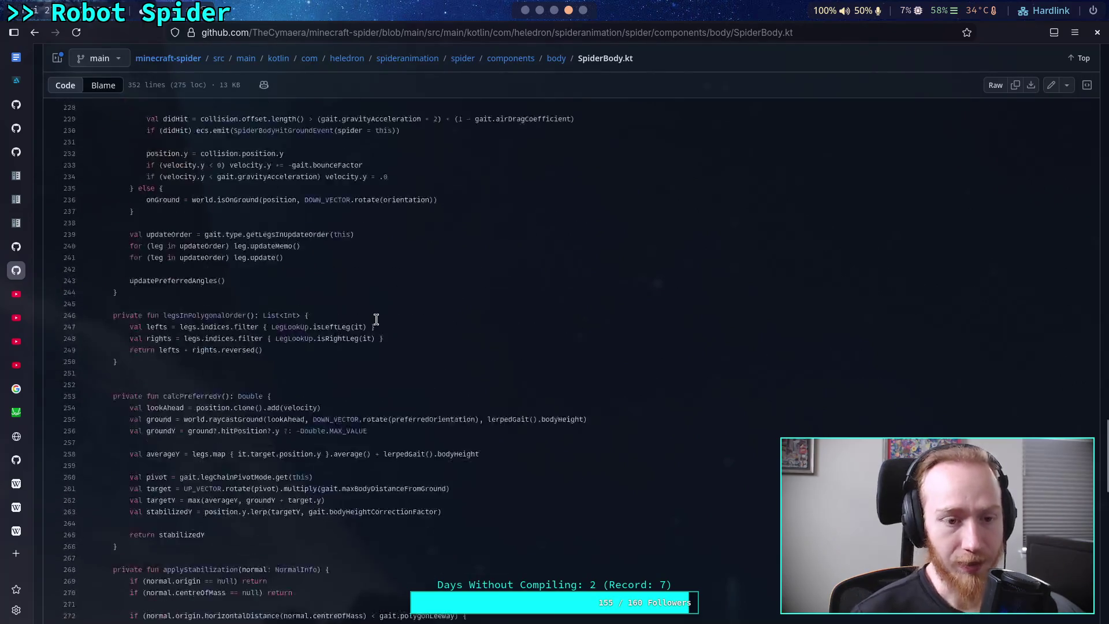
click(417, 59)
Open utilities/polygons.kt to read nearestPointInPolygon and nearestPointOnClampedLine, then return to the folder listing
click(79, 305)
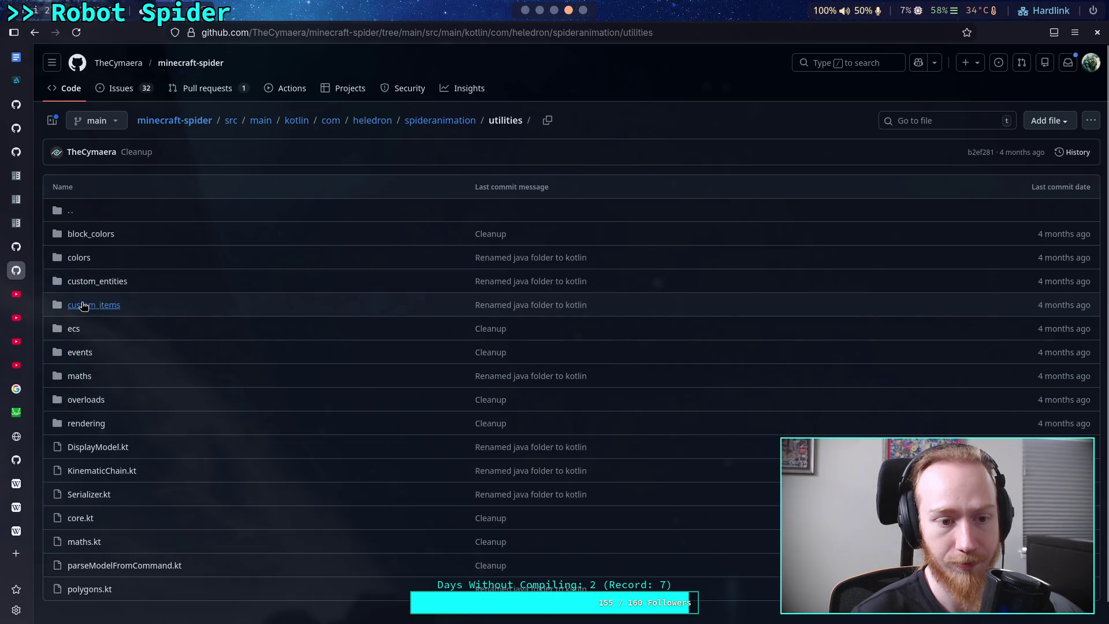
scroll(206, 424, down, 1)
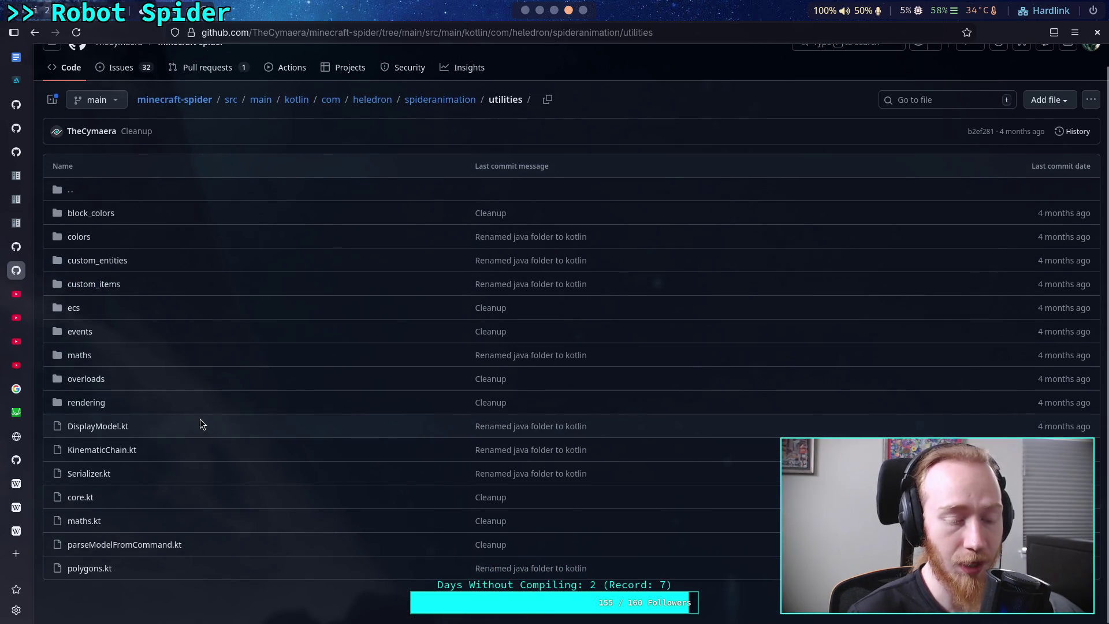
click(89, 569)
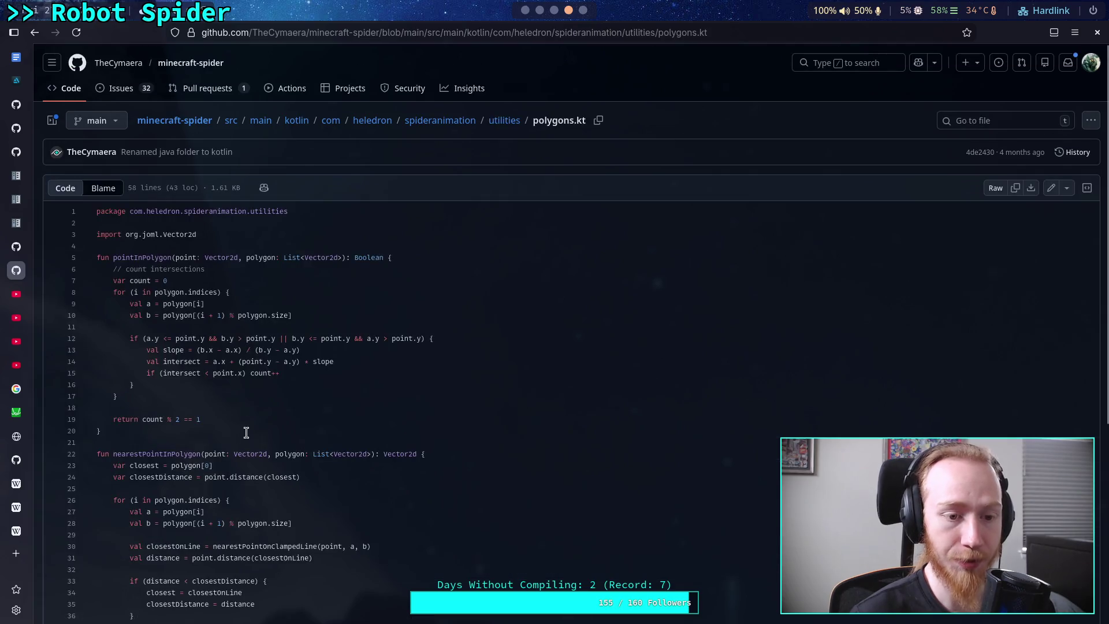
scroll(318, 427, down, 3)
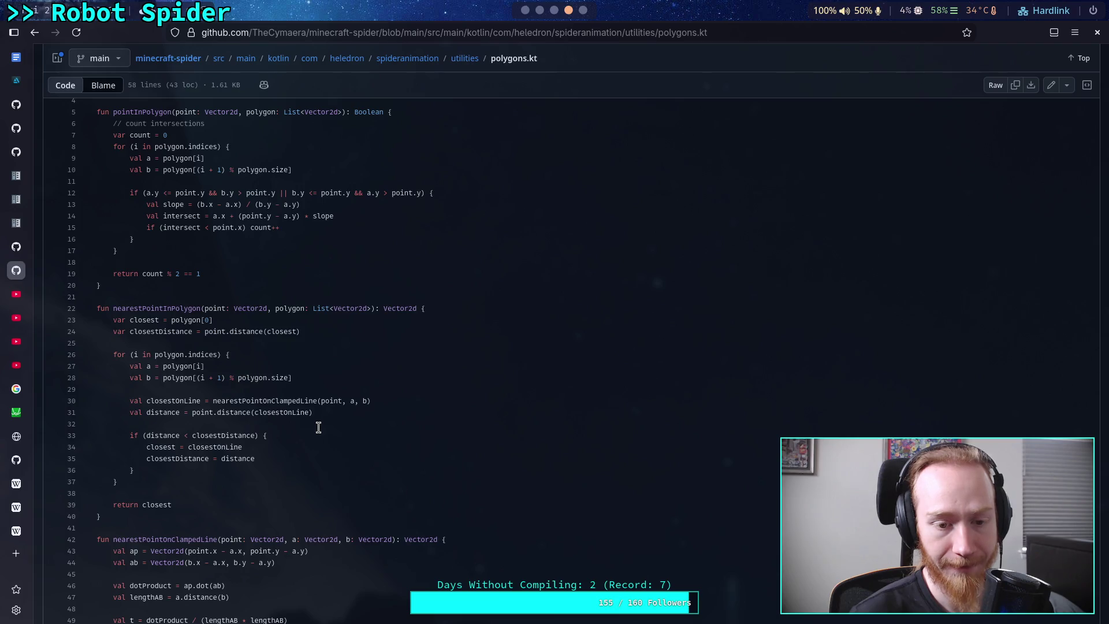
scroll(319, 427, down, 3)
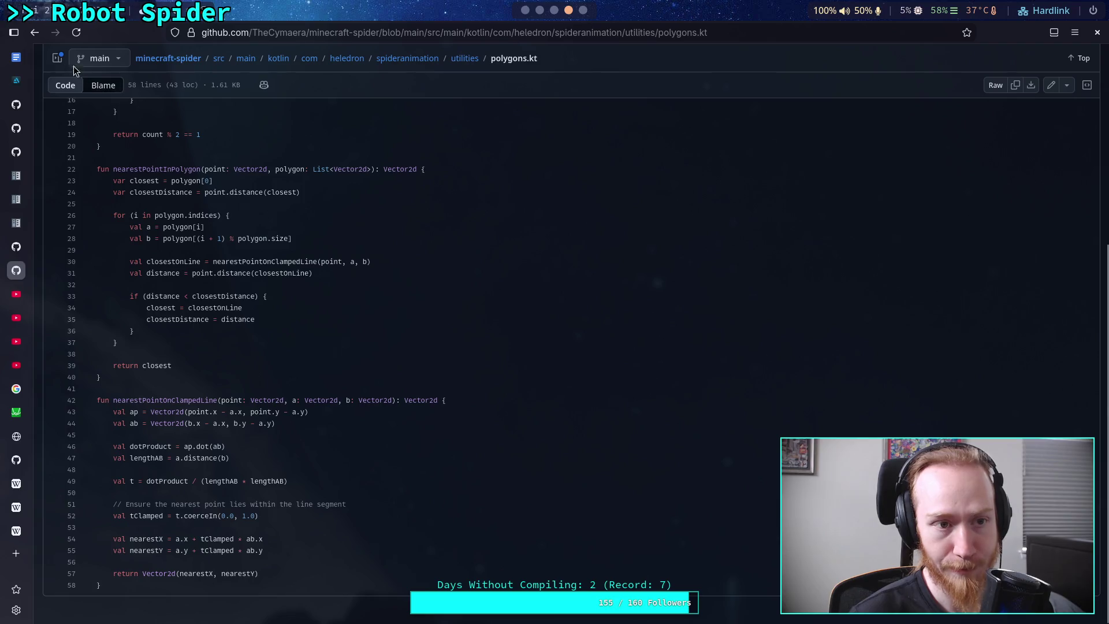
click(35, 34)
Go back to SpiderBody.kt and scroll to the calcNormal code calling nearestPointInPolygon
click(32, 35)
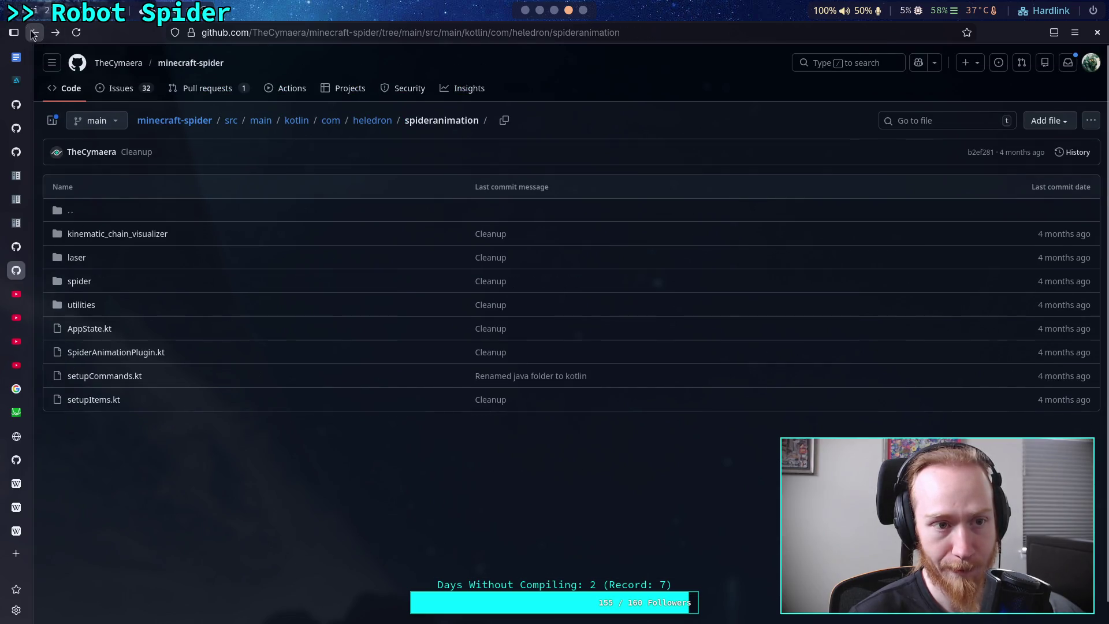
click(37, 33)
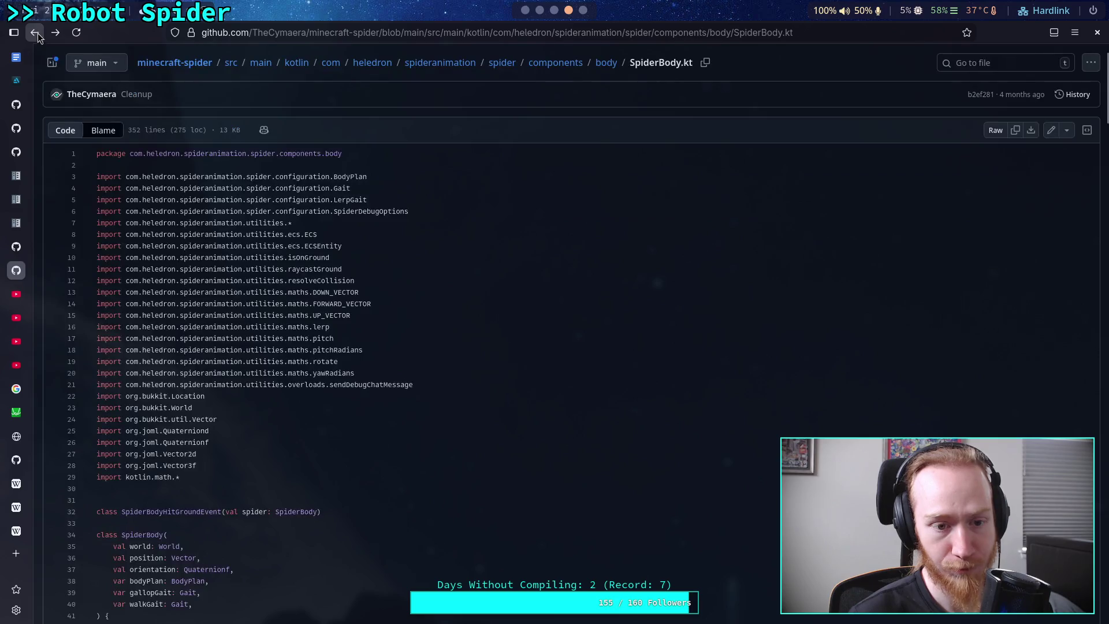
scroll(244, 387, down, 20)
scroll(244, 386, down, 10)
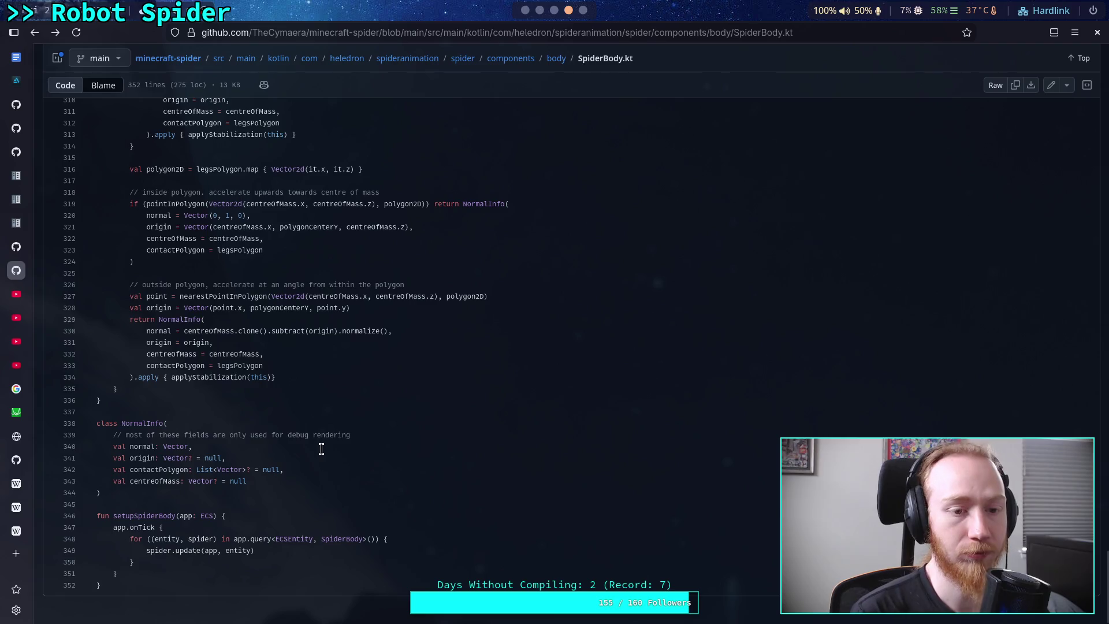
scroll(329, 448, up, 5)
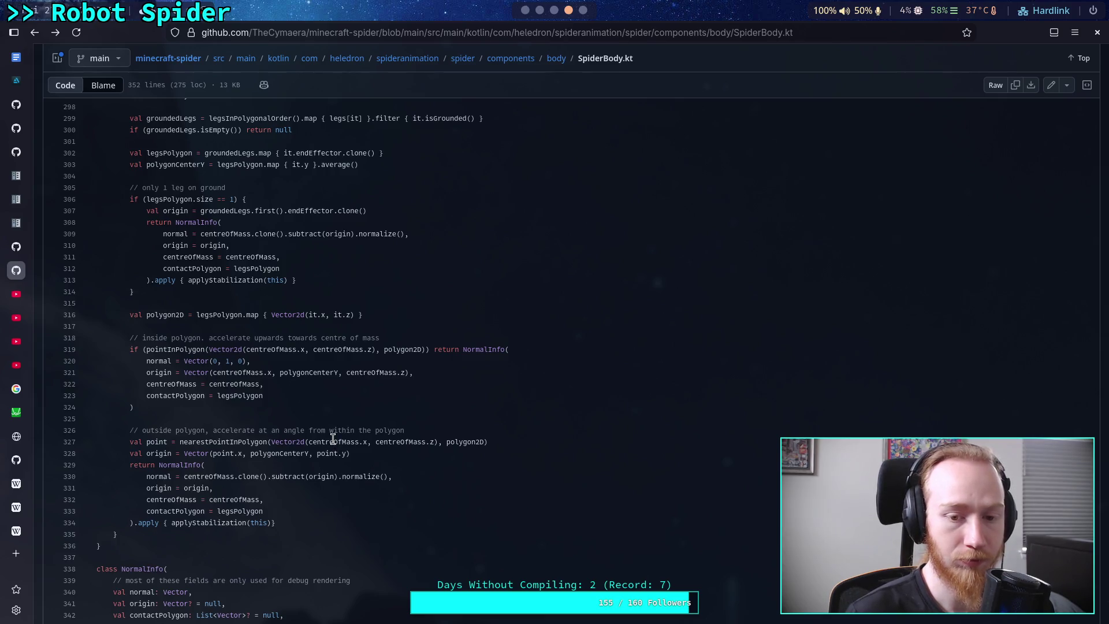
scroll(341, 441, up, 3)
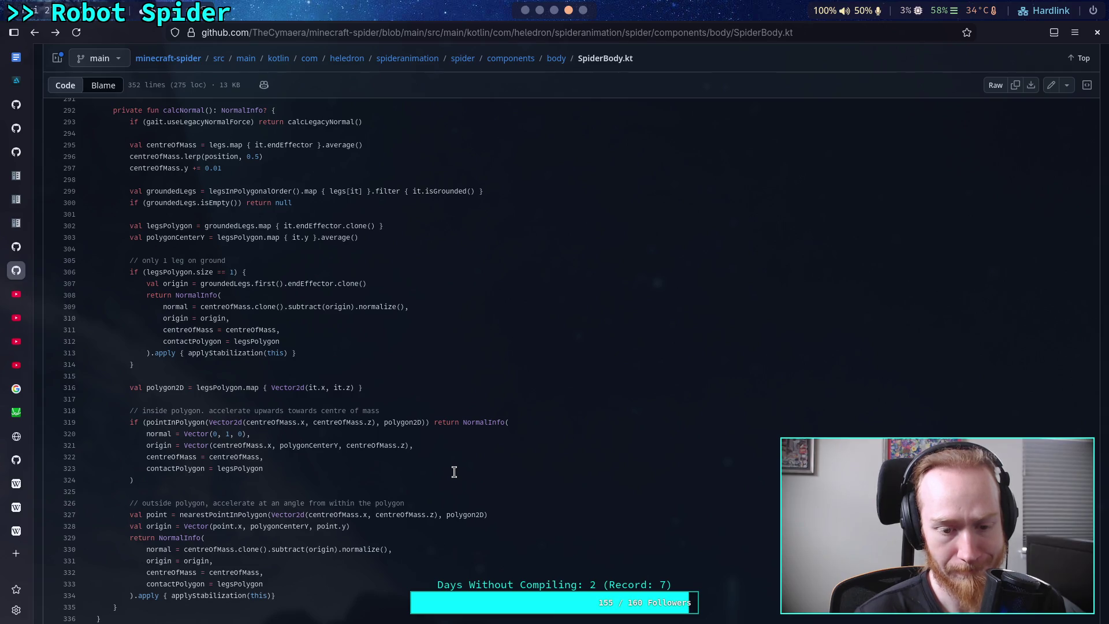
scroll(454, 471, down, 4)
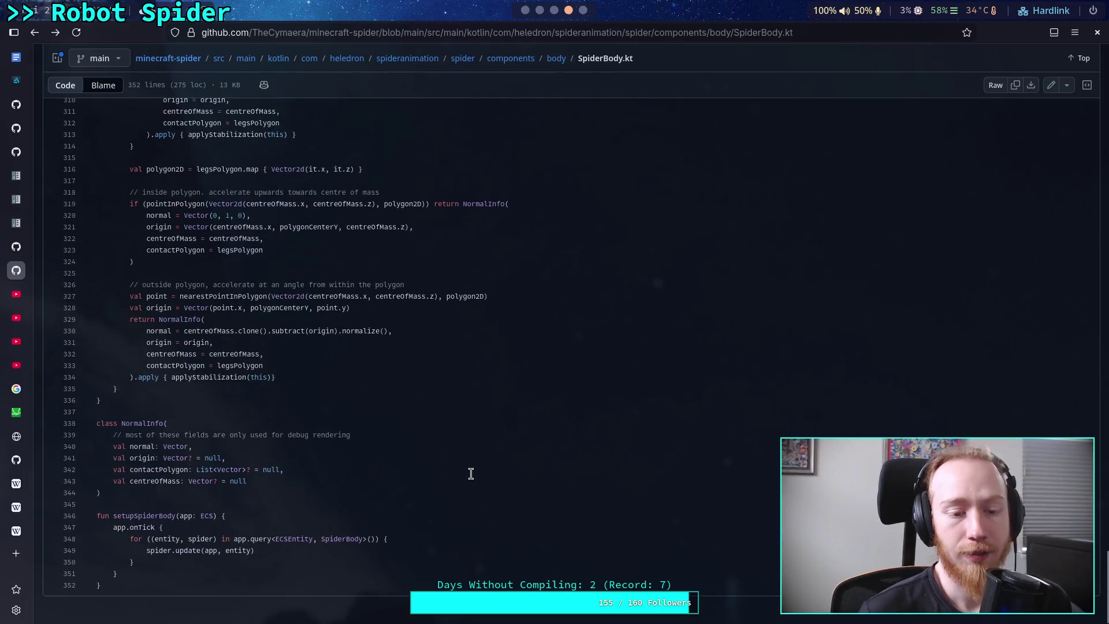
Scroll back up through SpiderBody.kt toward the top of the file
scroll(471, 474, up, 5)
scroll(470, 474, up, 15)
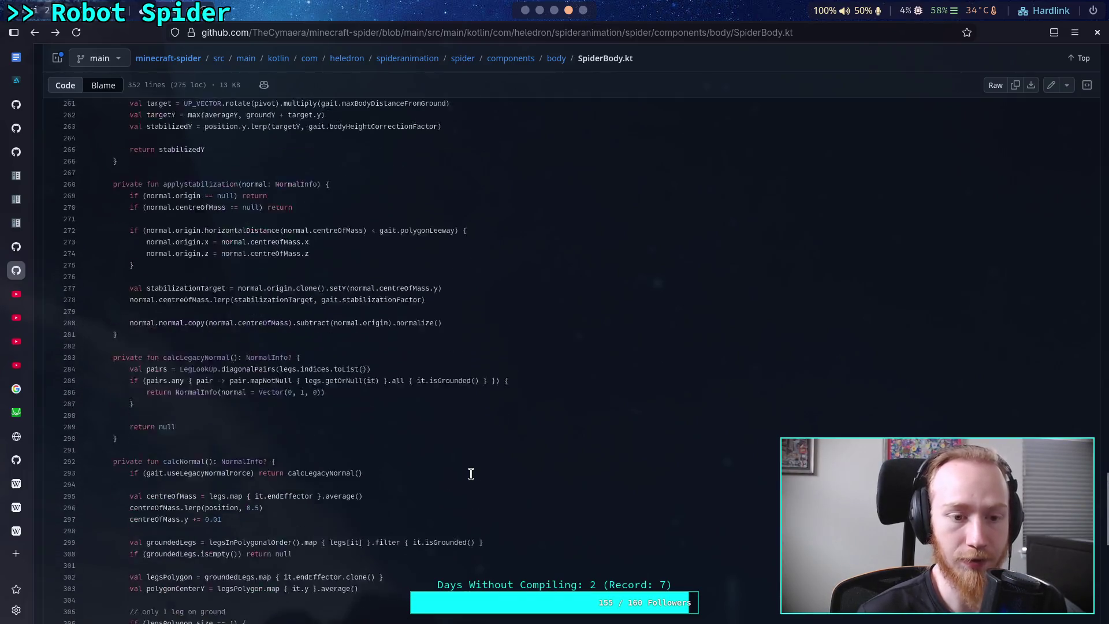
scroll(471, 473, up, 15)
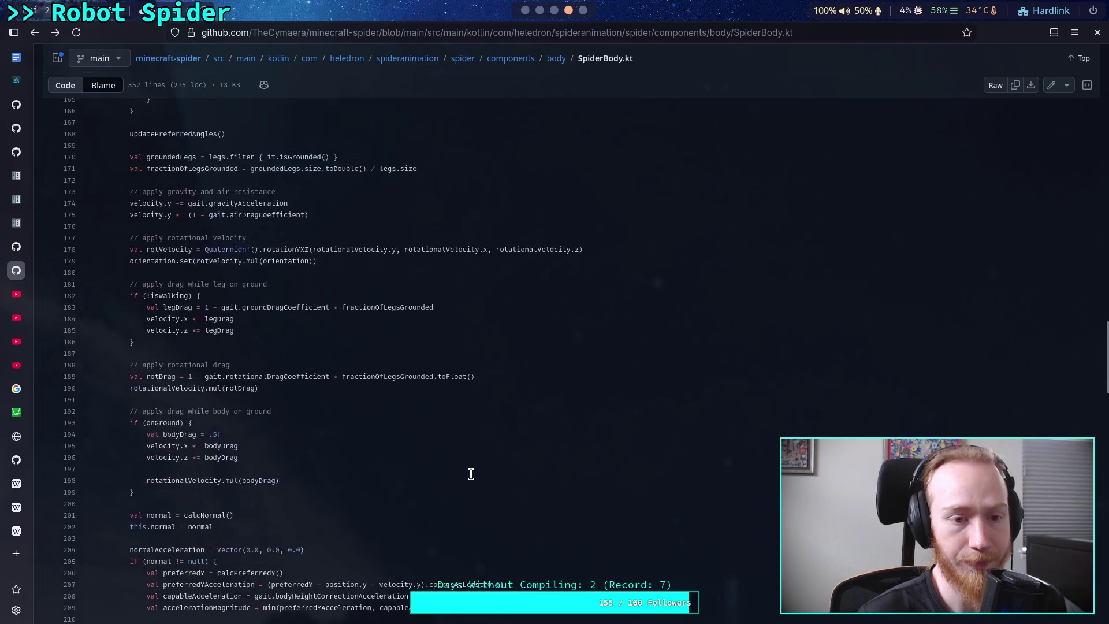
scroll(470, 473, up, 10)
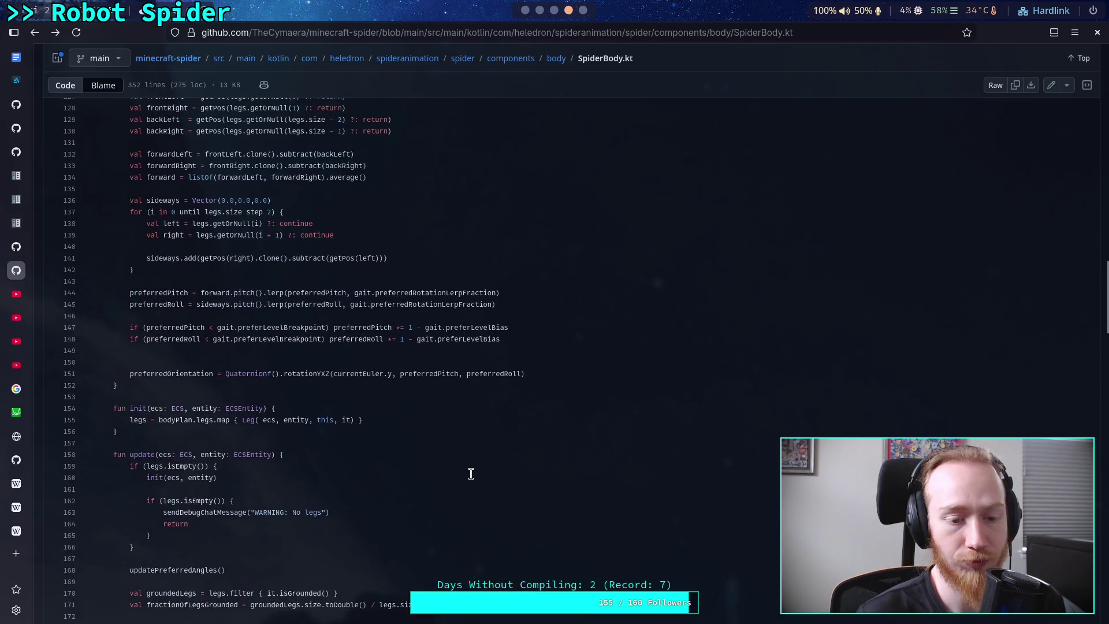
scroll(471, 473, up, 3)
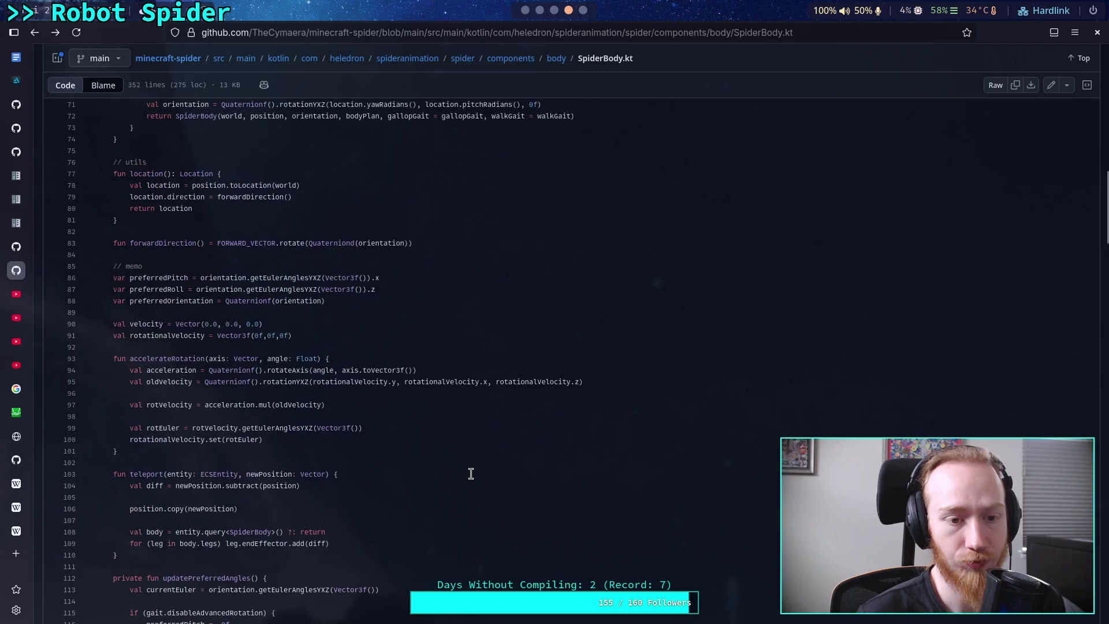
scroll(471, 473, up, 8)
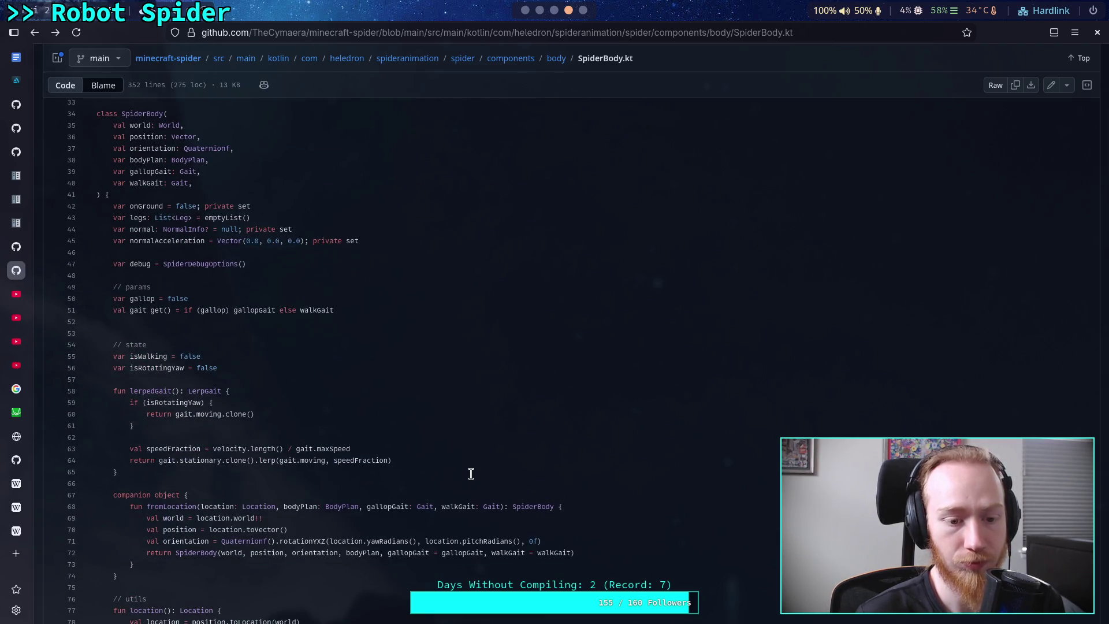
scroll(471, 474, up, 5)
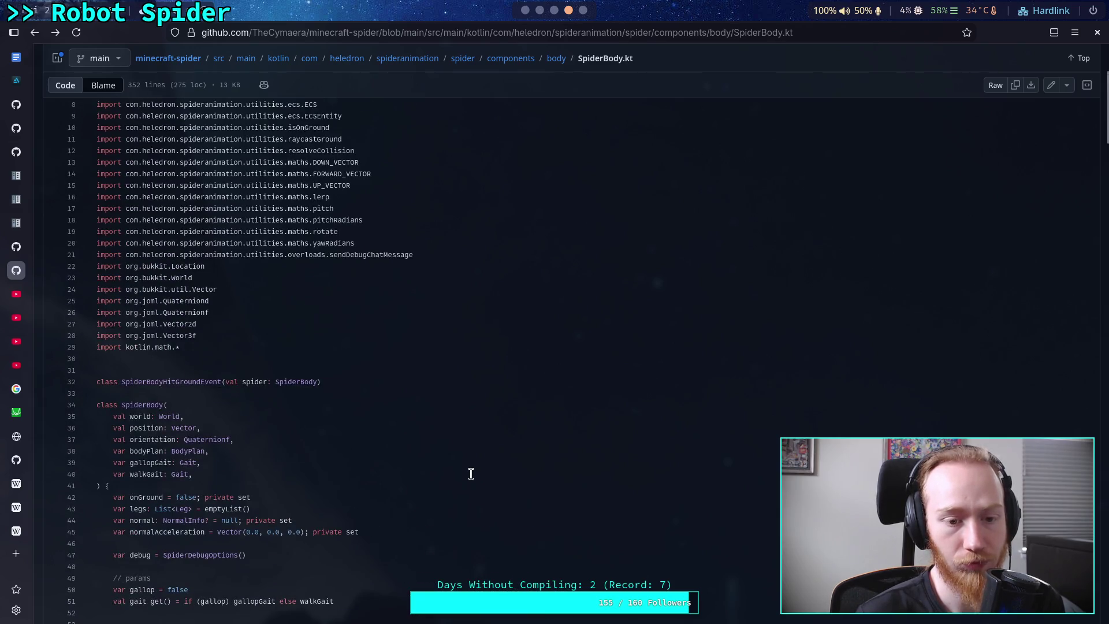
Go to the minecraft-spider body folder listing and select Leg.kt
scroll(471, 473, down, 5)
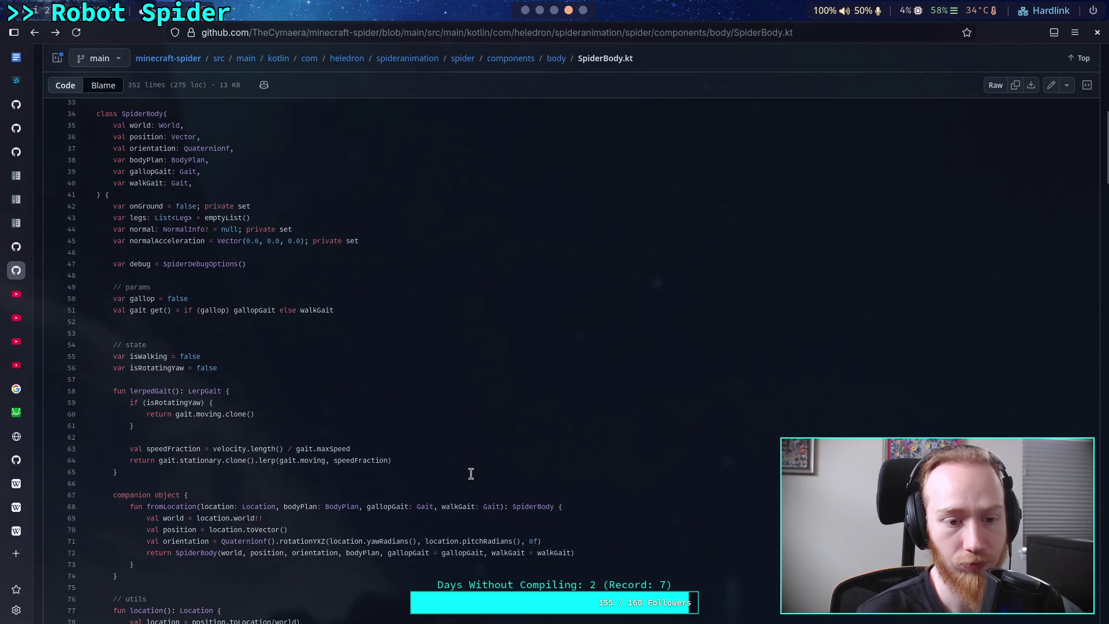
scroll(537, 151, up, 10)
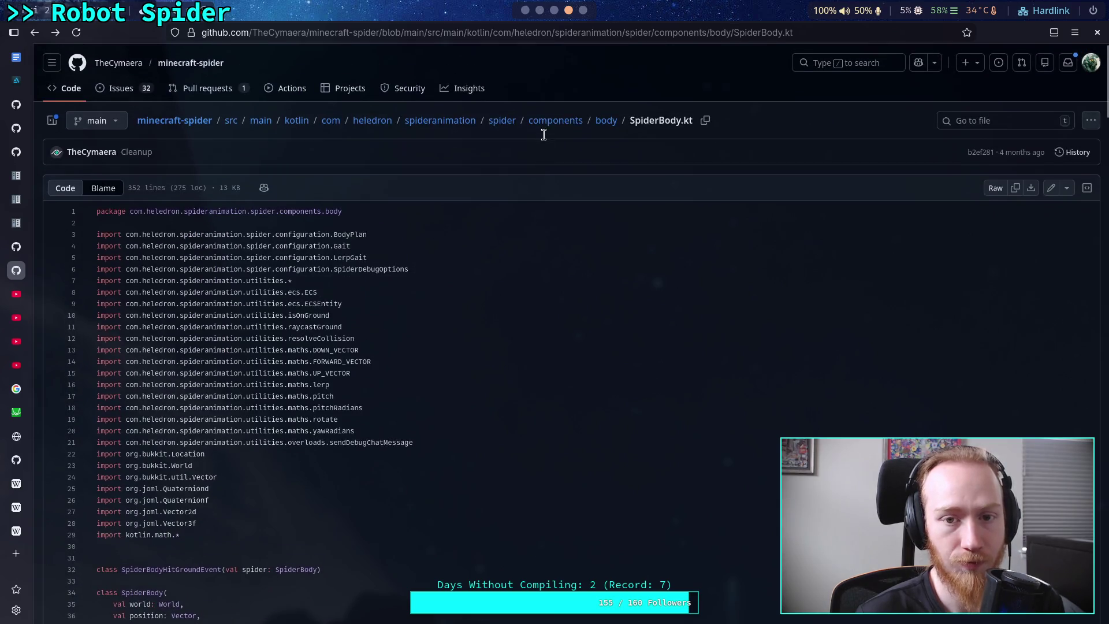
click(603, 122)
click(79, 258)
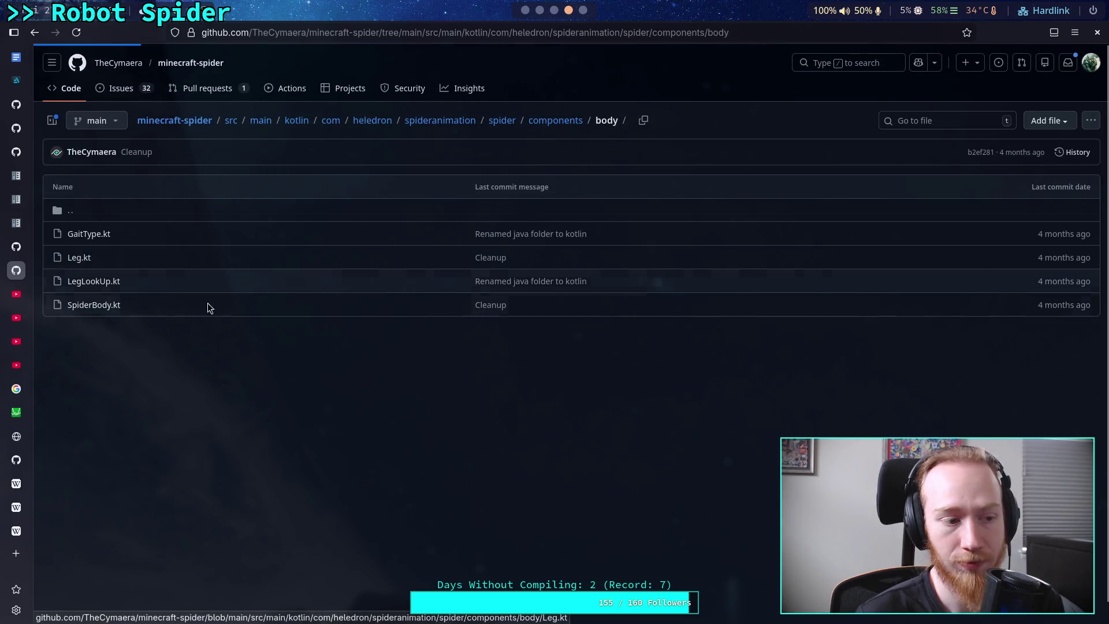
scroll(404, 464, down, 5)
scroll(406, 465, down, 1)
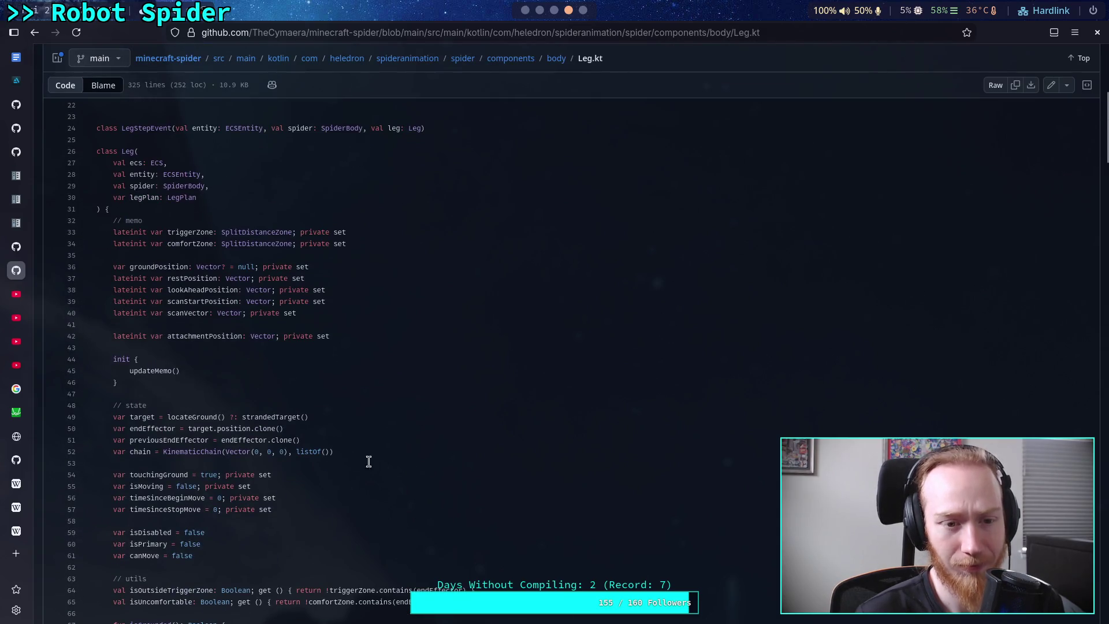
scroll(154, 366, down, 3)
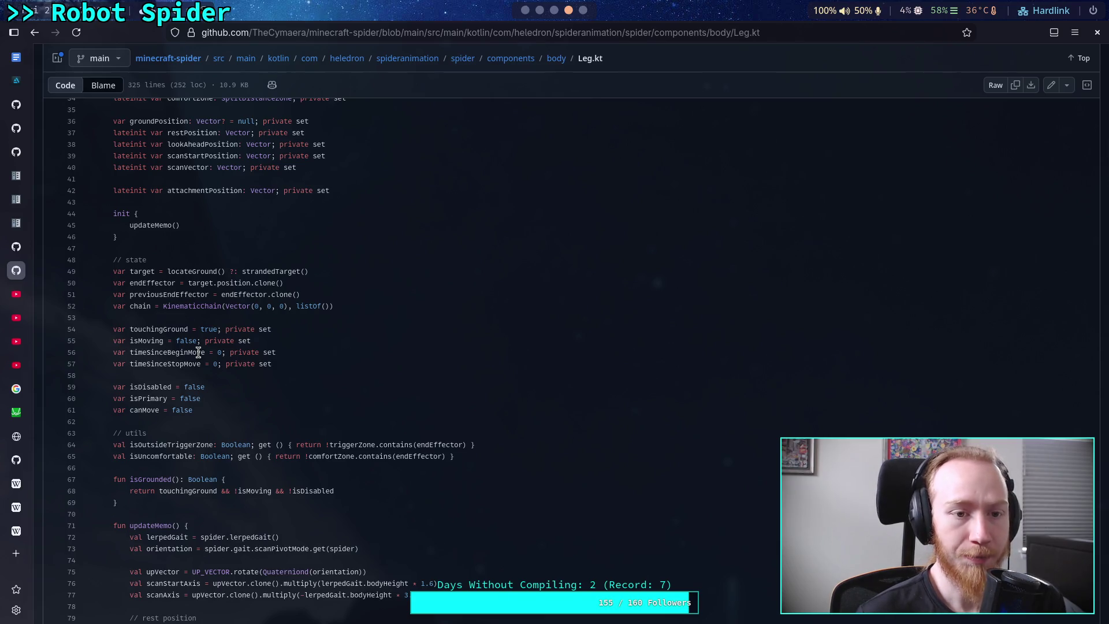
scroll(198, 351, up, 5)
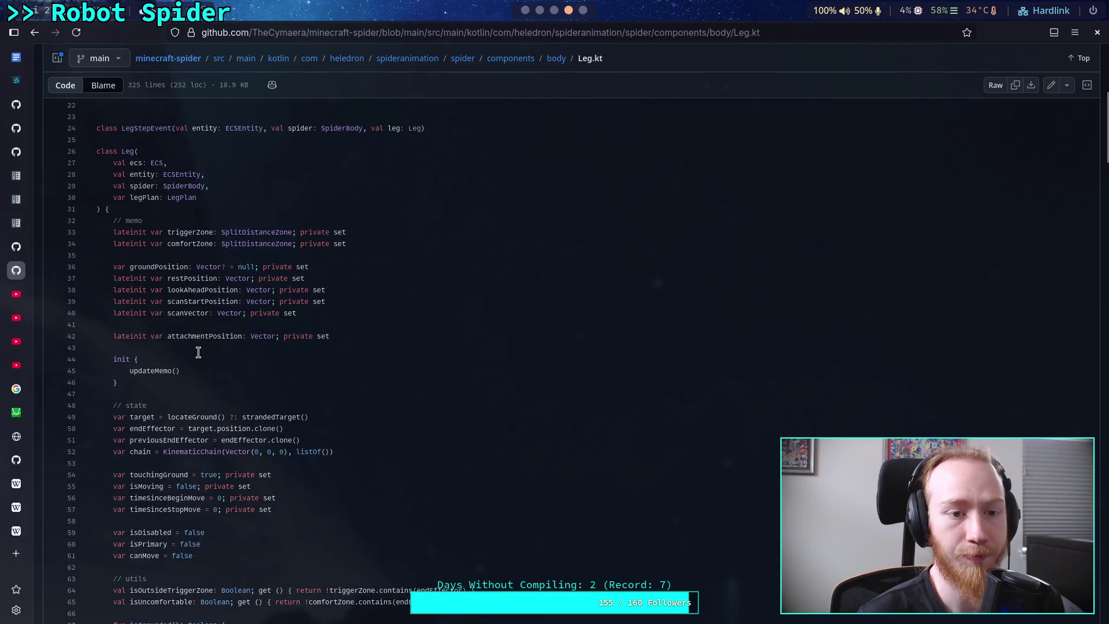
scroll(198, 352, down, 5)
scroll(198, 351, down, 2)
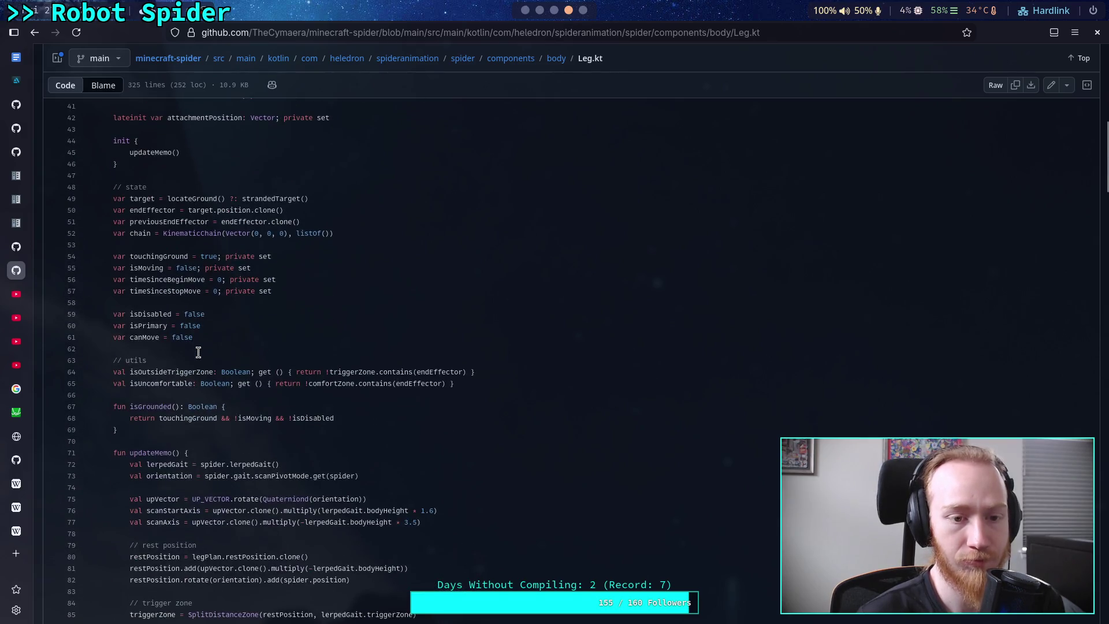
scroll(198, 351, down, 2)
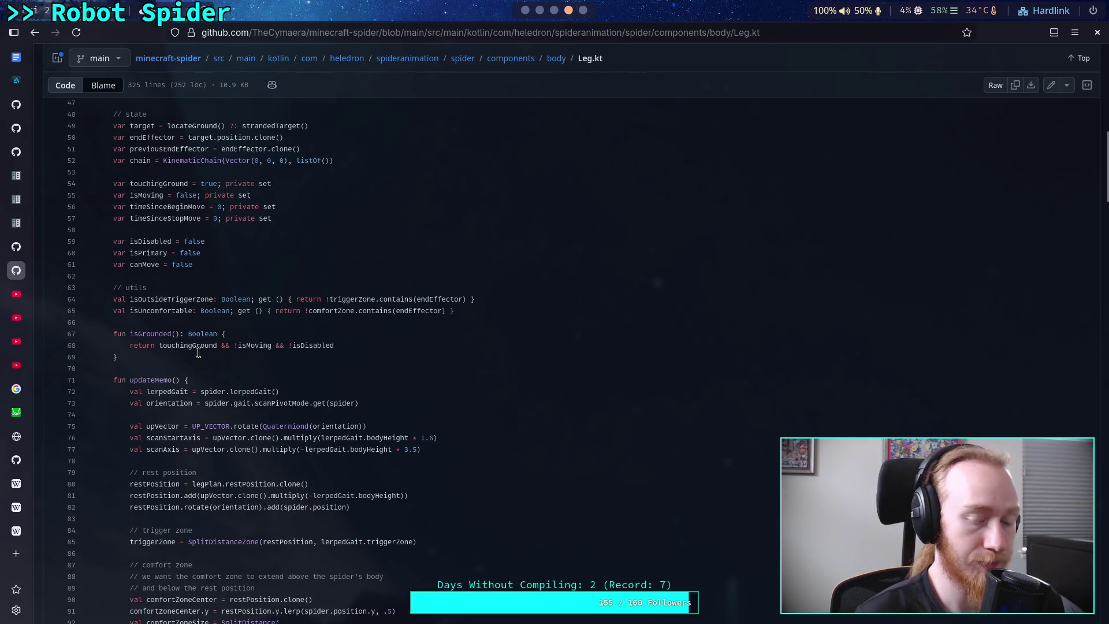
scroll(198, 352, down, 20)
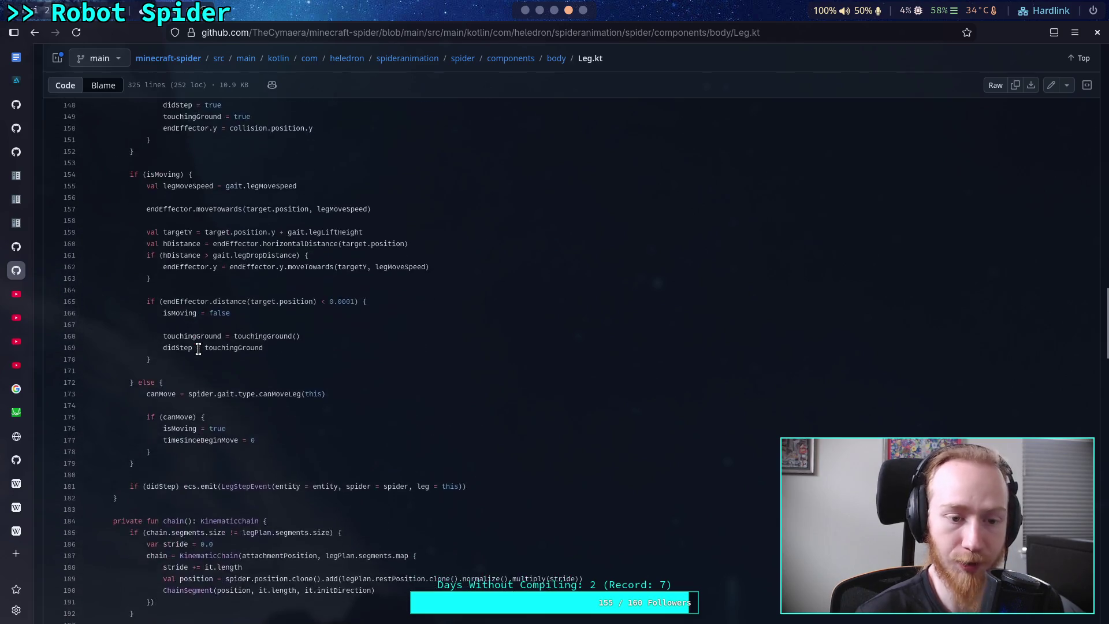
scroll(198, 351, down, 20)
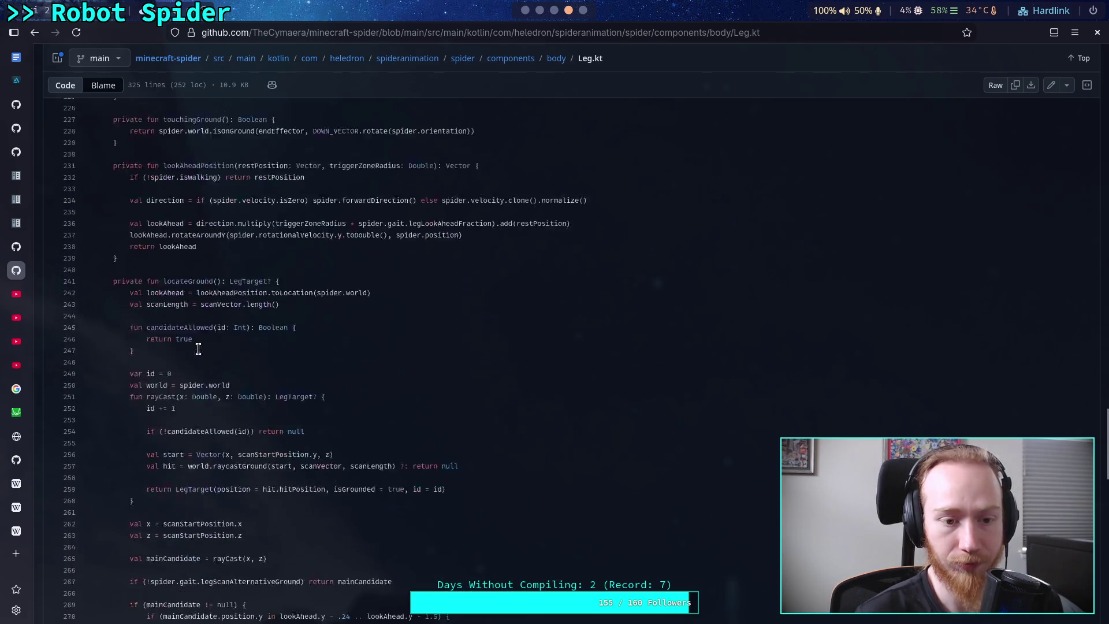
scroll(199, 348, down, 17)
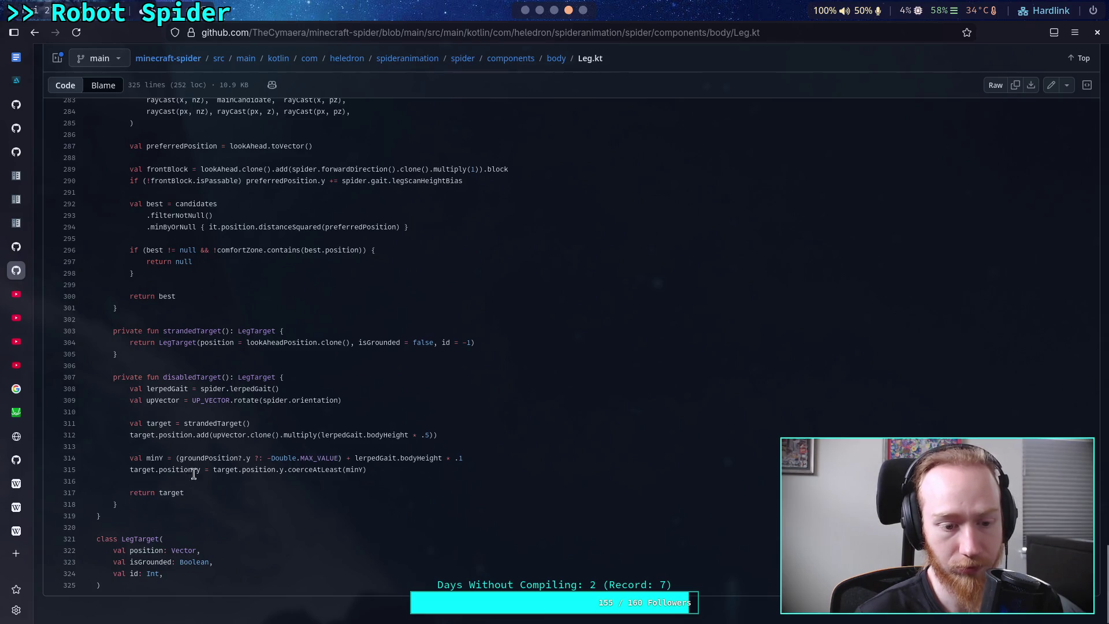
drag(138, 551, 204, 550)
click(216, 550)
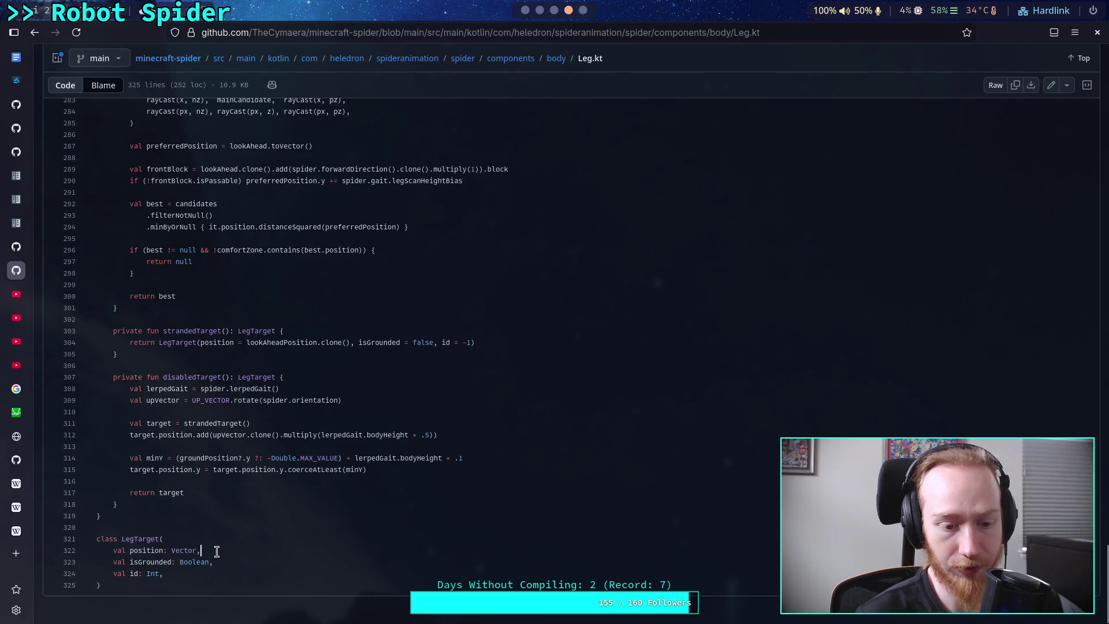
click(33, 39)
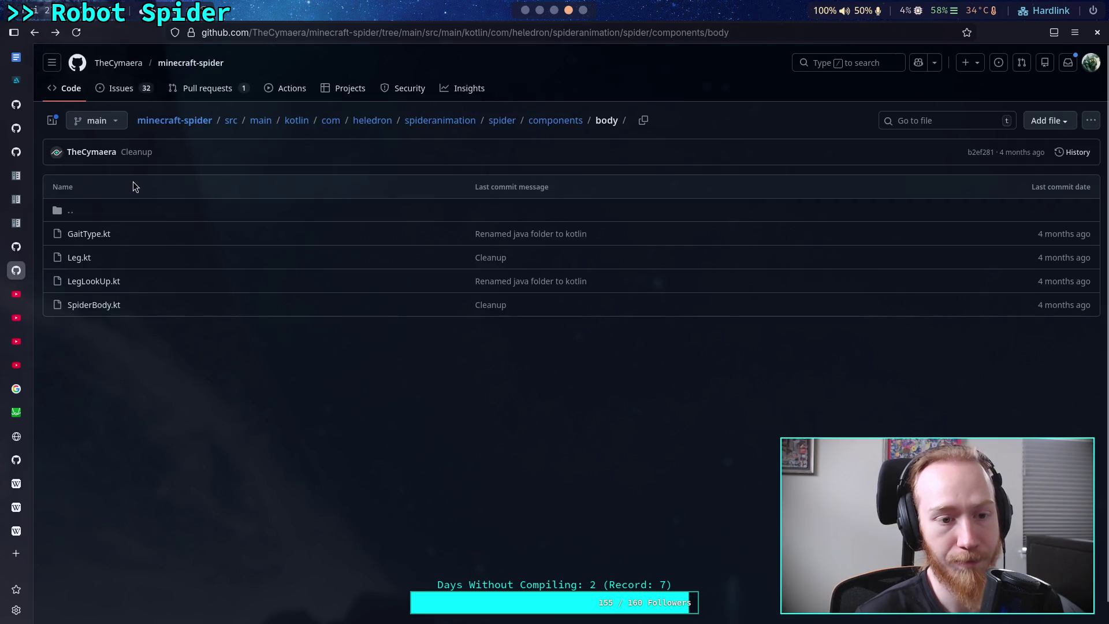
Reopen SpiderBody.kt and read calcPreferredY, applyStabilization and calcLegacyNormal
click(38, 37)
scroll(306, 423, down, 20)
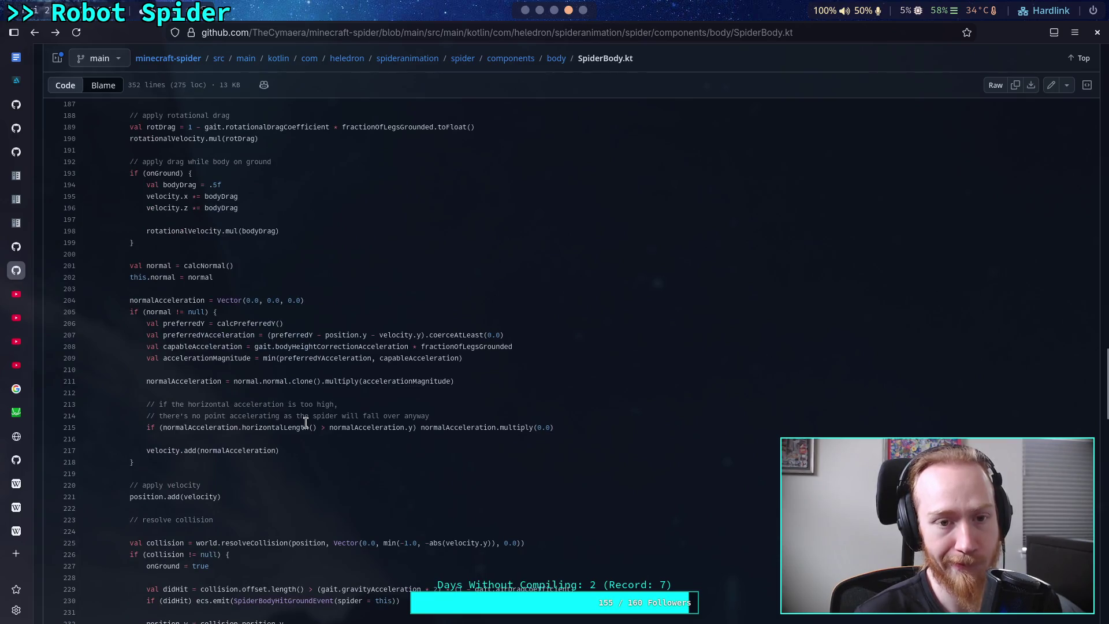
scroll(306, 423, down, 17)
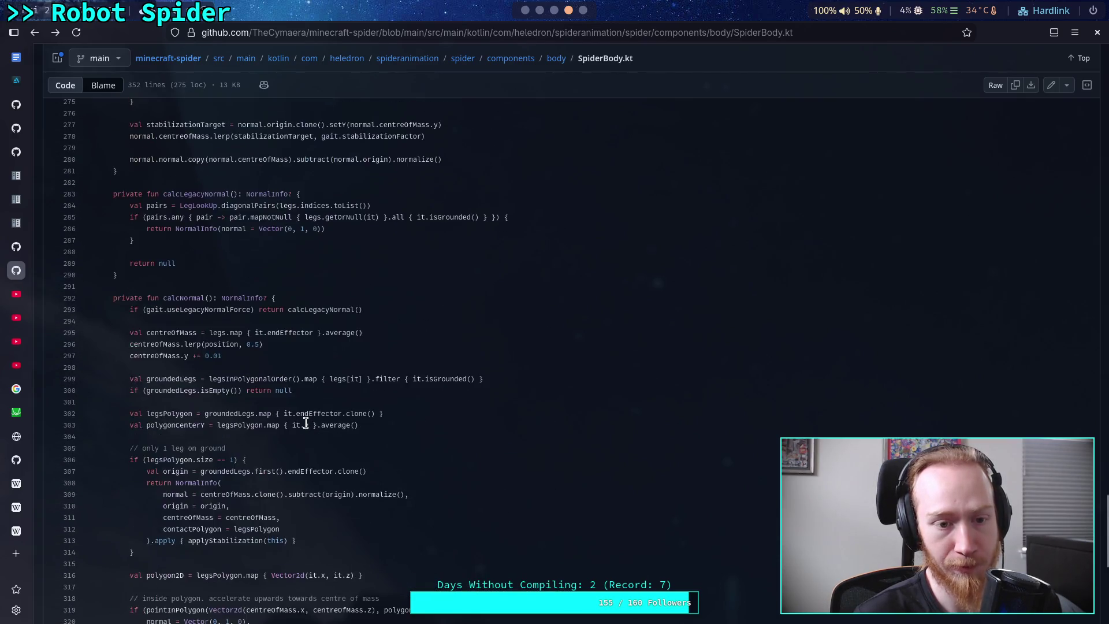
scroll(306, 423, down, 7)
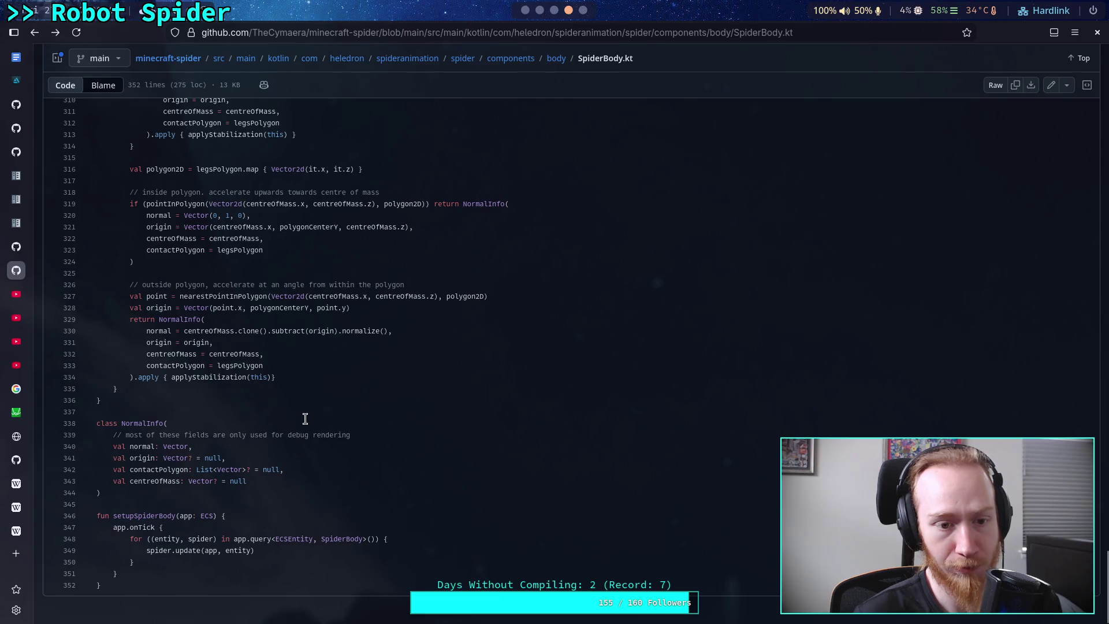
scroll(305, 418, up, 20)
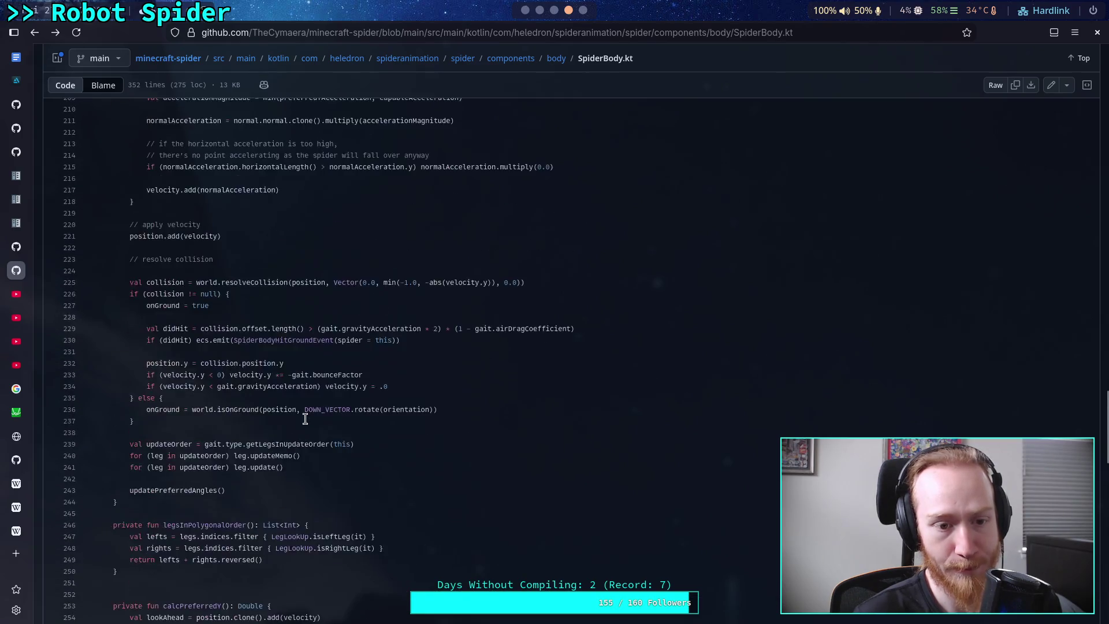
scroll(305, 418, down, 3)
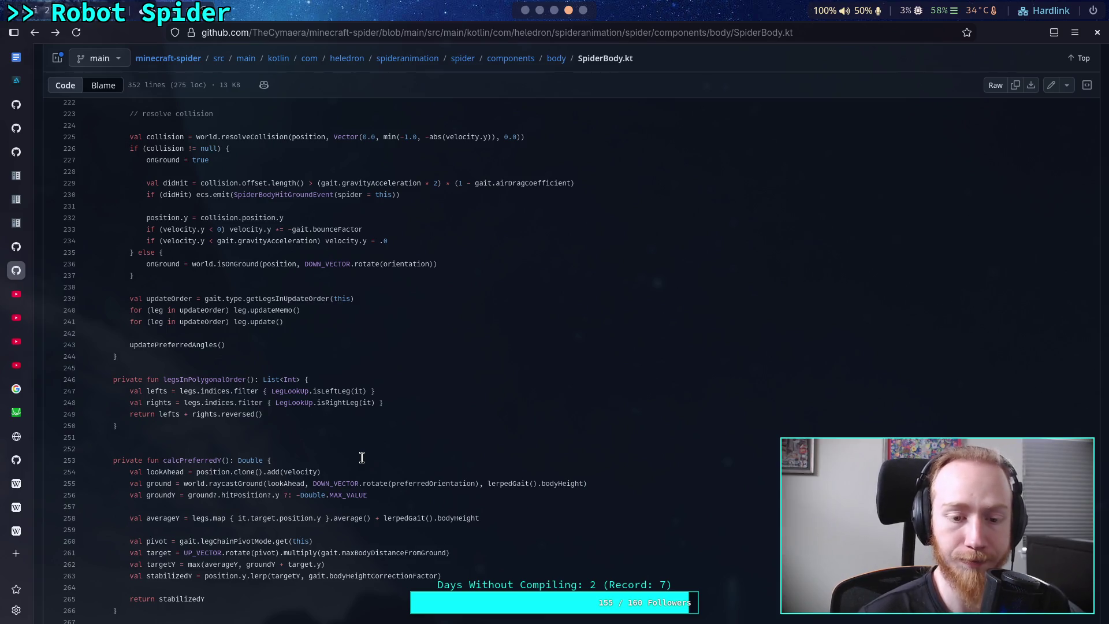
scroll(361, 457, down, 4)
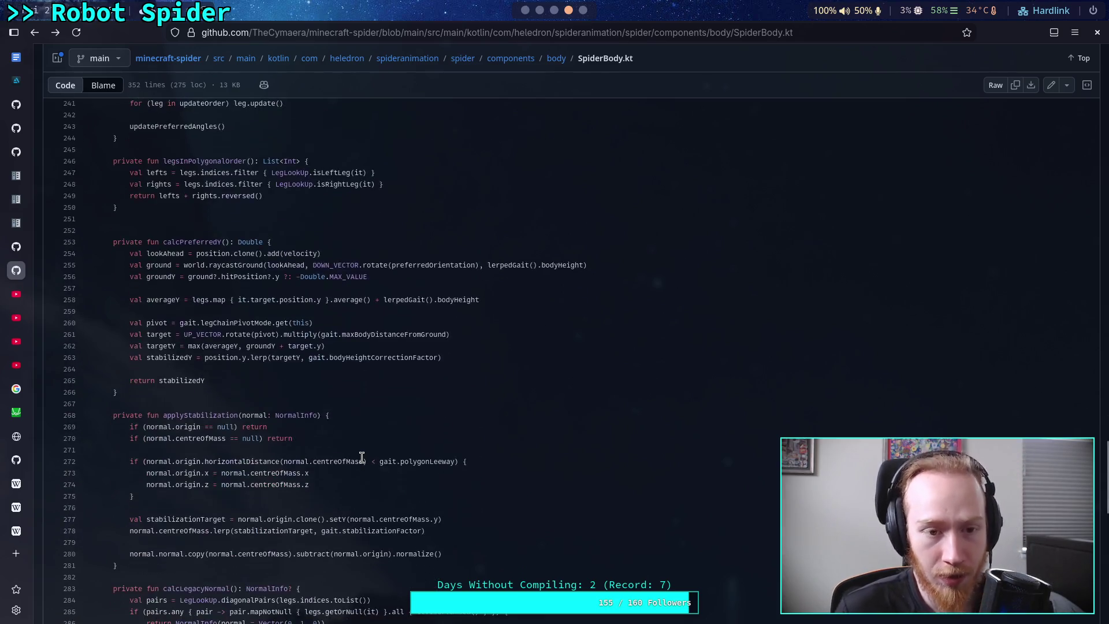
scroll(361, 458, down, 3)
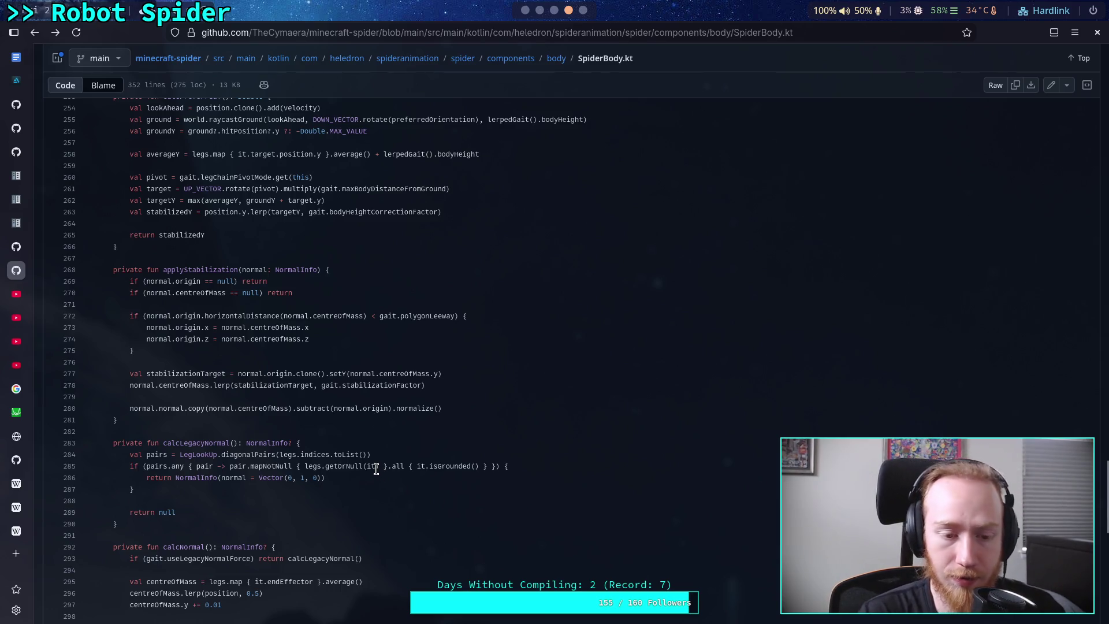
scroll(376, 469, down, 5)
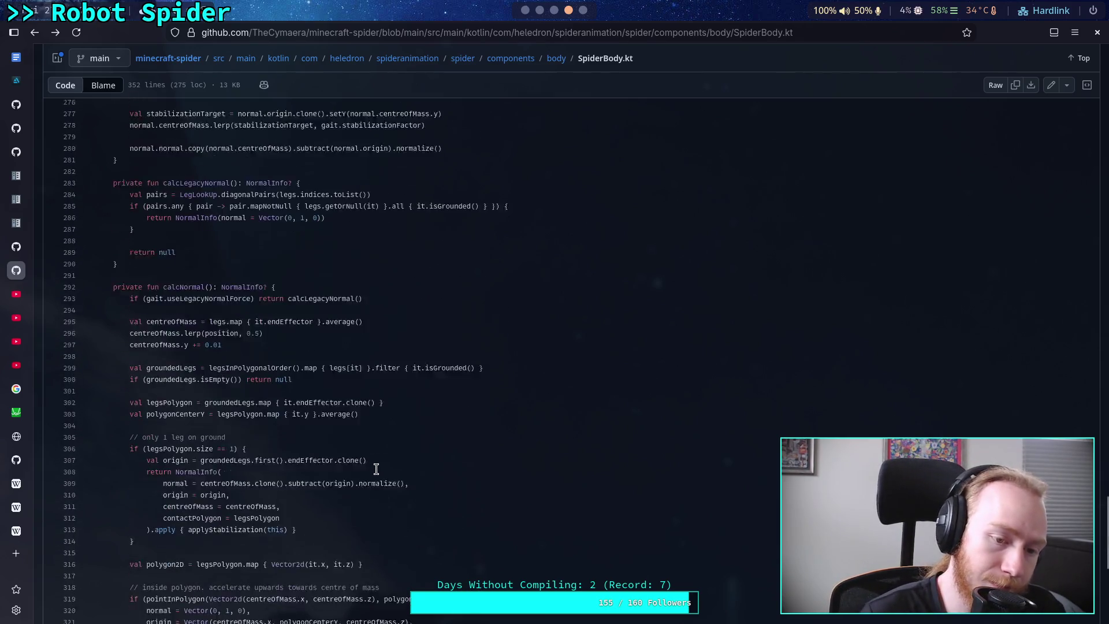
scroll(376, 469, down, 1)
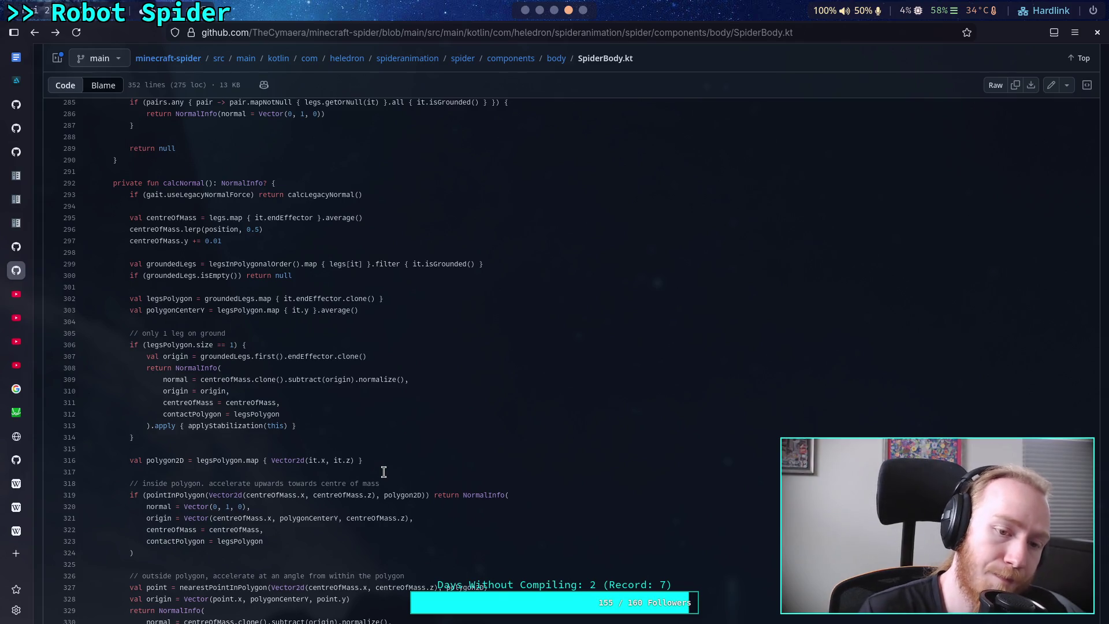
scroll(384, 471, down, 1)
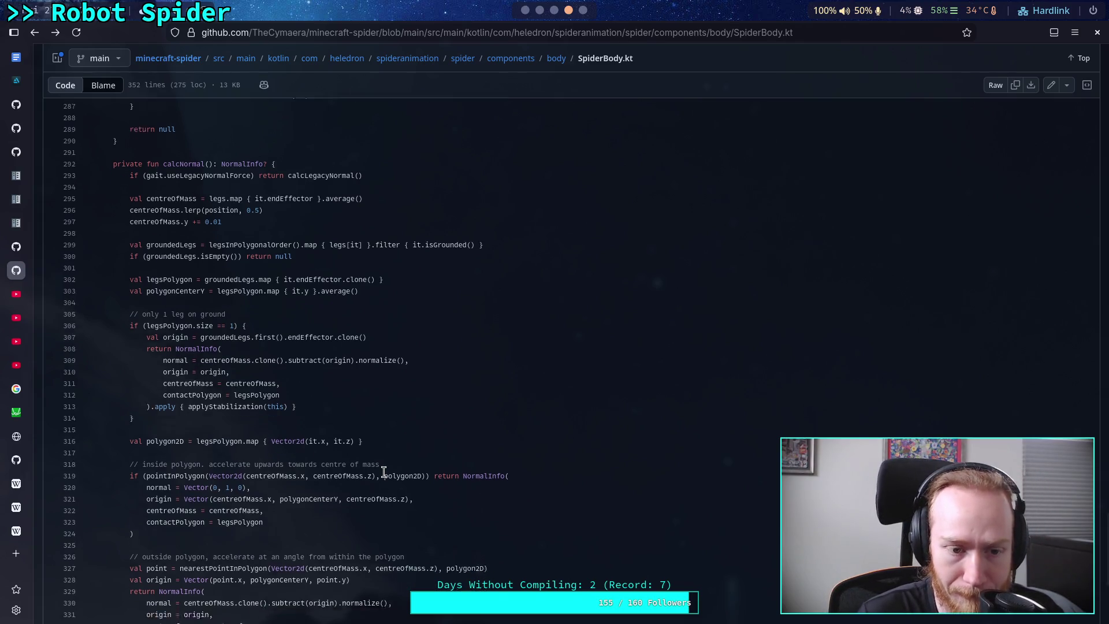
scroll(383, 472, down, 1)
scroll(384, 472, up, 1)
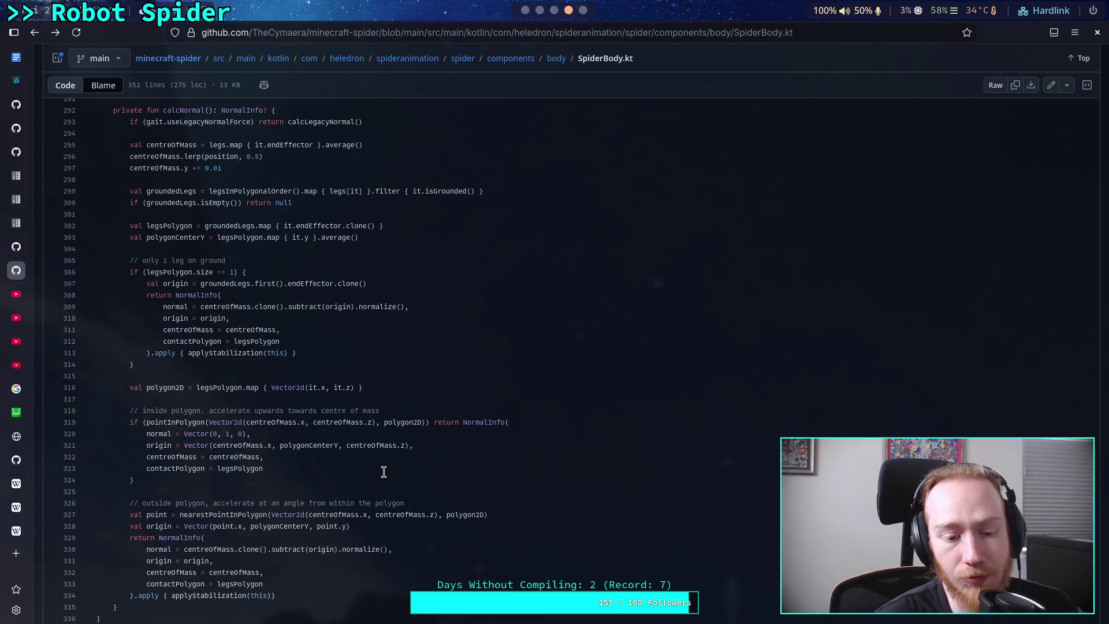
click(341, 489)
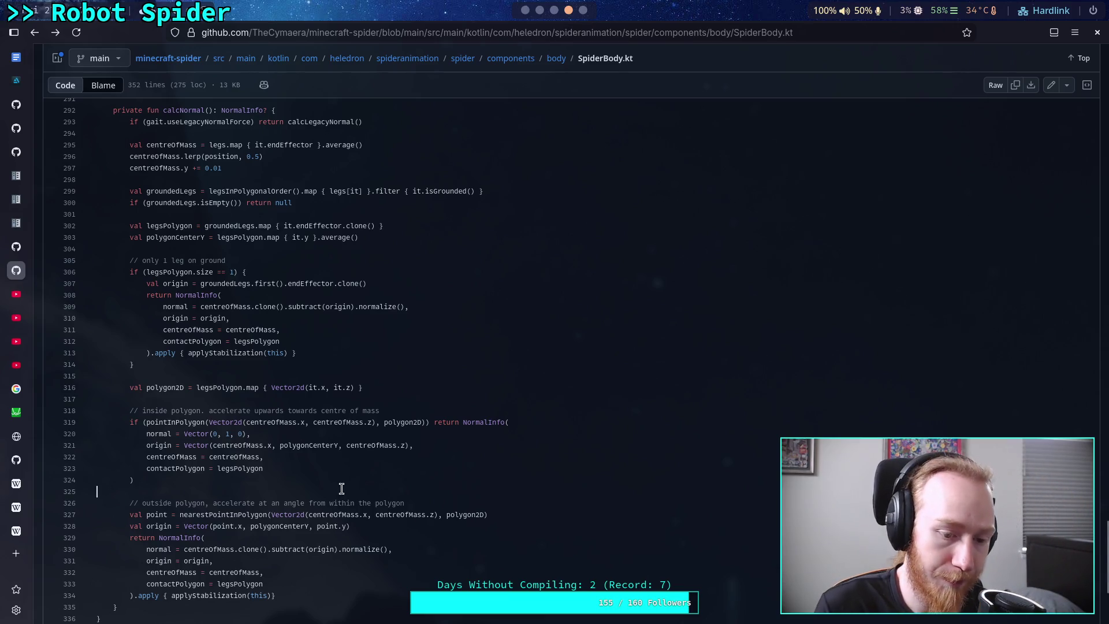
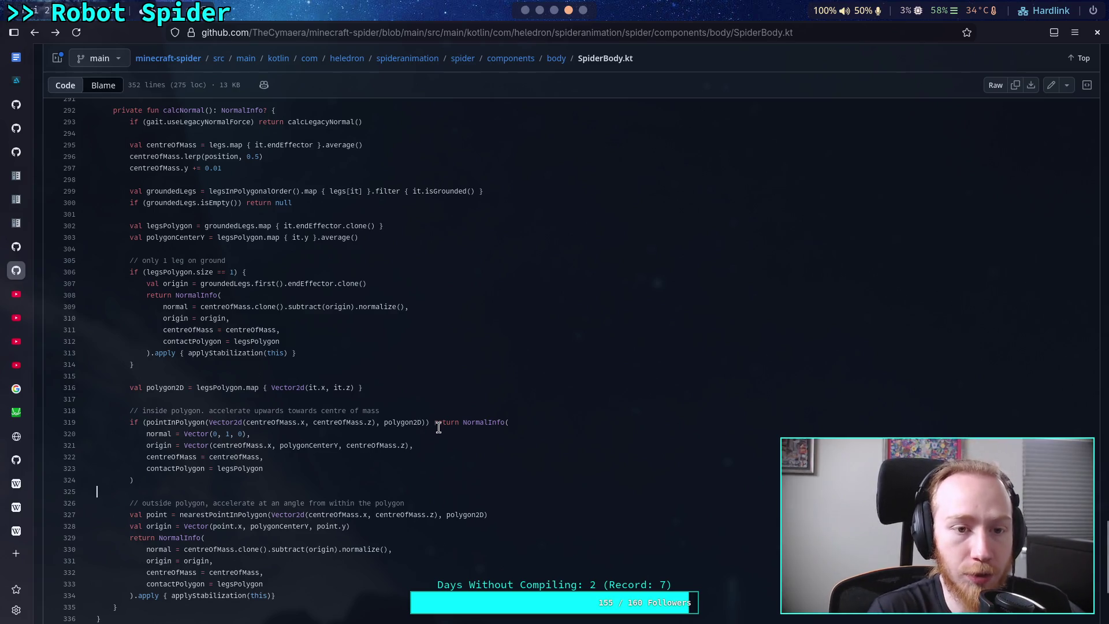
Highlight the centreOfMass lerp, the groundedLegs variable and the legsPolygon definition for discussion
scroll(346, 384, up, 2)
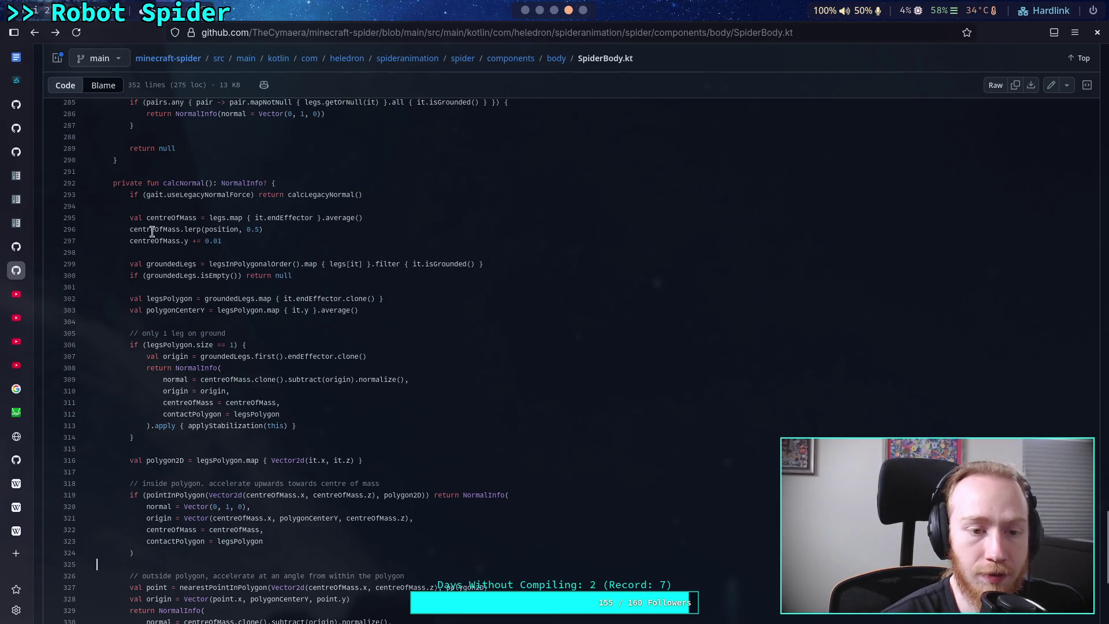
drag(125, 230, 281, 225)
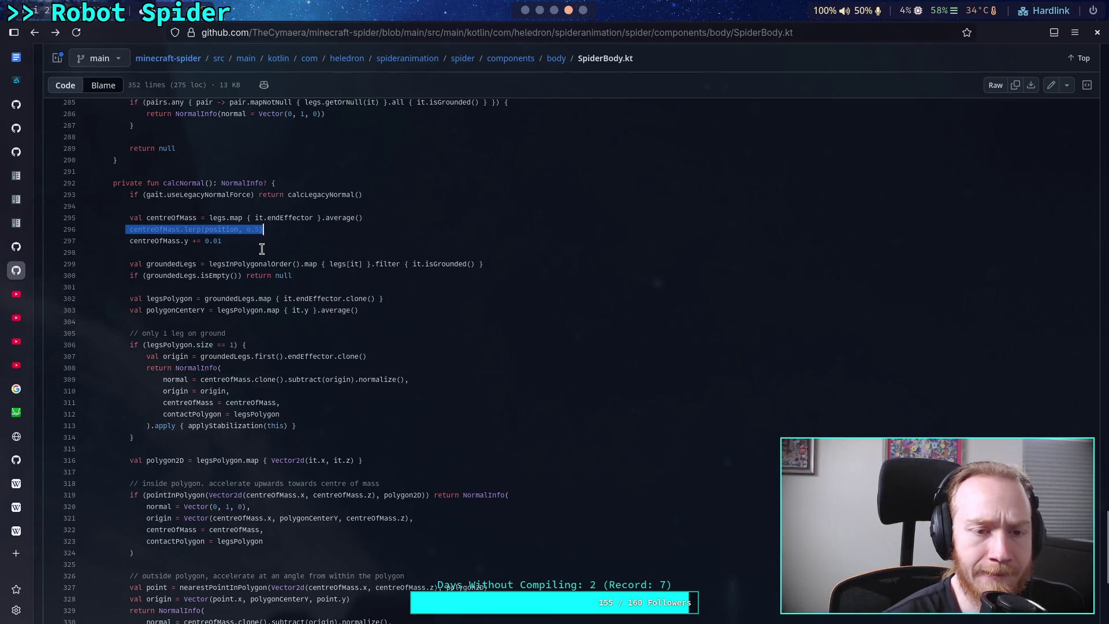
double_click(221, 229)
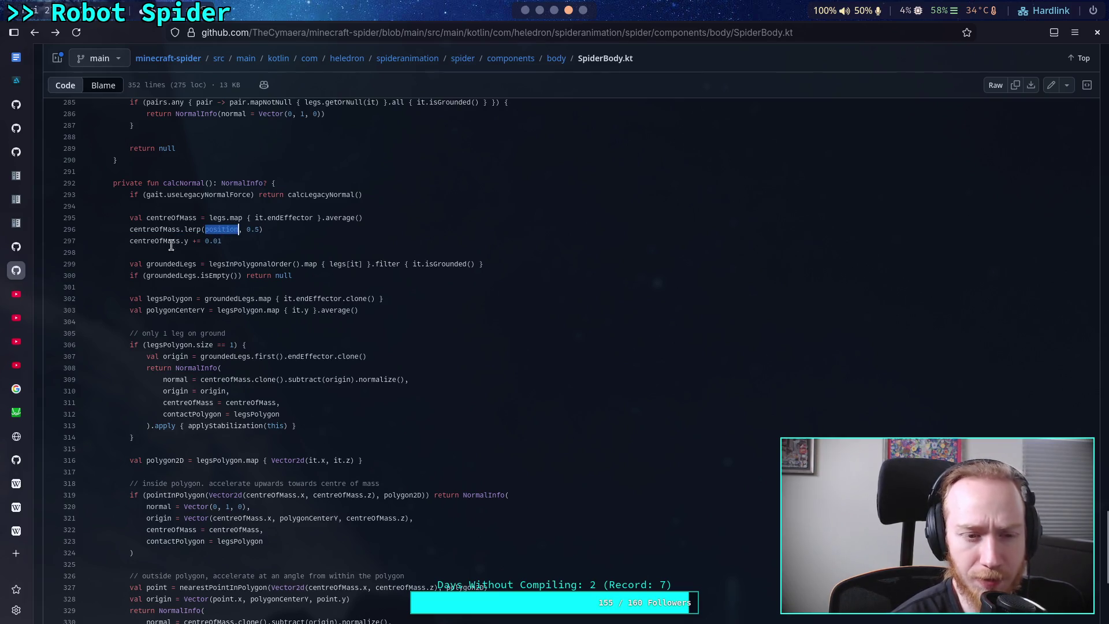
mouse_move(133, 241)
mouse_down()
mouse_move(228, 229)
mouse_move(222, 241)
mouse_up()
click(222, 241)
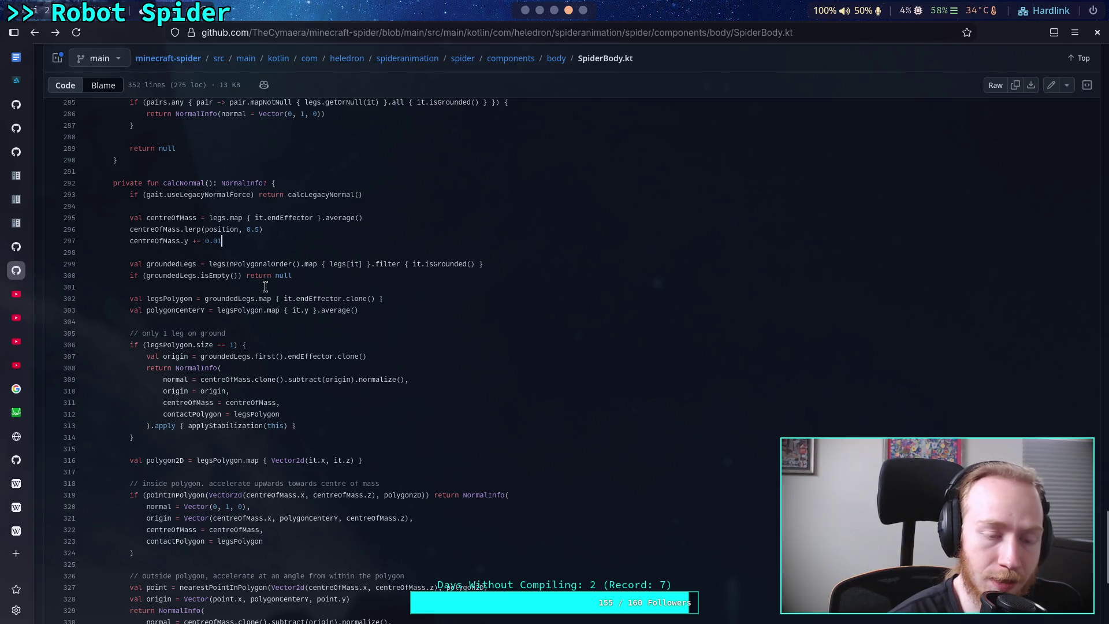
double_click(171, 264)
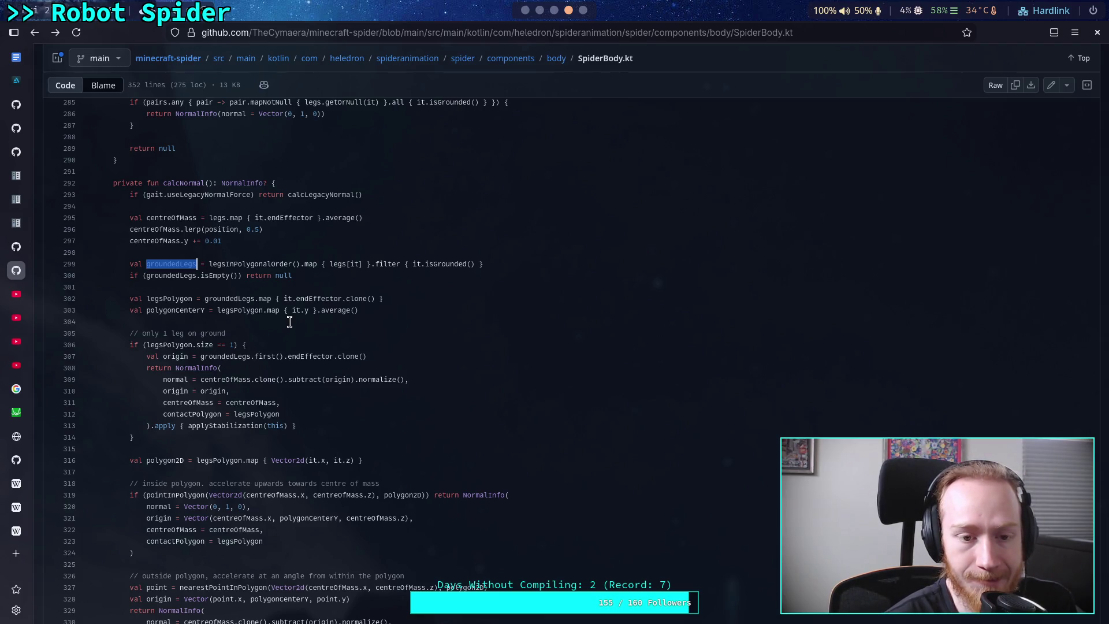
click(292, 322)
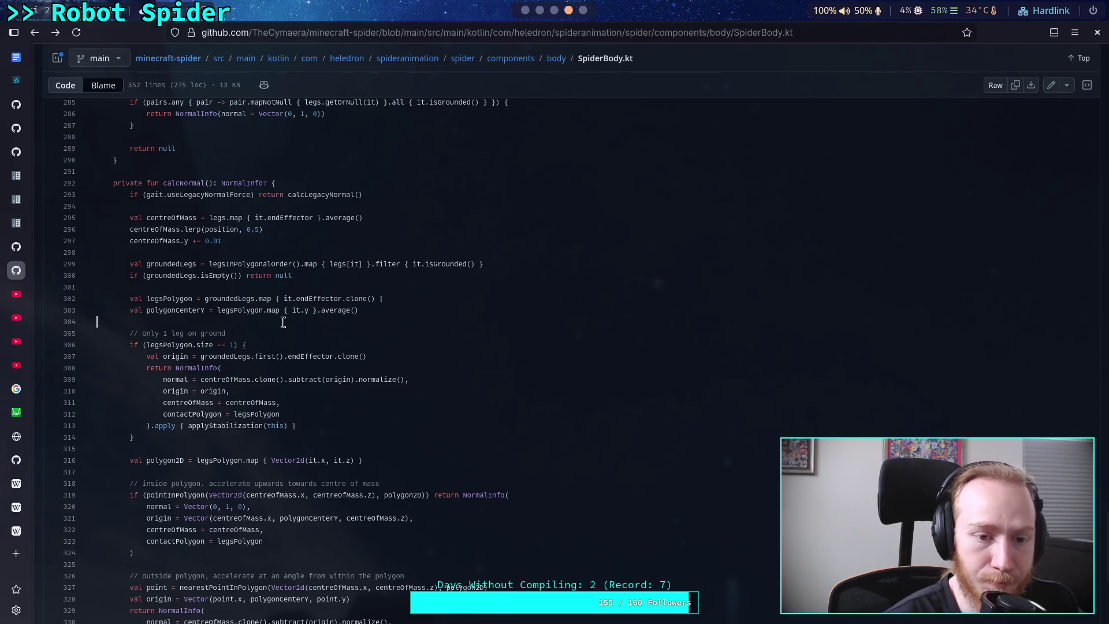
drag(147, 299, 375, 300)
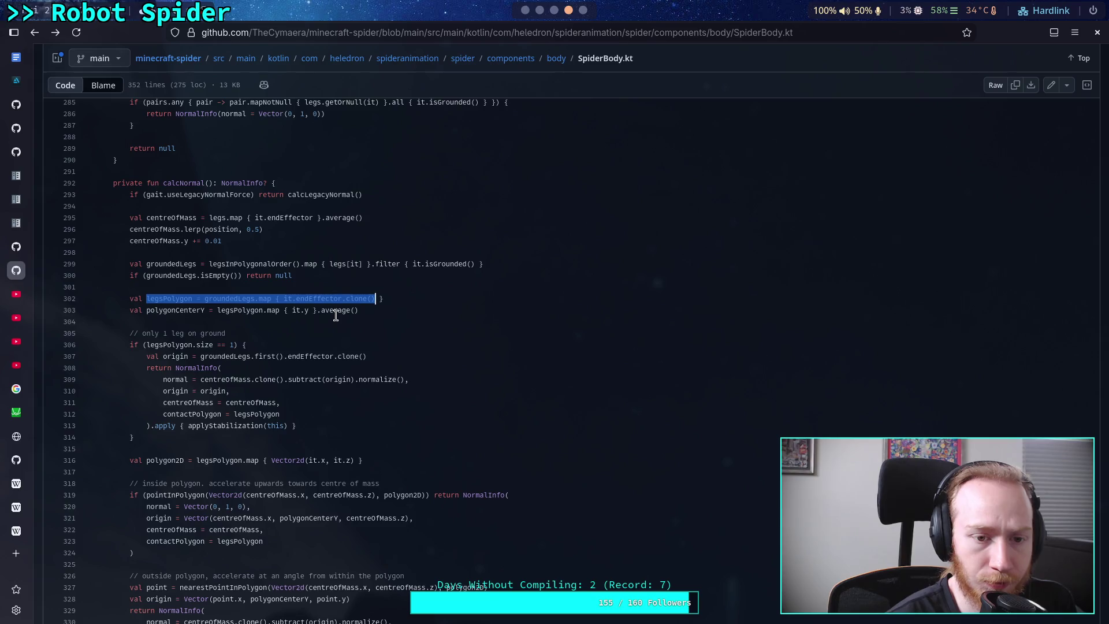
click(337, 312)
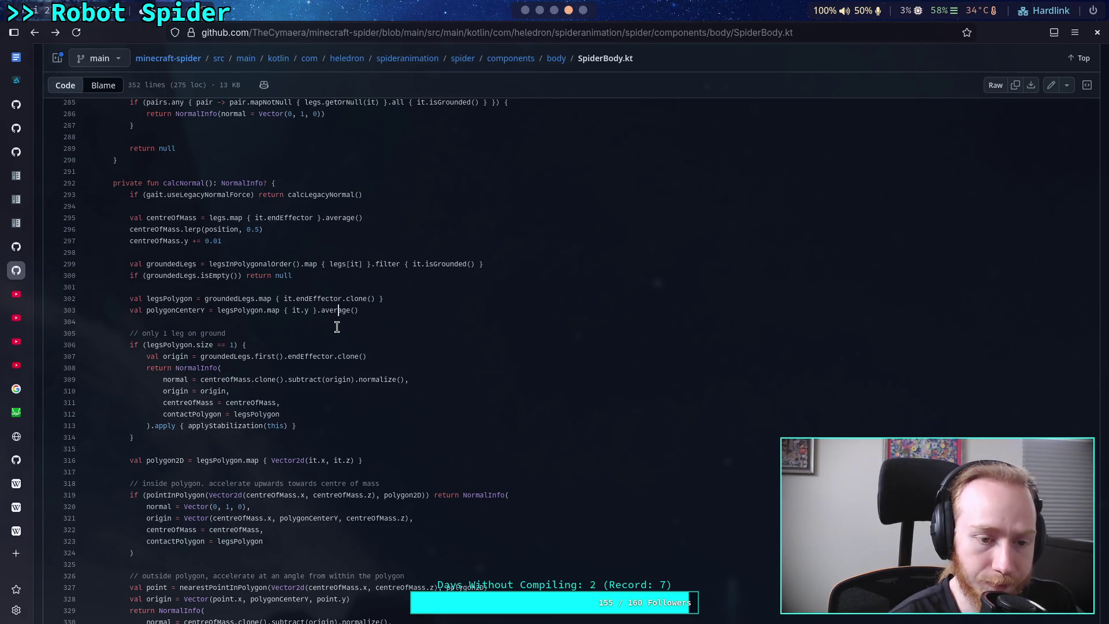
Mark the normal calculation on line 309 and the grounded leg's origin term
key(Down)
scroll(337, 328, down, 3)
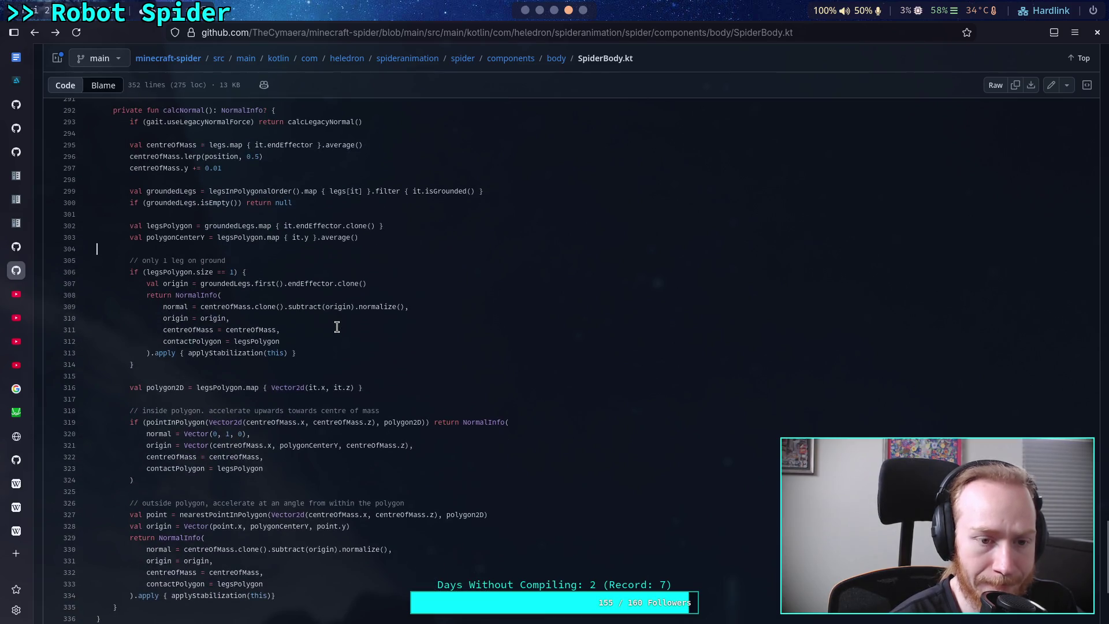
scroll(337, 327, up, 3)
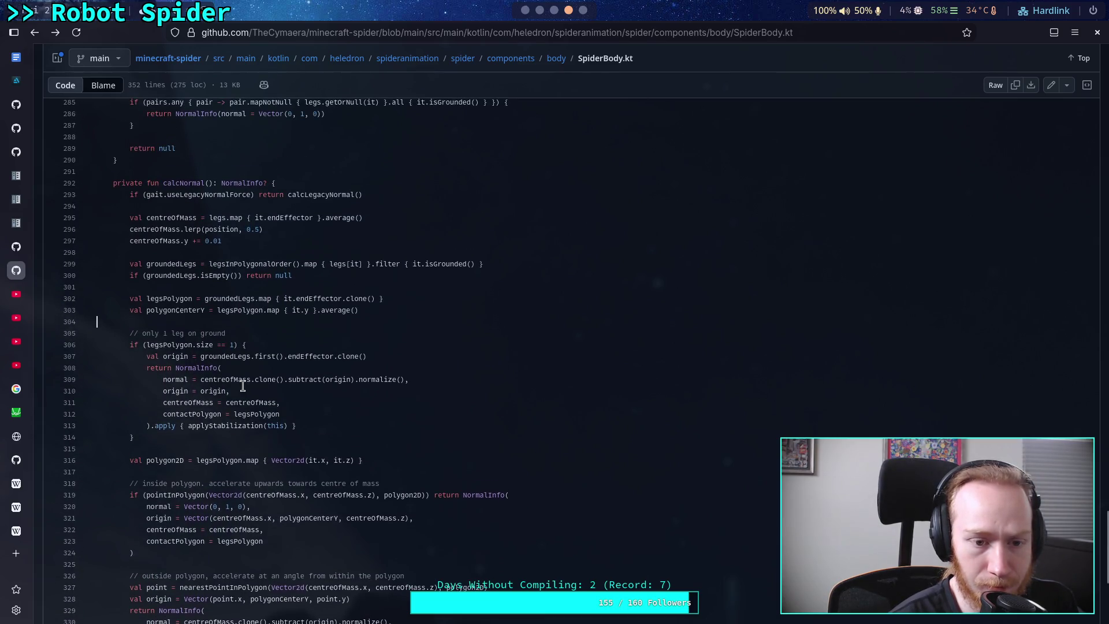
mouse_move(201, 380)
mouse_down()
mouse_move(404, 391)
mouse_move(350, 380)
mouse_move(365, 377)
mouse_up()
drag(201, 356, 393, 357)
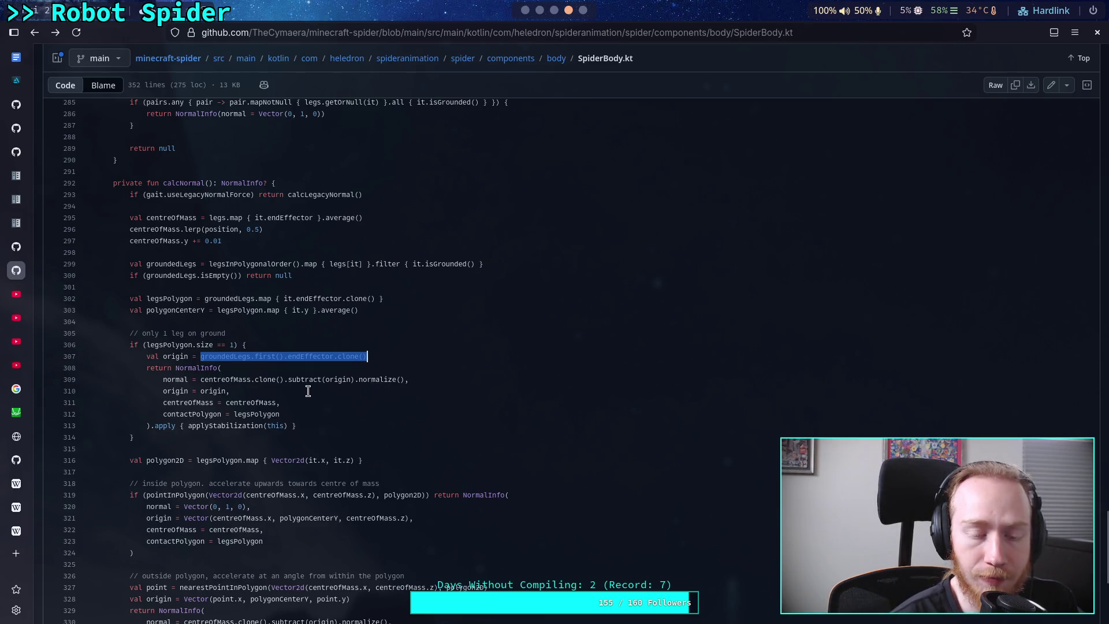
click(333, 384)
double_click(333, 384)
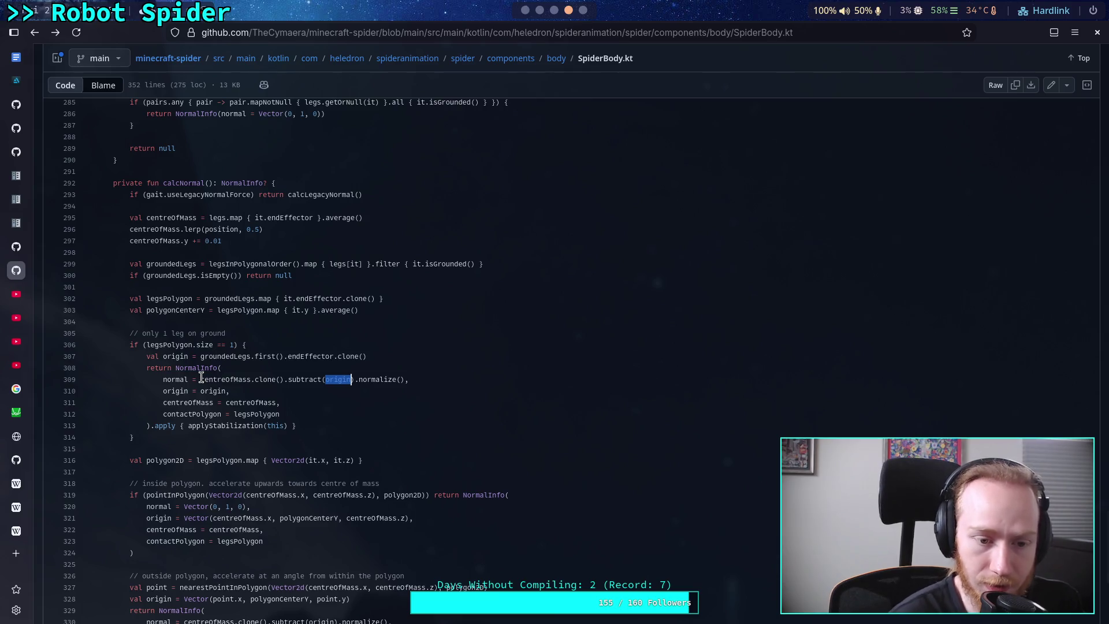
Scroll back up through the script to the normal acceleration code
scroll(193, 396, down, 4)
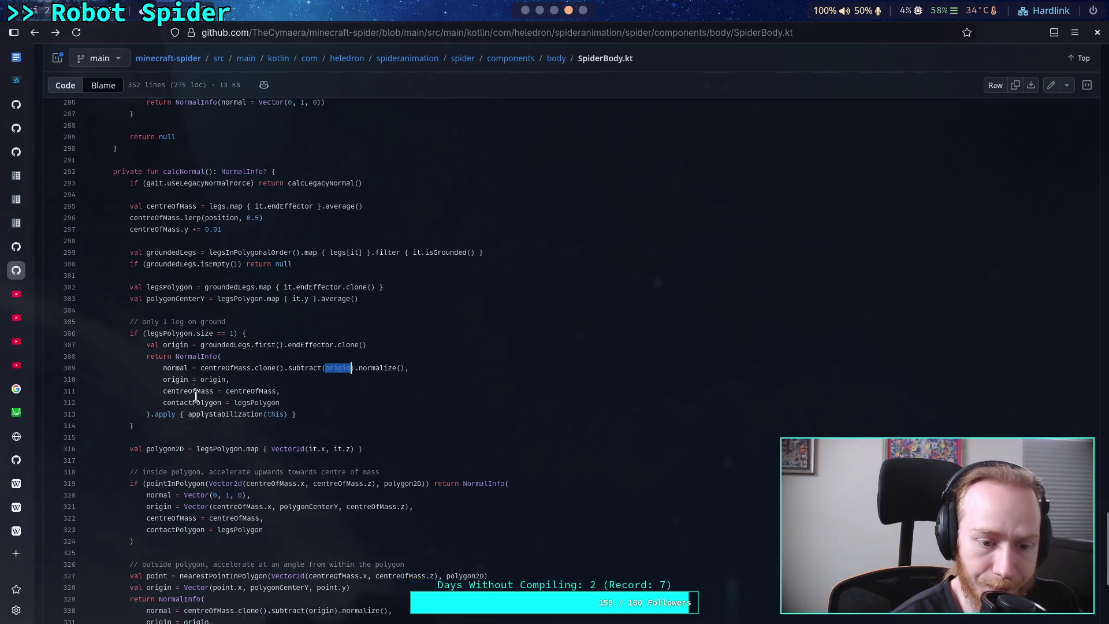
drag(146, 426, 276, 426)
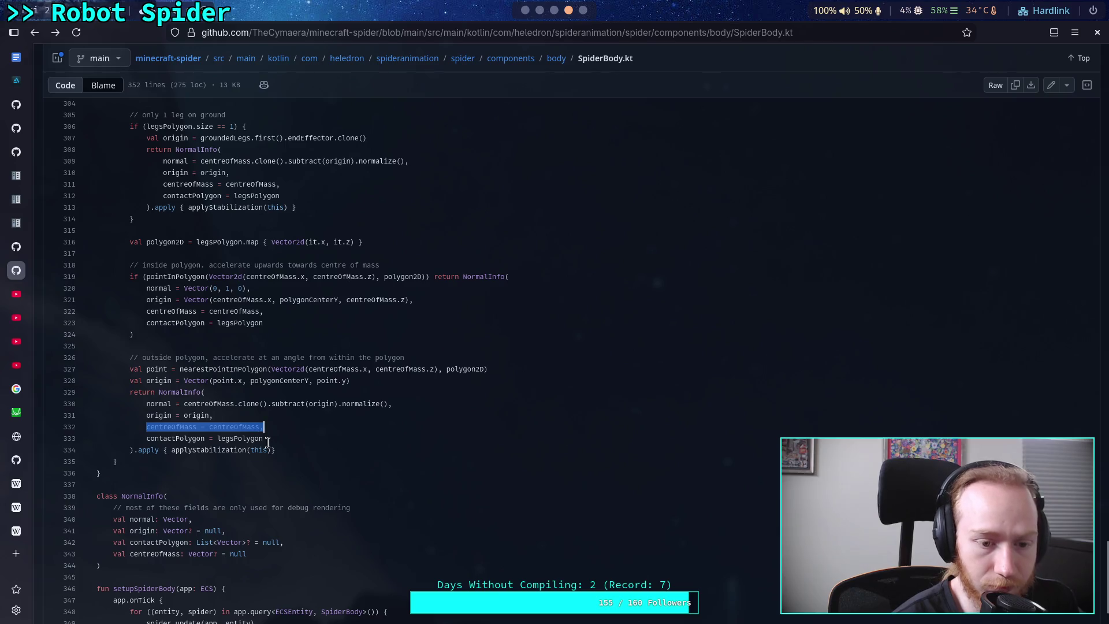
scroll(267, 443, down, 2)
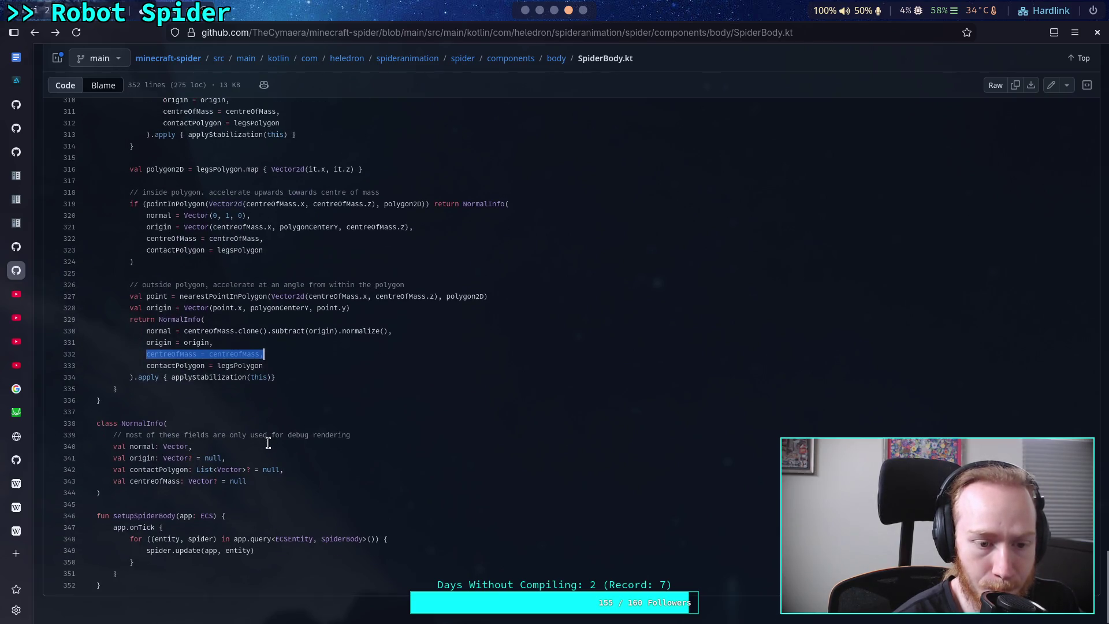
scroll(268, 443, up, 5)
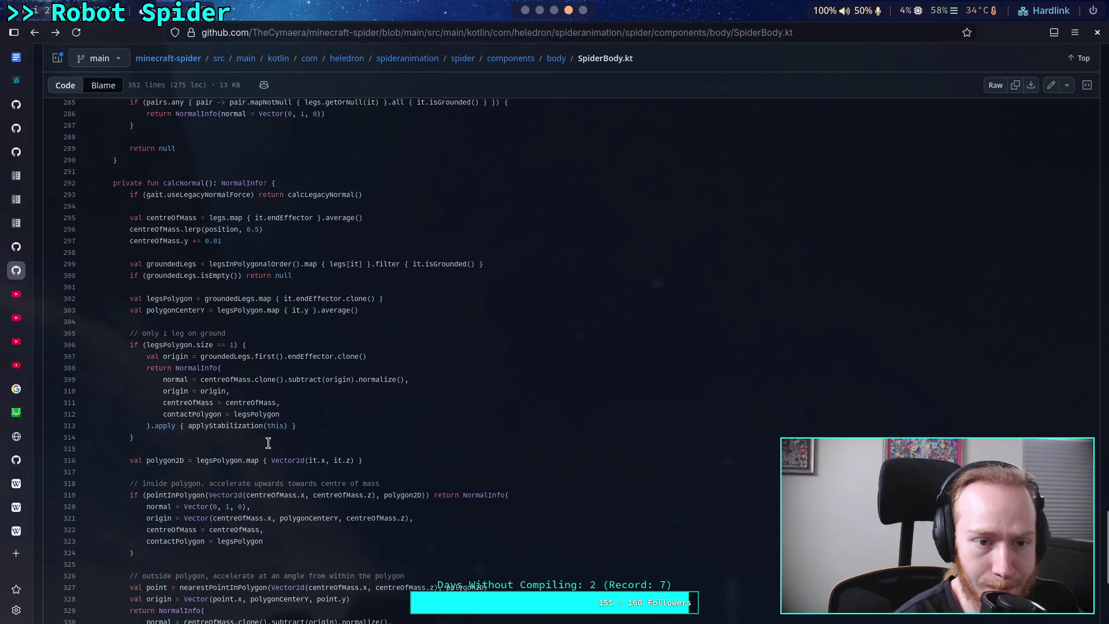
scroll(268, 443, up, 4)
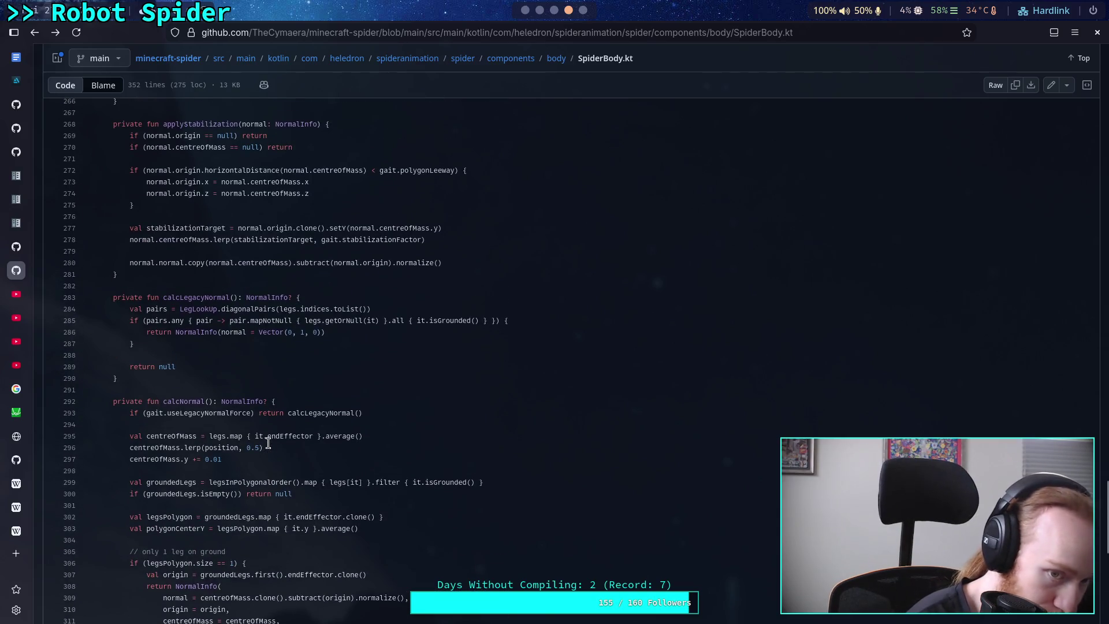
scroll(267, 443, up, 5)
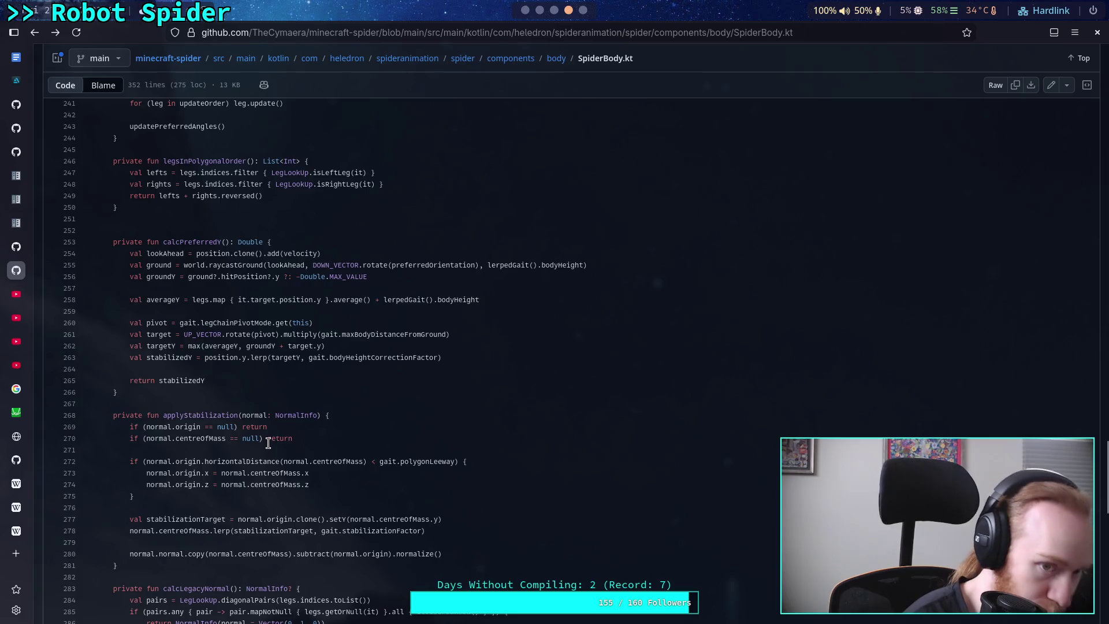
scroll(268, 443, up, 4)
scroll(268, 443, up, 4)
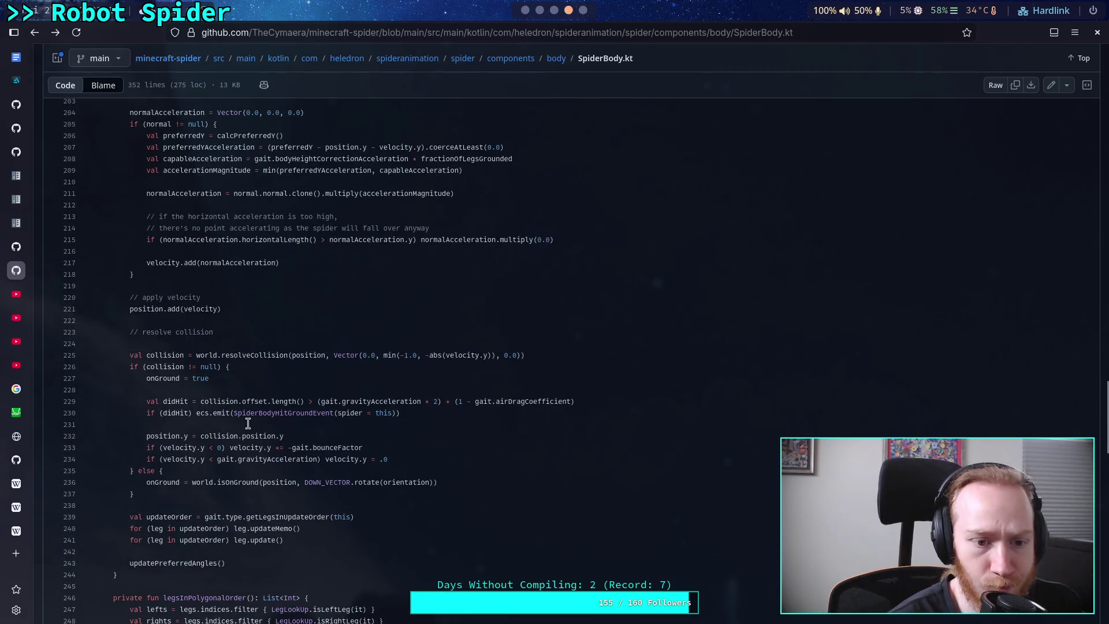
scroll(247, 423, up, 3)
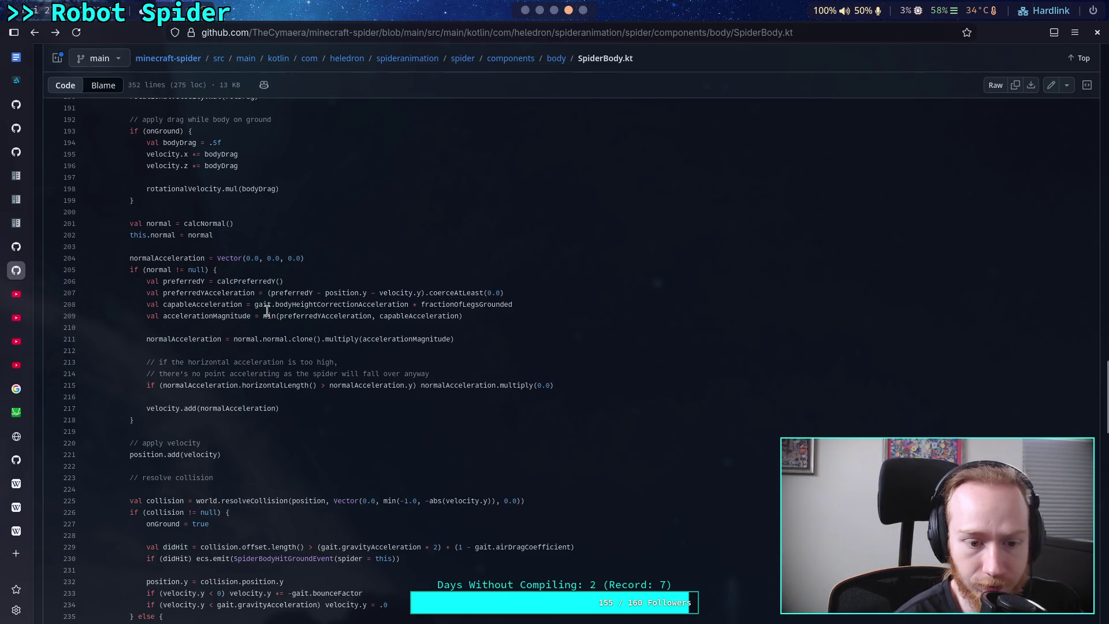
scroll(267, 311, up, 5)
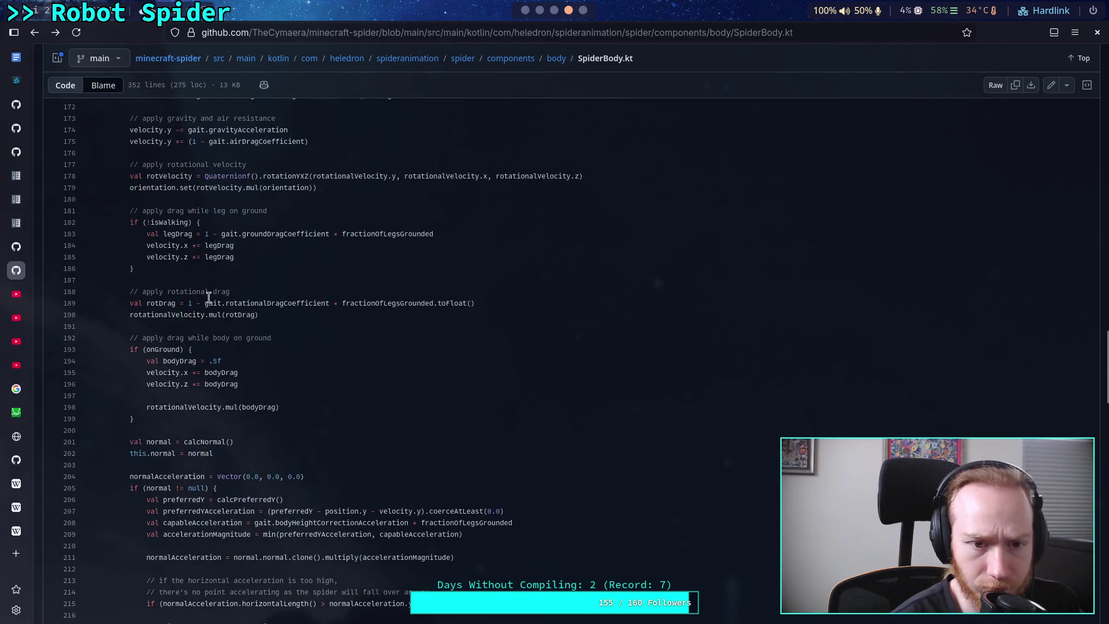
scroll(220, 306, up, 3)
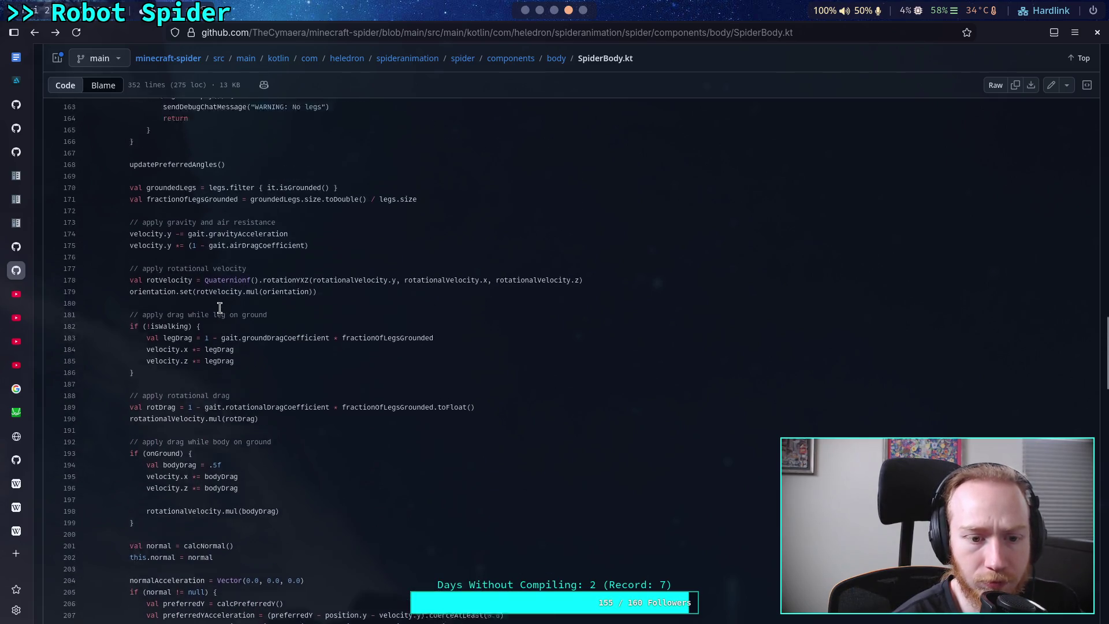
scroll(220, 307, up, 3)
scroll(254, 330, up, 2)
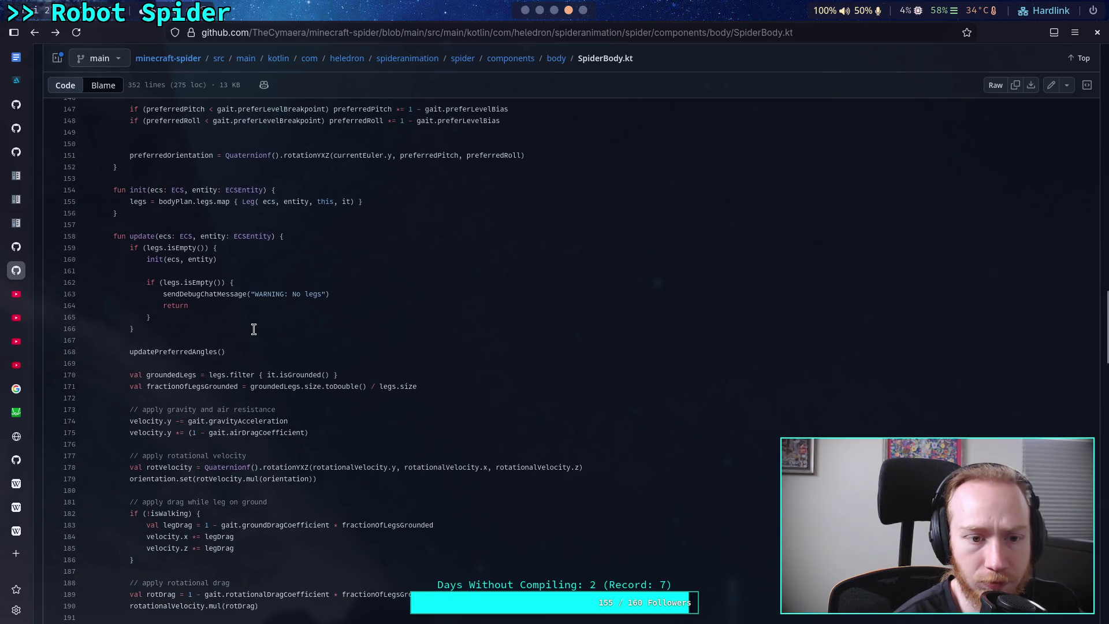
scroll(254, 329, down, 10)
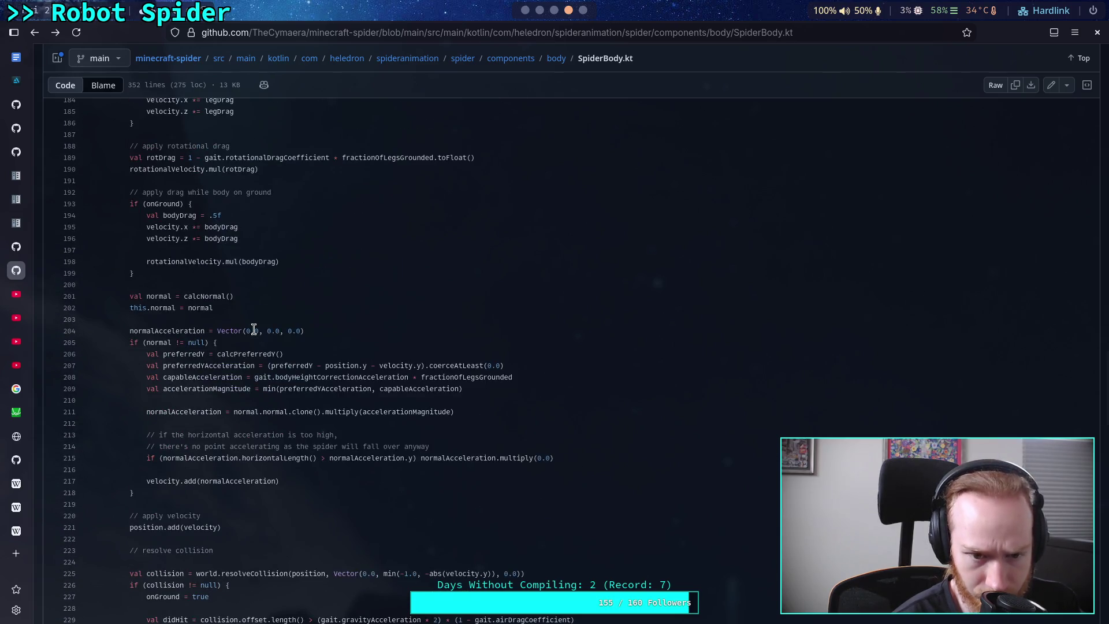
scroll(254, 329, down, 2)
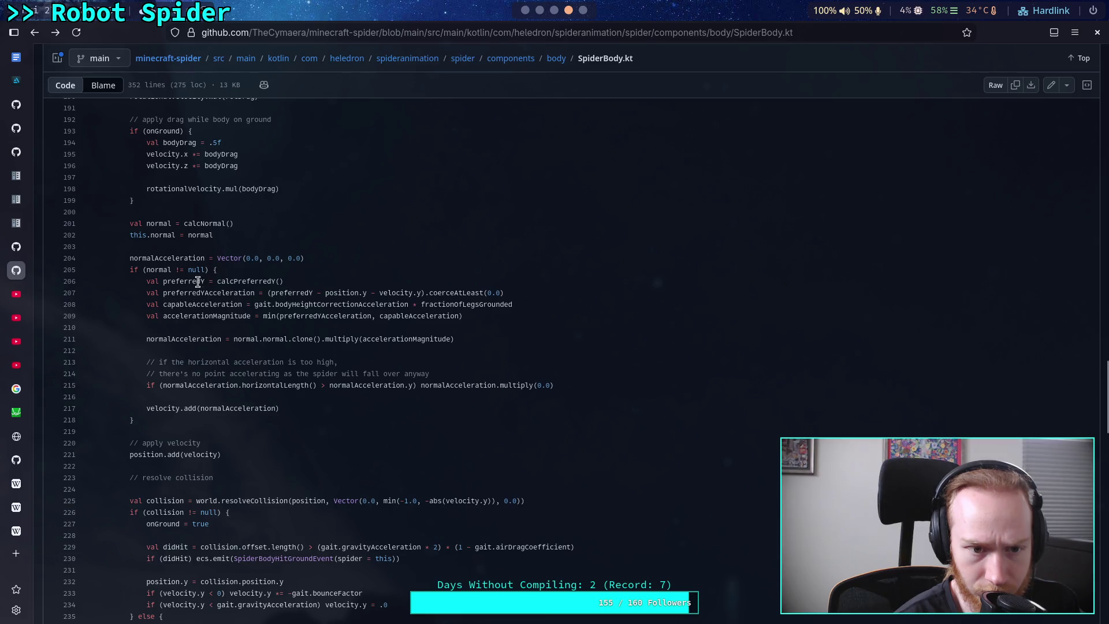
Point out the normal null check on line 205 and the horizontal versus vertical acceleration comparison
double_click(157, 269)
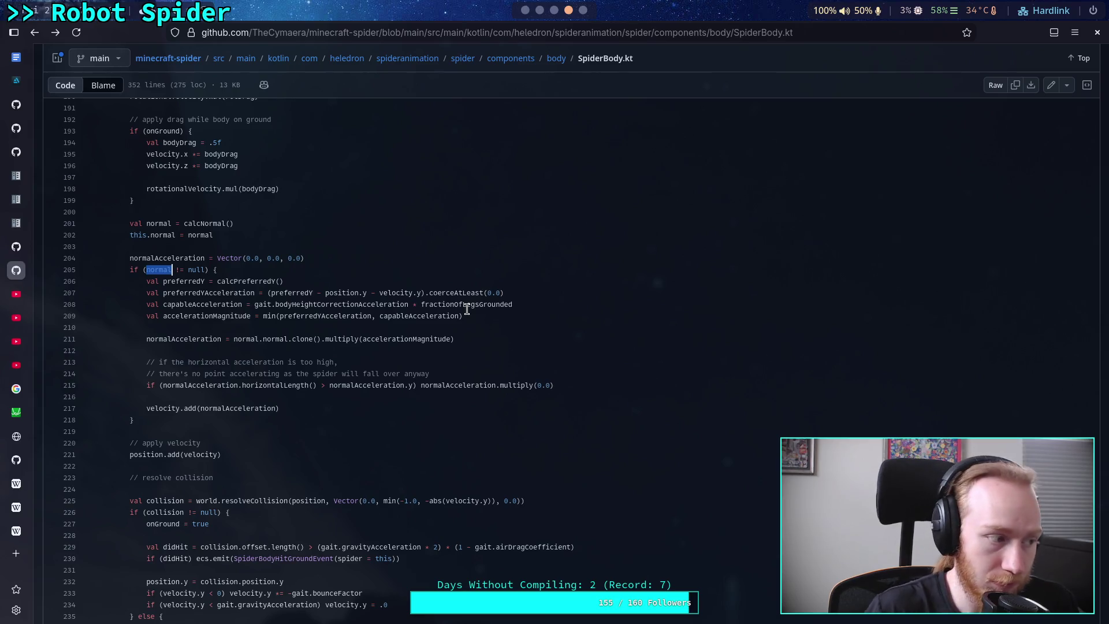
click(405, 337)
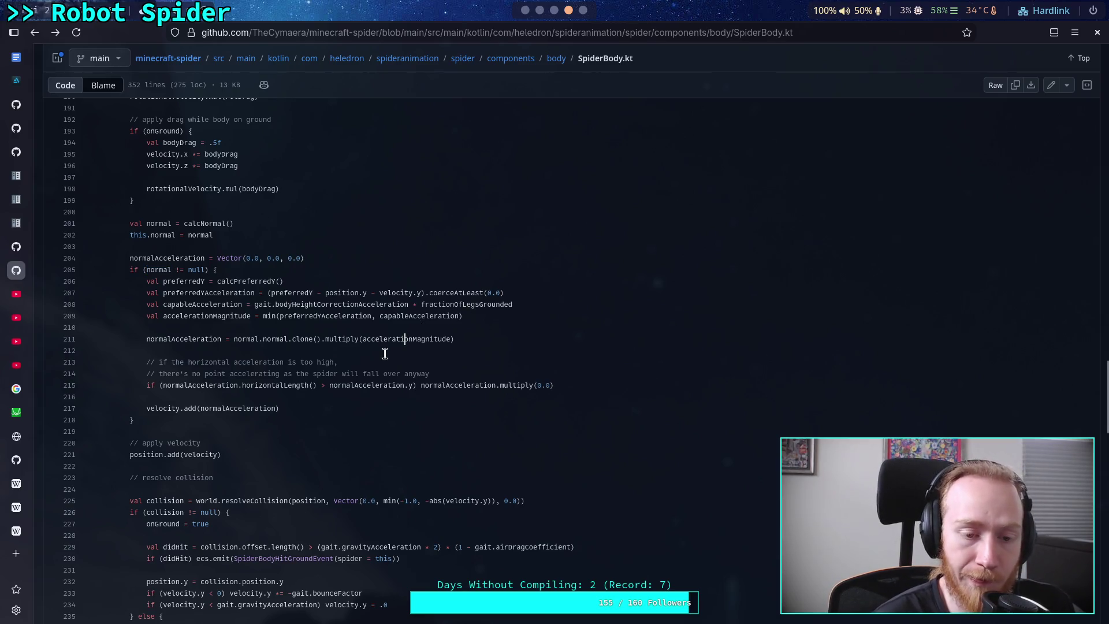
click(334, 397)
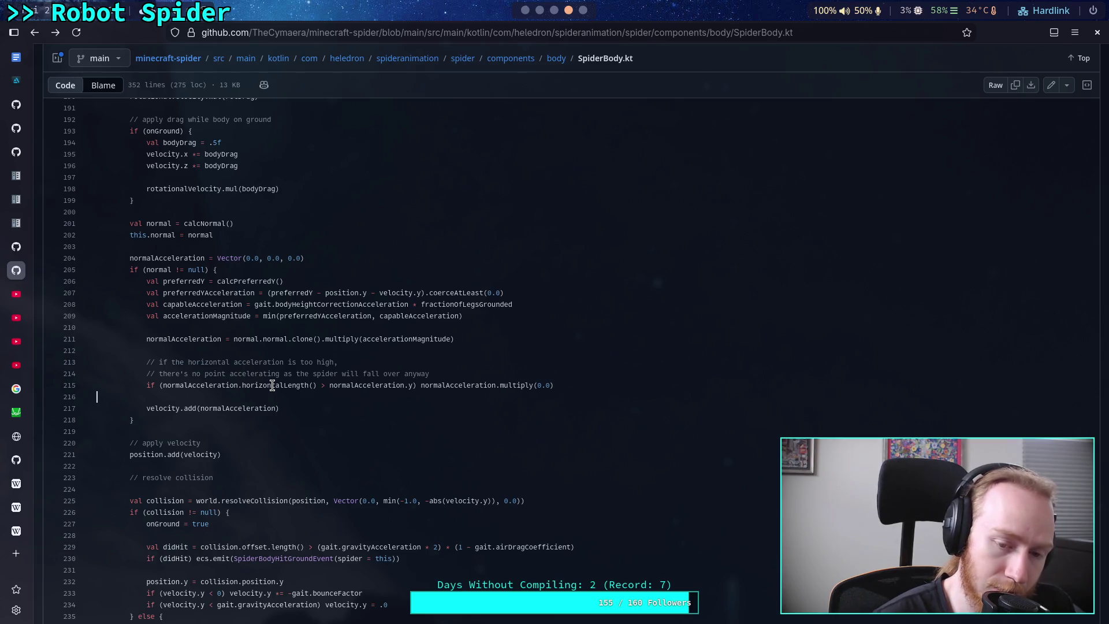
drag(163, 385, 417, 385)
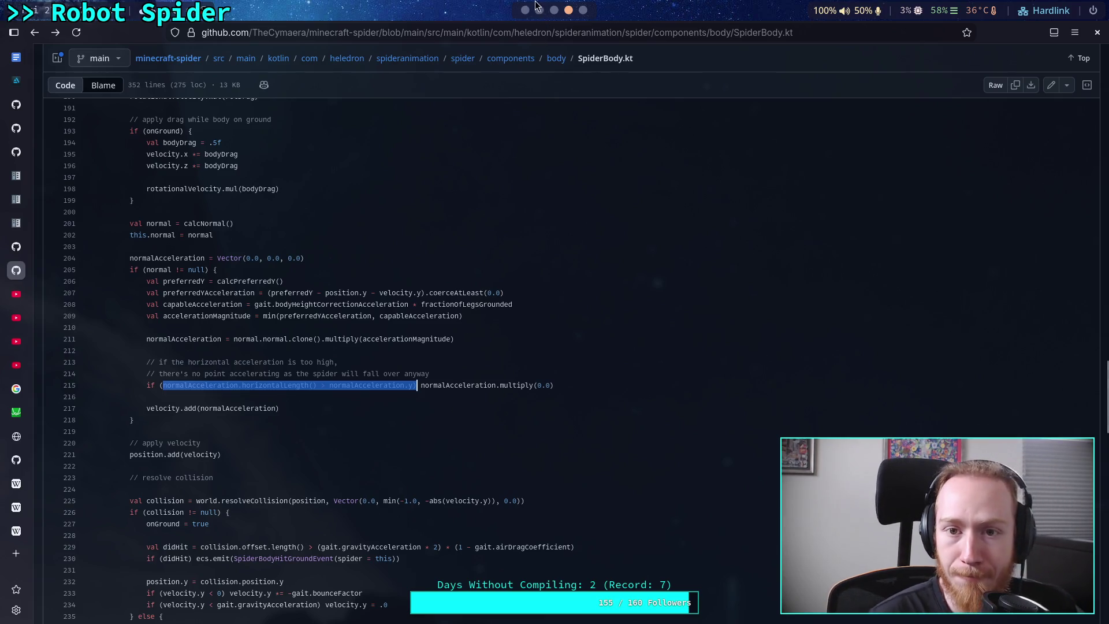
scroll(535, 11, down, 2)
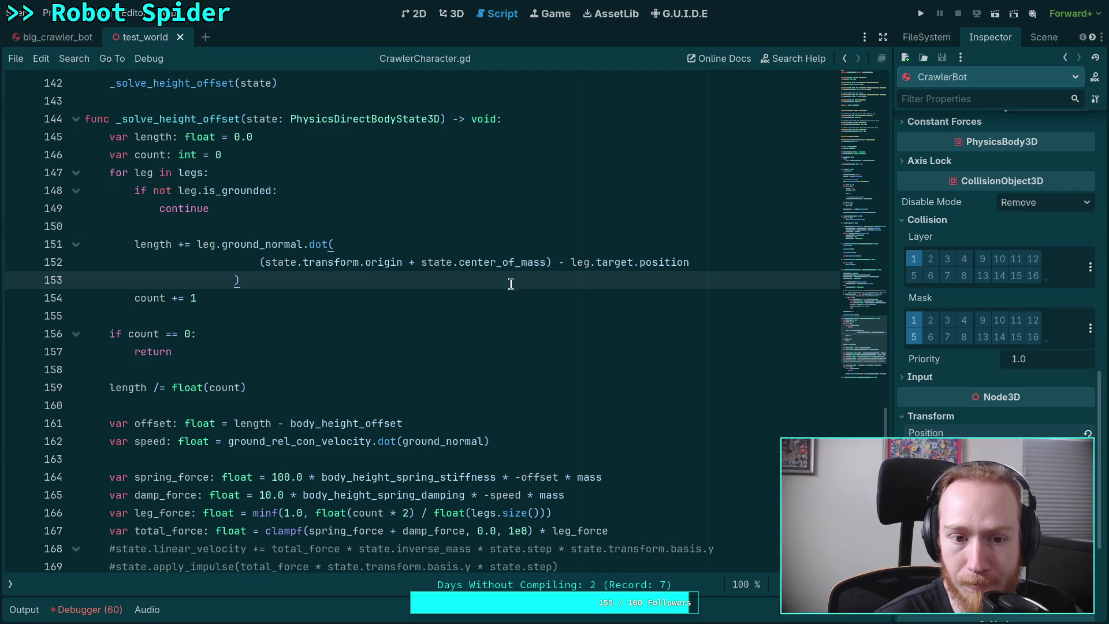
Return to CrawlerCharacter.gd and select split_force in the per-leg apply_impulse call
click(361, 352)
key(Down)
key(Down)
scroll(361, 358, down, 9)
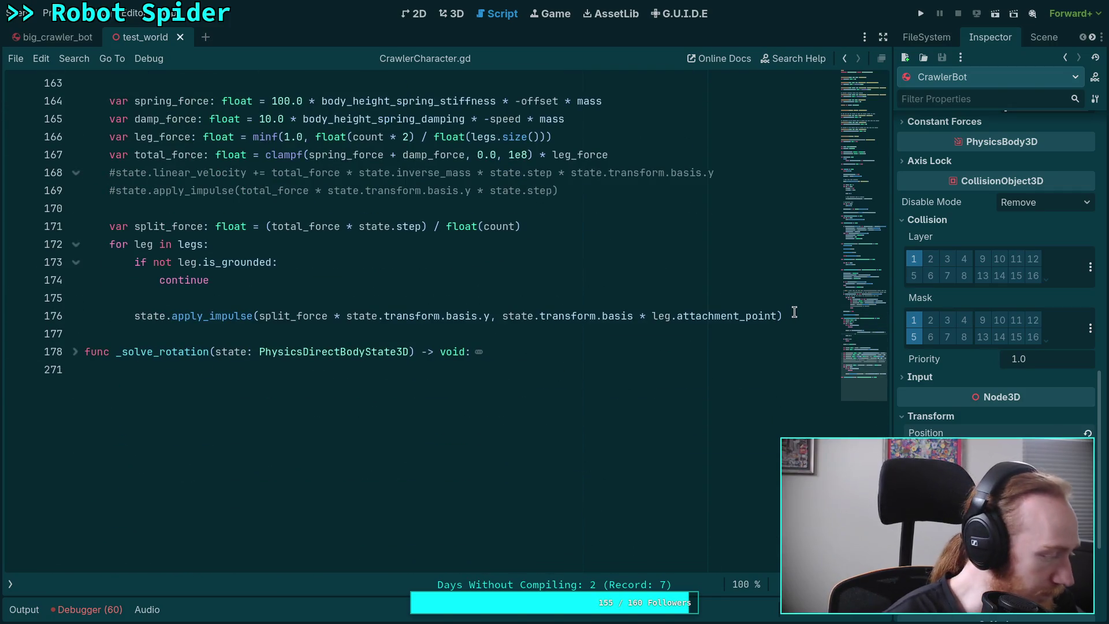
scroll(545, 303, up, 2)
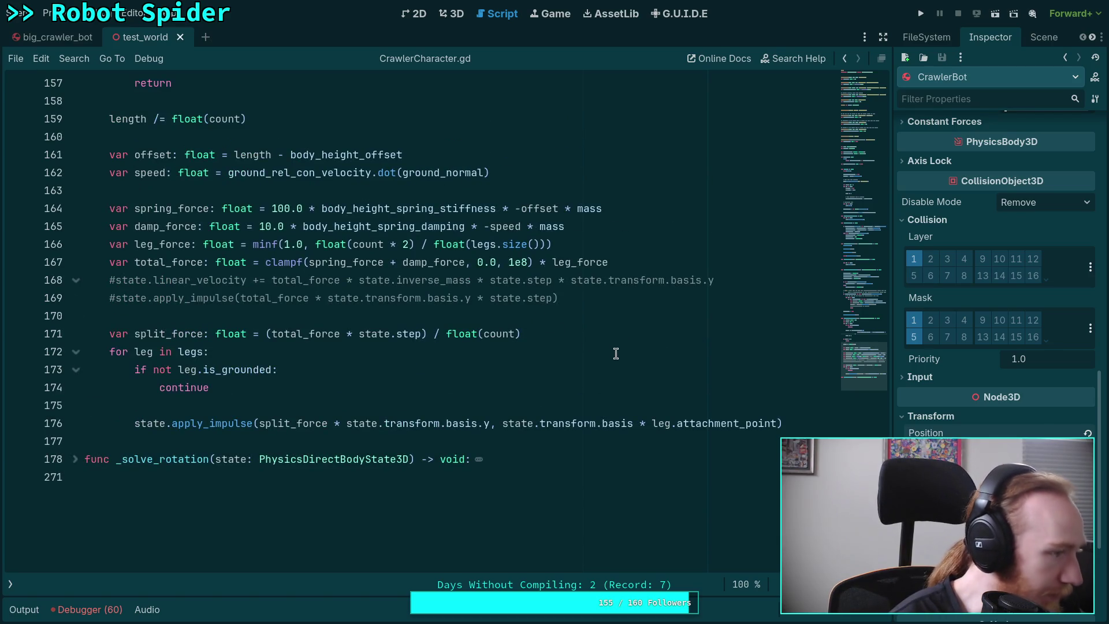
scroll(358, 295, up, 1)
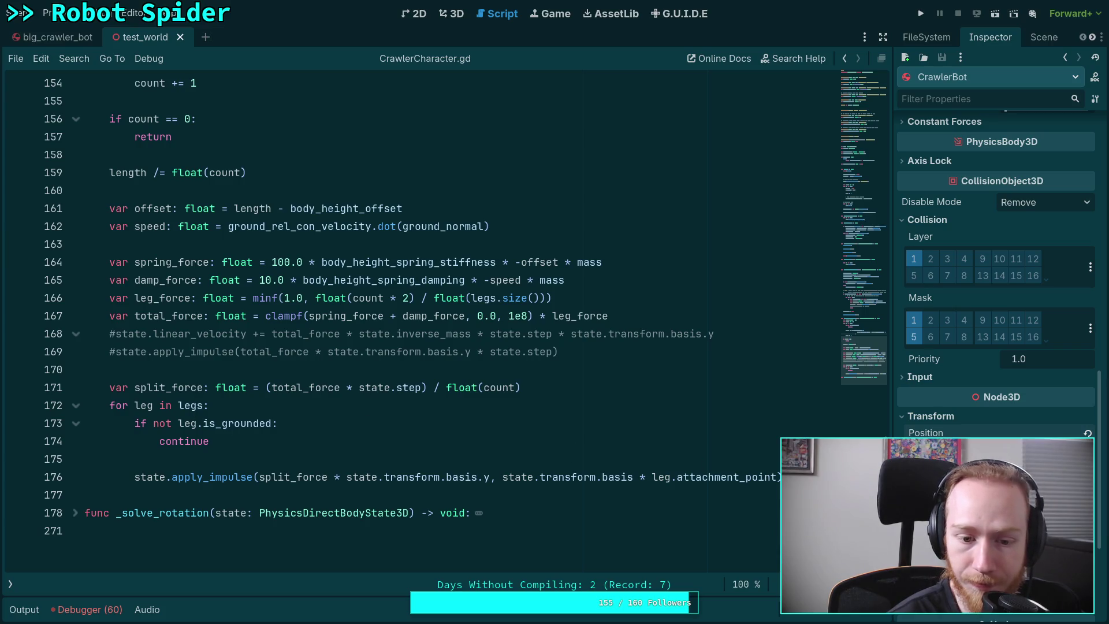
click(255, 477)
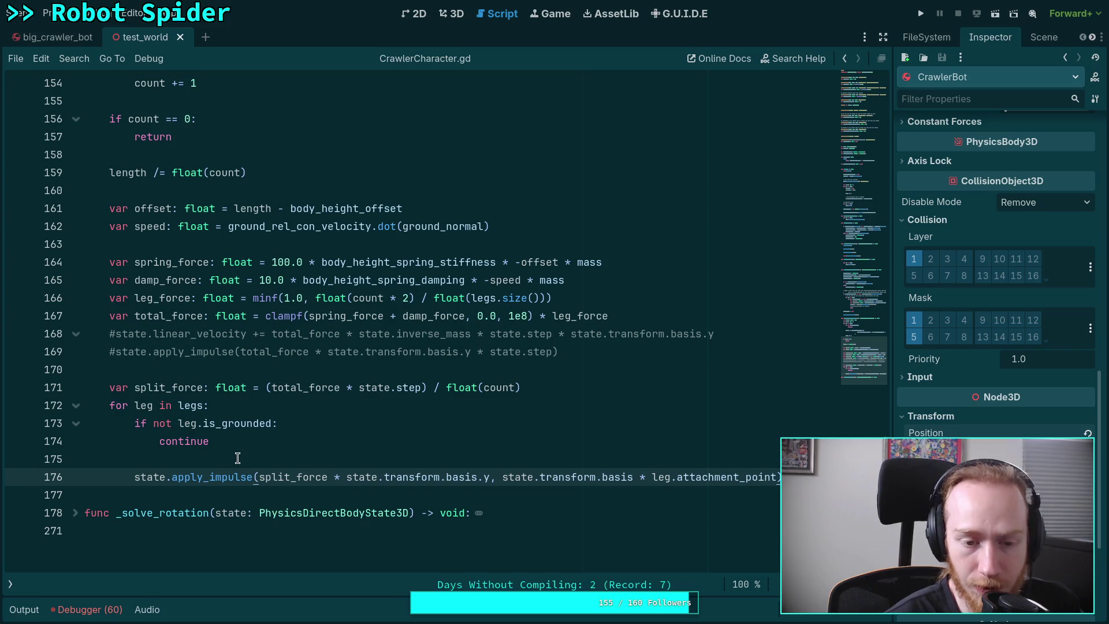
double_click(277, 477)
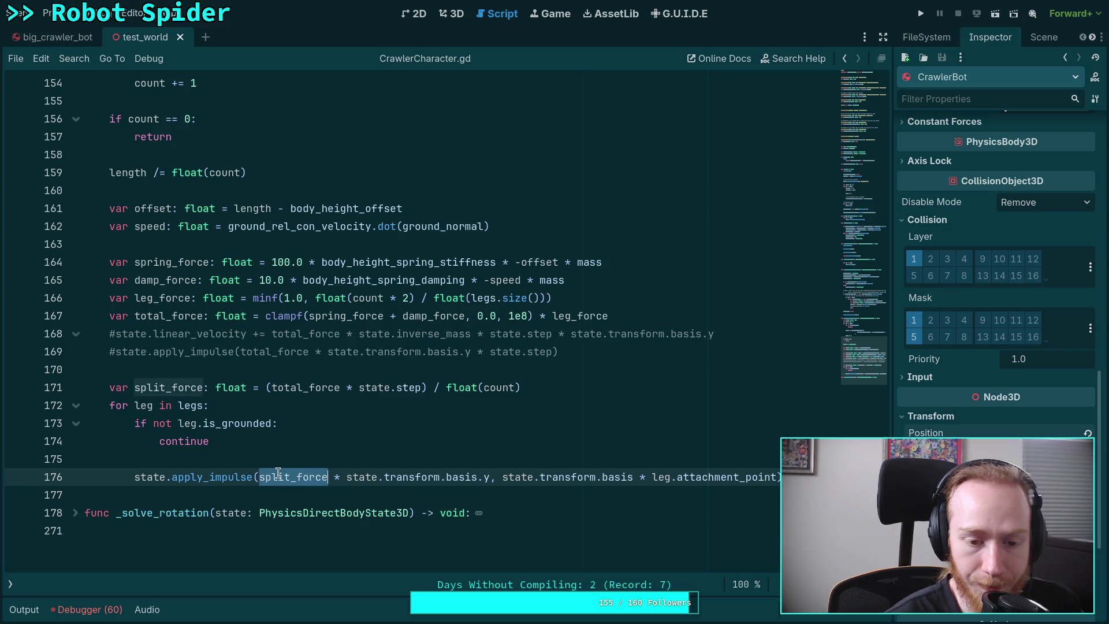
click(296, 477)
mouse_move(375, 477)
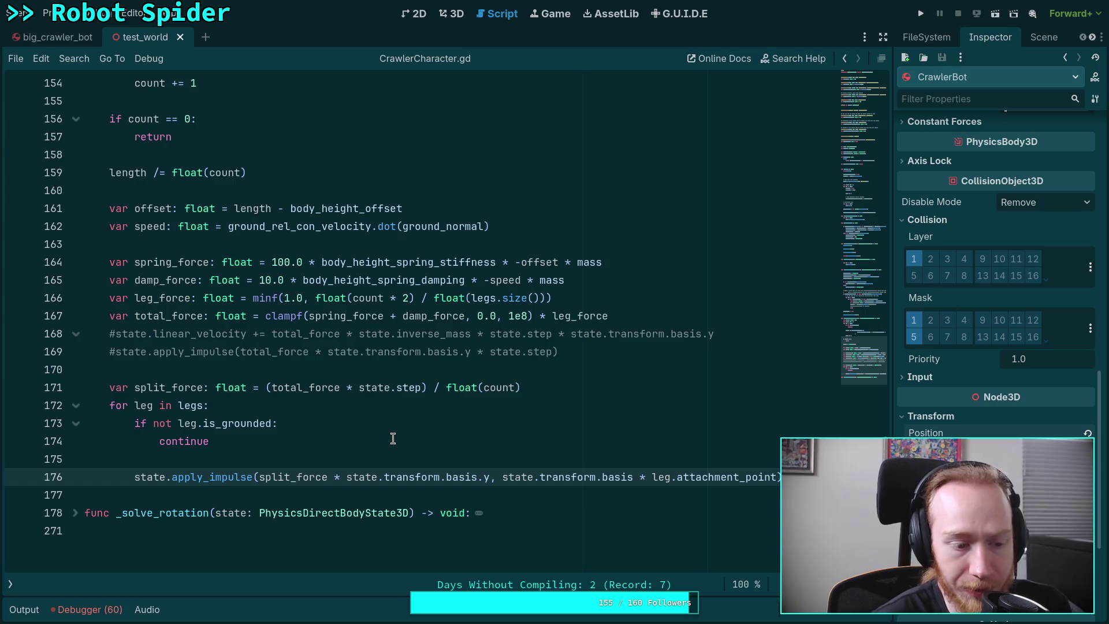
click(384, 458)
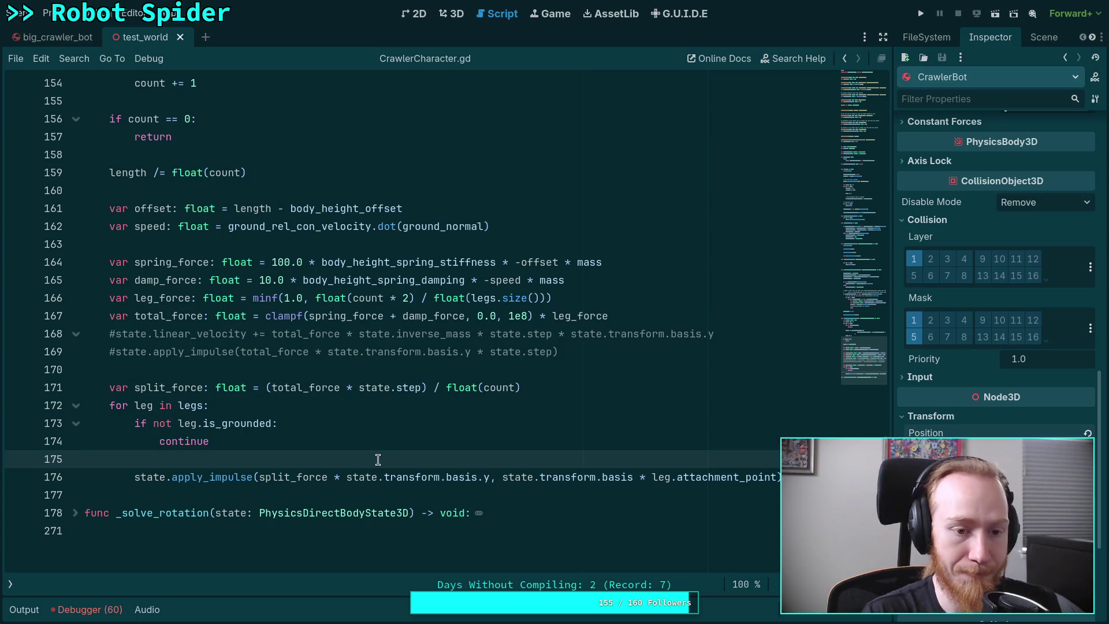
scroll(530, 419, up, 1)
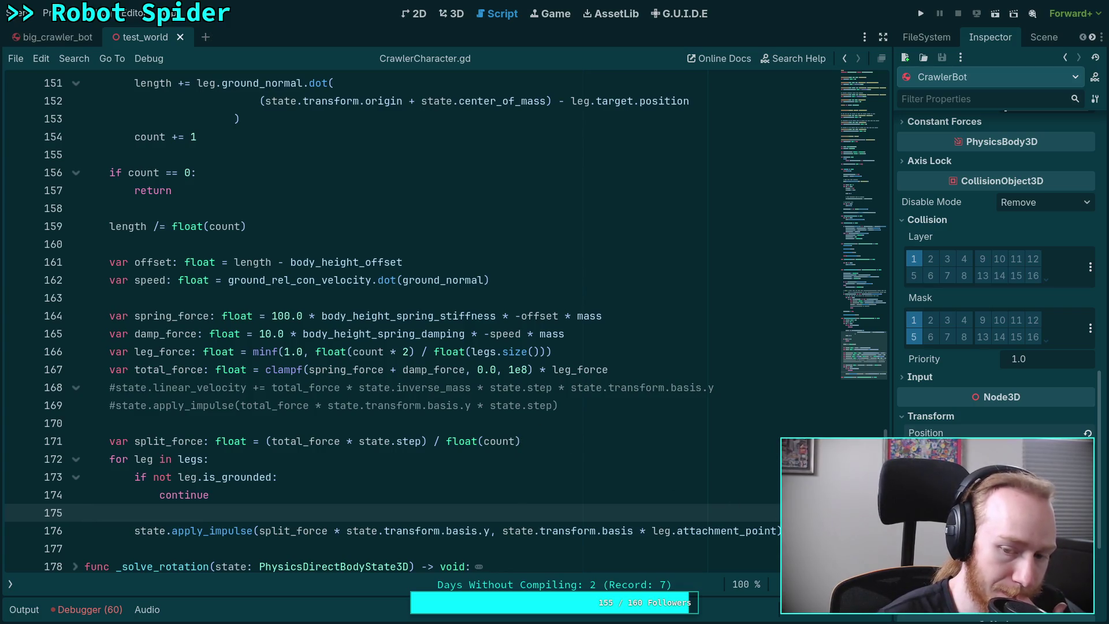
Delete the split_force loop on lines 171–176 and uncomment the apply_impulse line
mouse_move(781, 530)
mouse_down()
mouse_move(139, 523)
mouse_move(445, 370)
mouse_move(273, 444)
mouse_move(80, 449)
mouse_up()
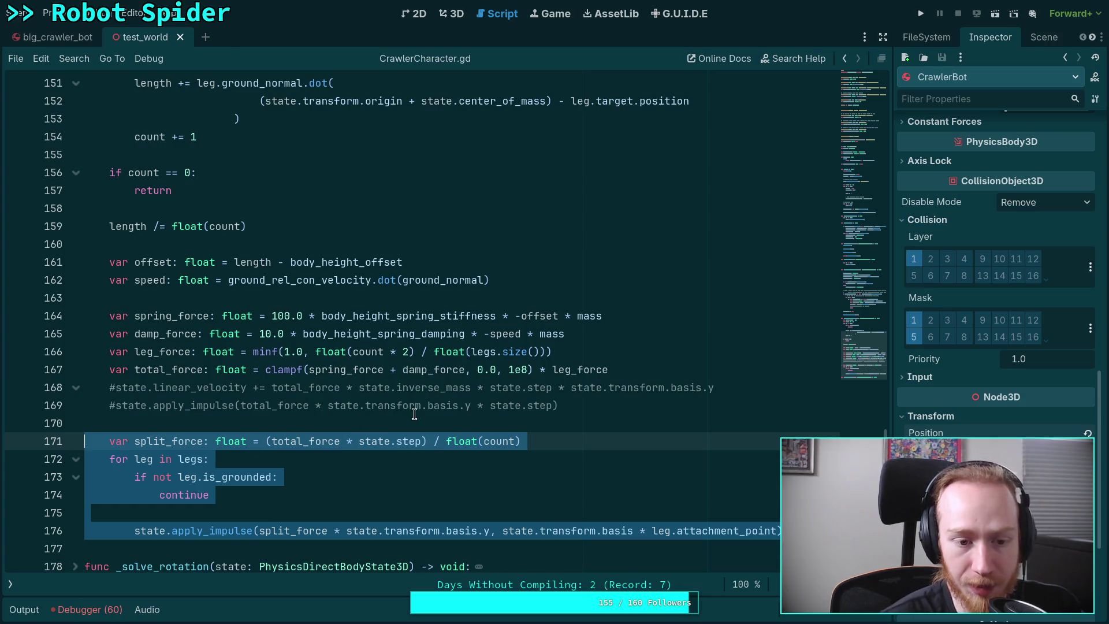
key(BackSpace)
key(BackSpace)
key(BackSpace)
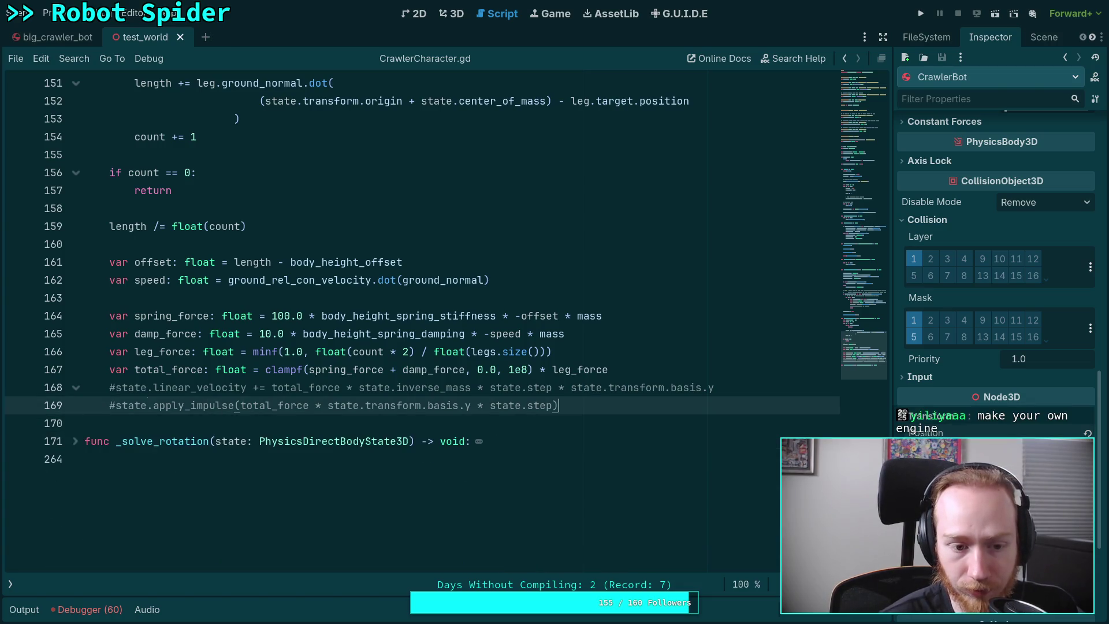
click(117, 404)
key(BackSpace)
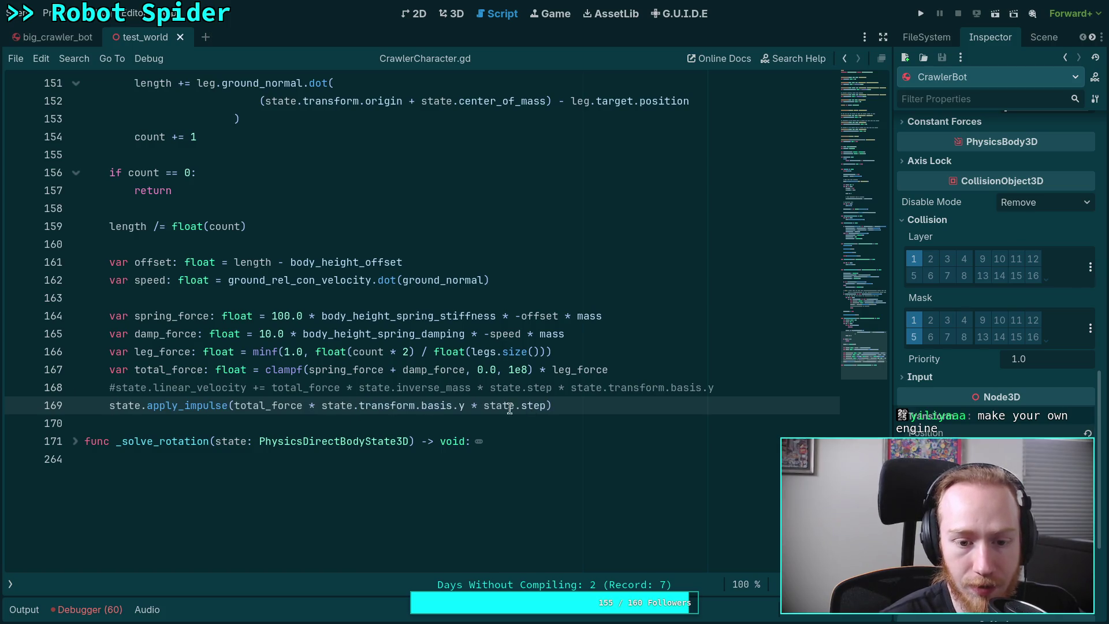
drag(322, 405, 465, 405)
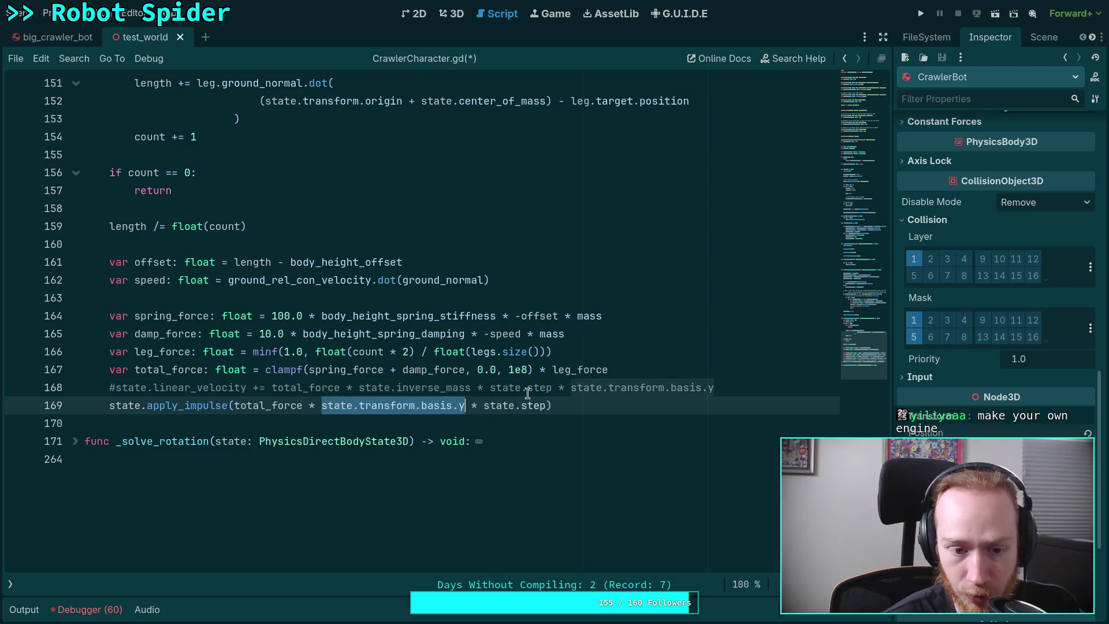
click(541, 405)
Remove the commented linear_velocity line, leaving a blank line after total_force
click(759, 387)
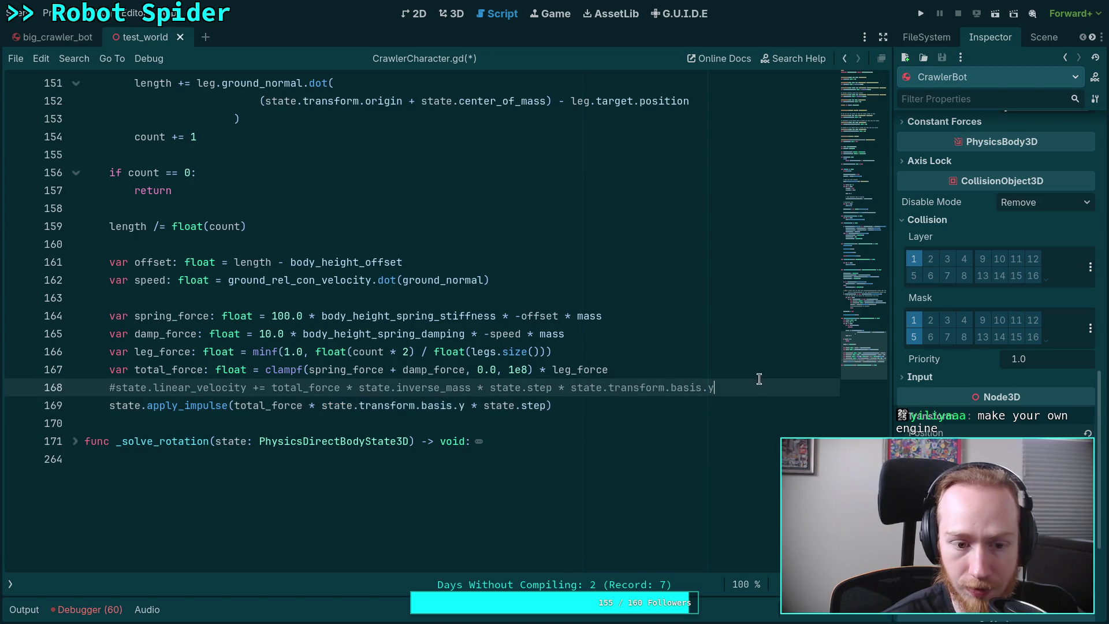
key(shift+Up)
key(BackSpace)
key(Return)
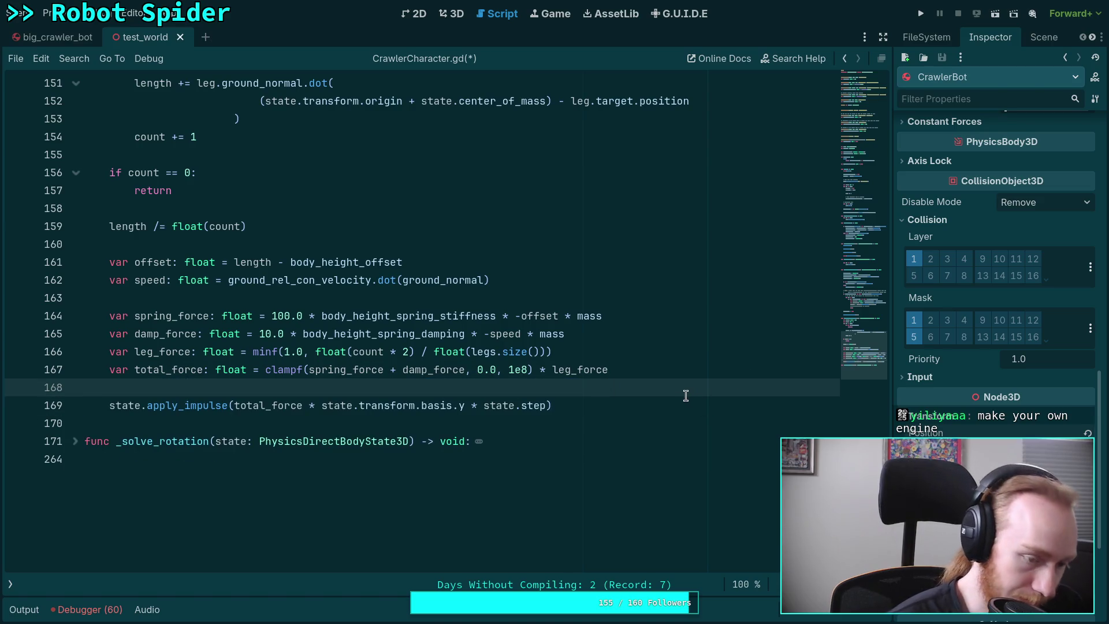
click(644, 398)
scroll(635, 409, up, 2)
scroll(528, 426, up, 4)
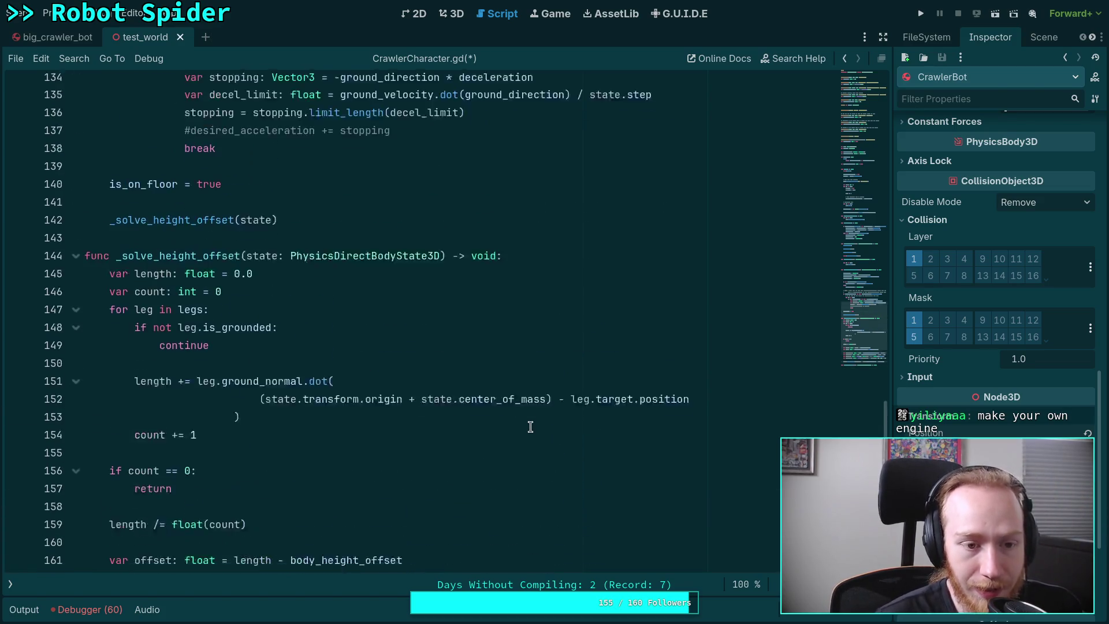
scroll(530, 426, down, 4)
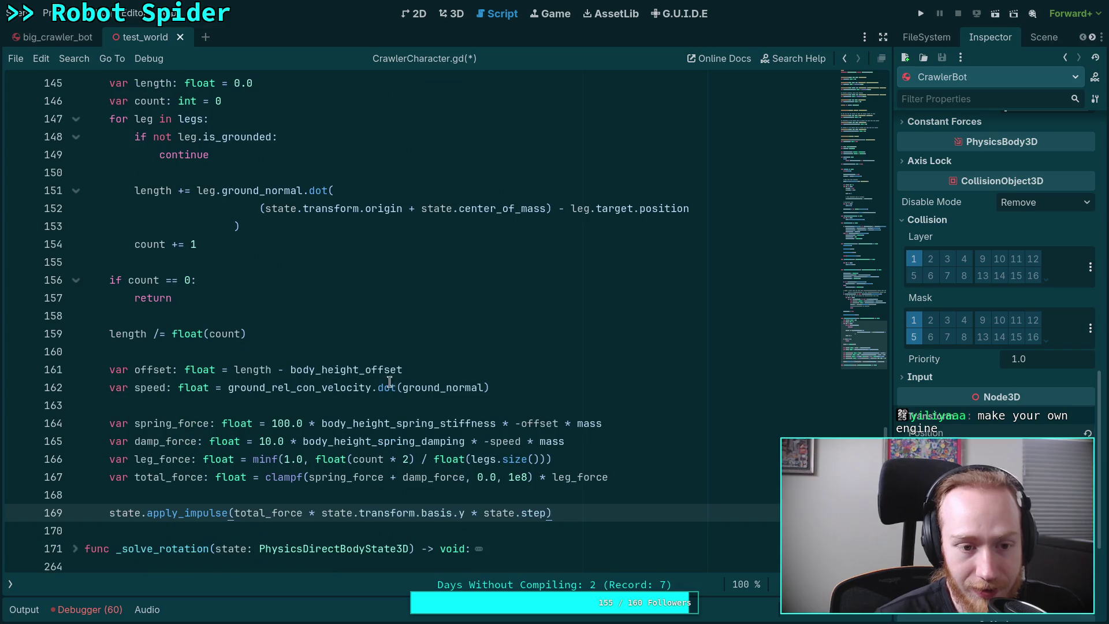
click(271, 319)
scroll(416, 334, down, 1)
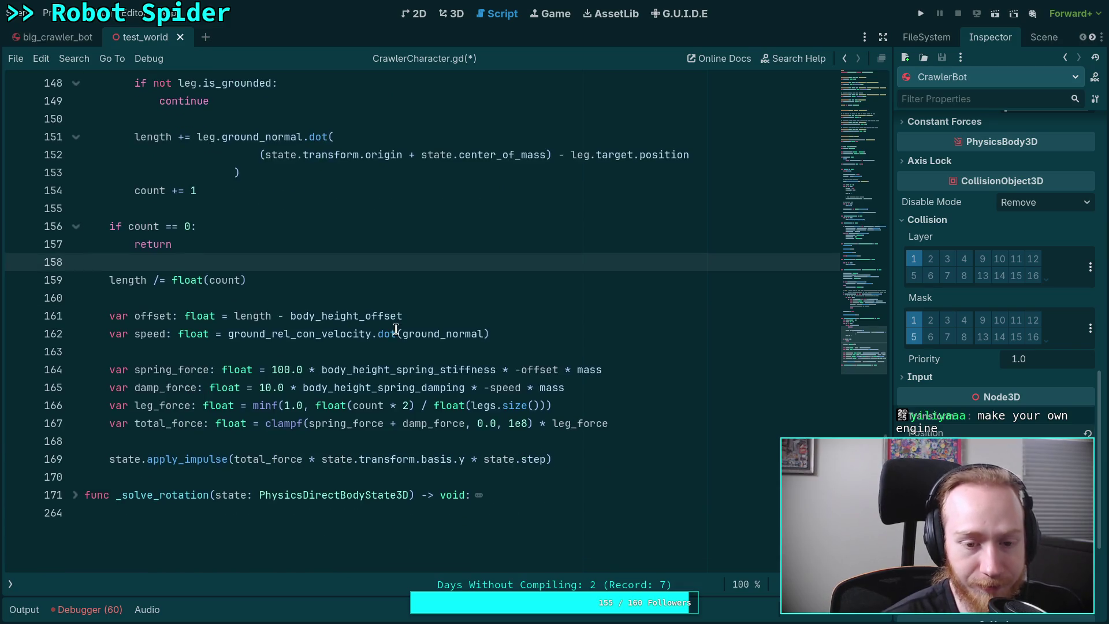
click(650, 423)
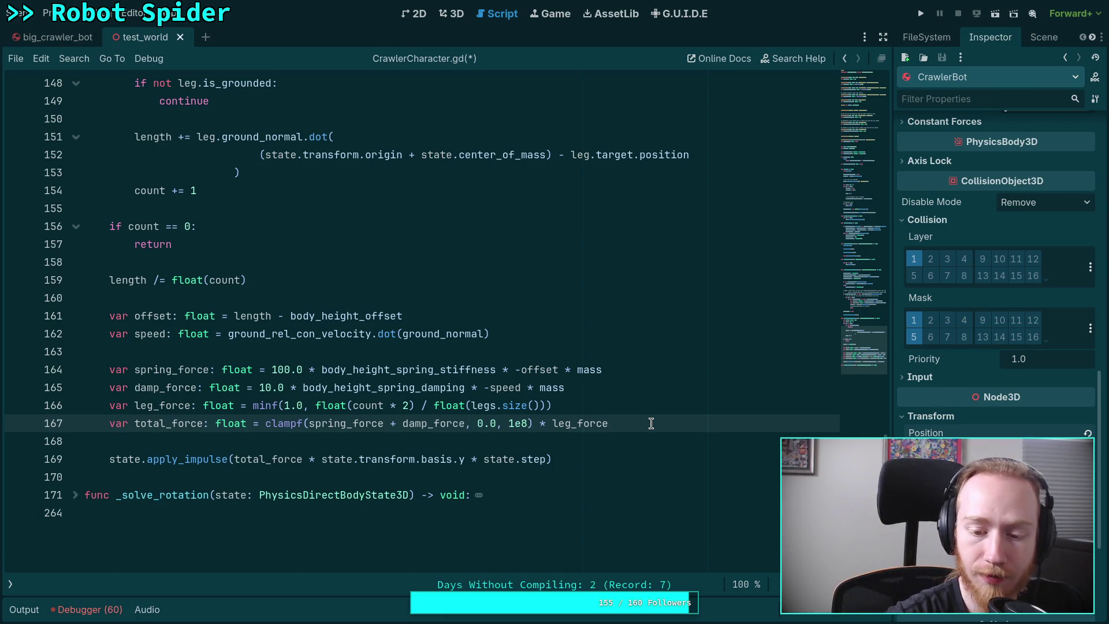
scroll(651, 423, up, 6)
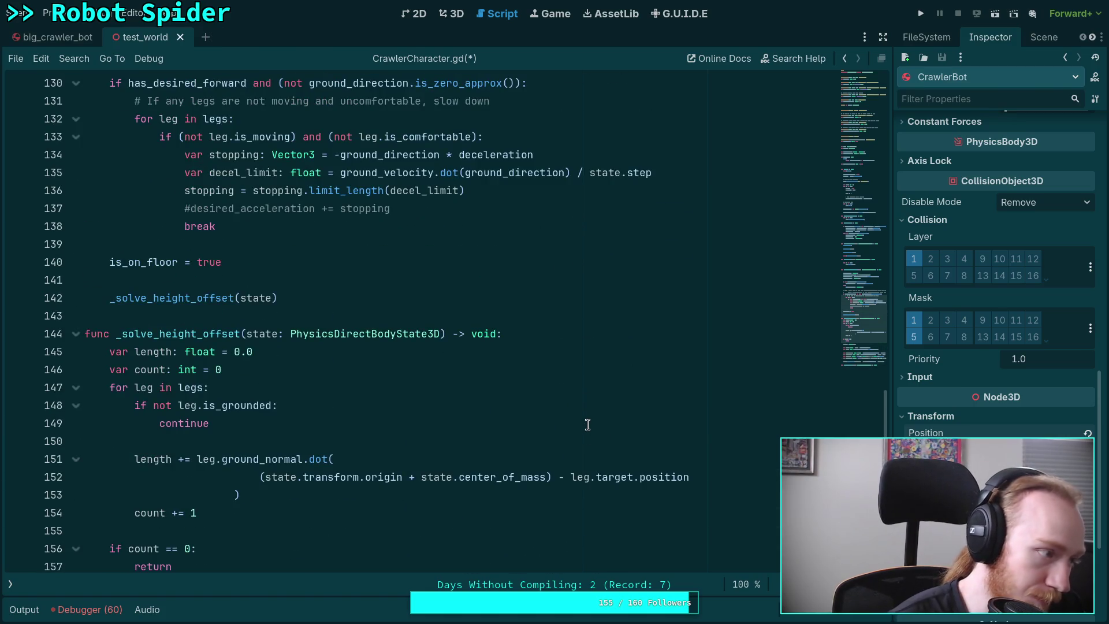
click(256, 437)
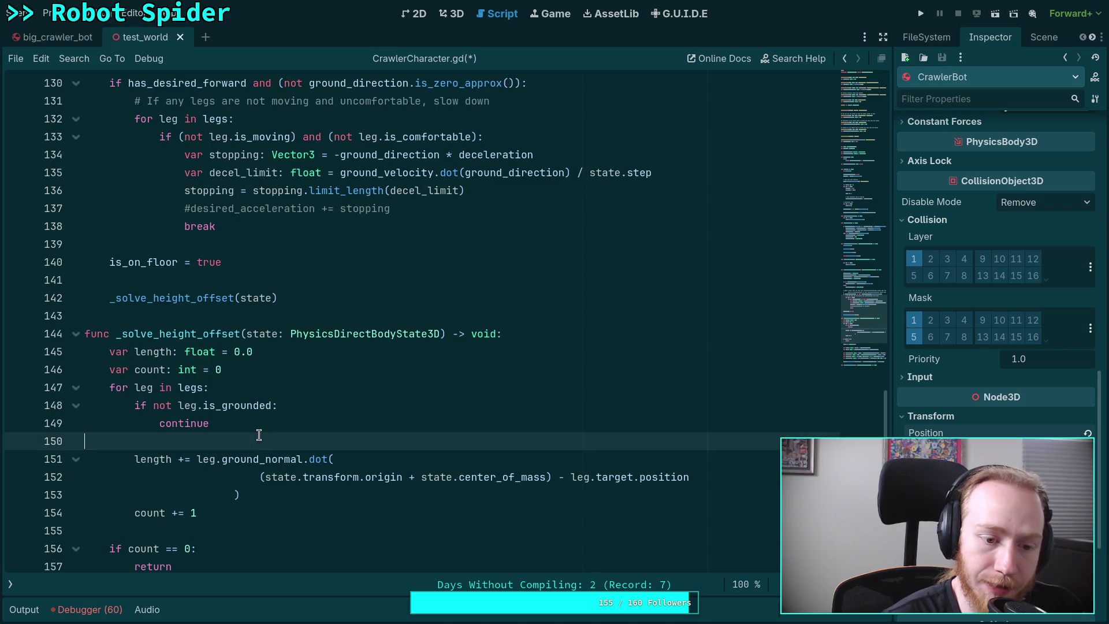
click(240, 528)
click(193, 446)
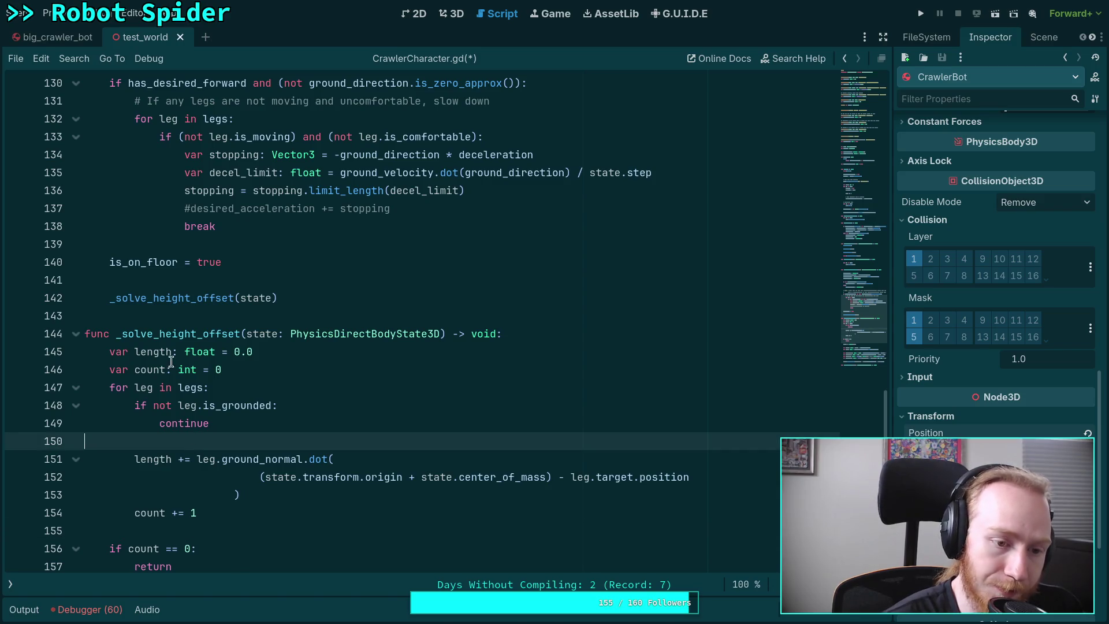
click(151, 321)
click(184, 283)
scroll(333, 323, up, 3)
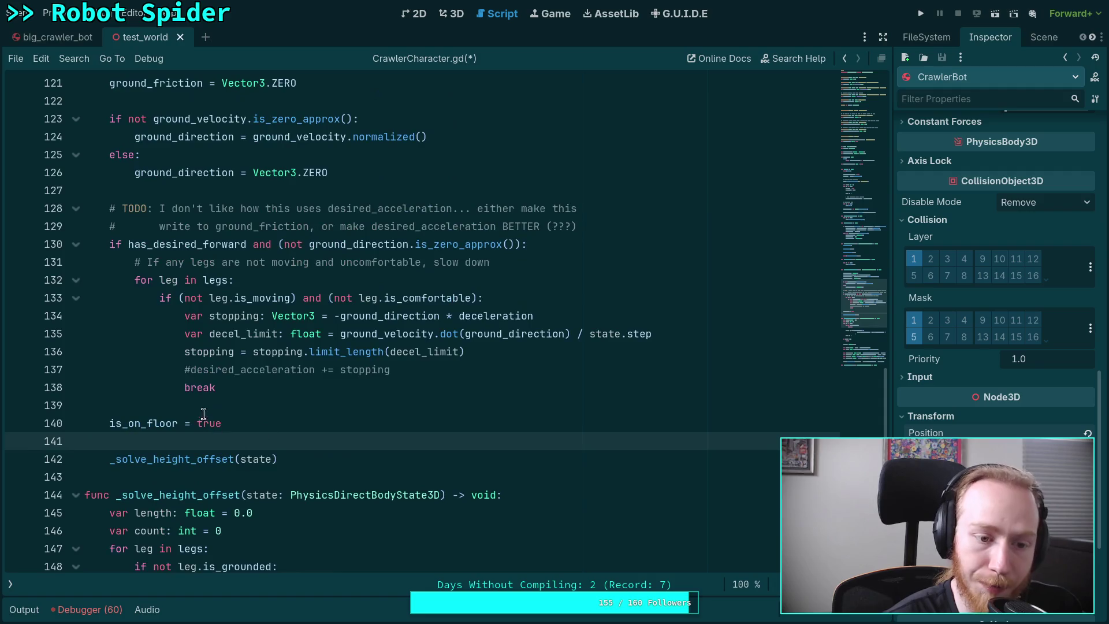
click(205, 407)
scroll(322, 391, up, 2)
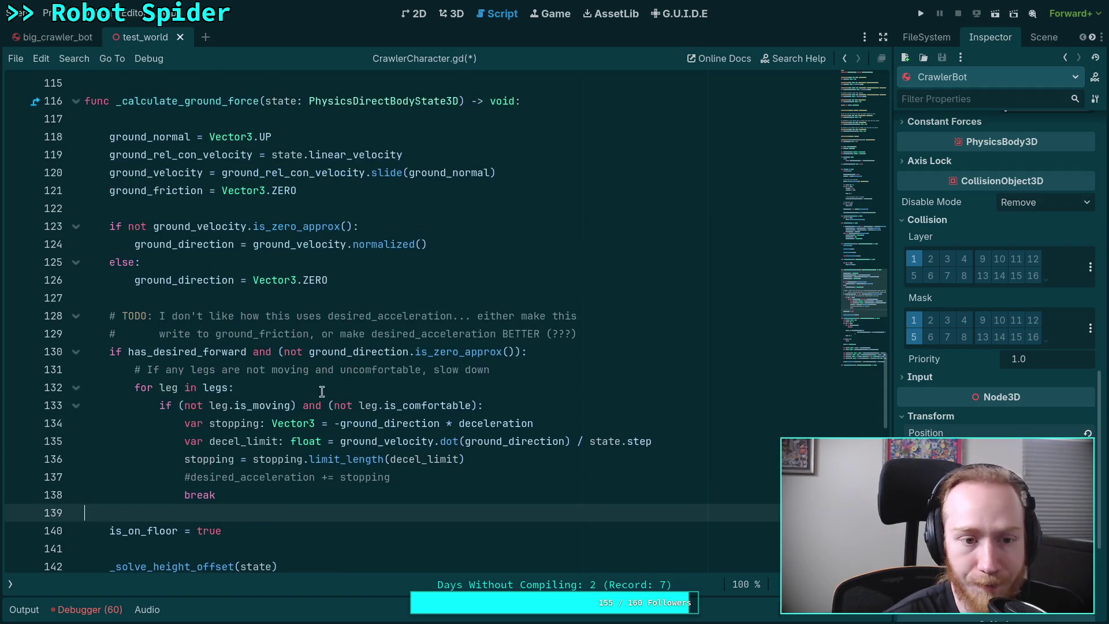
click(243, 299)
click(196, 212)
click(283, 114)
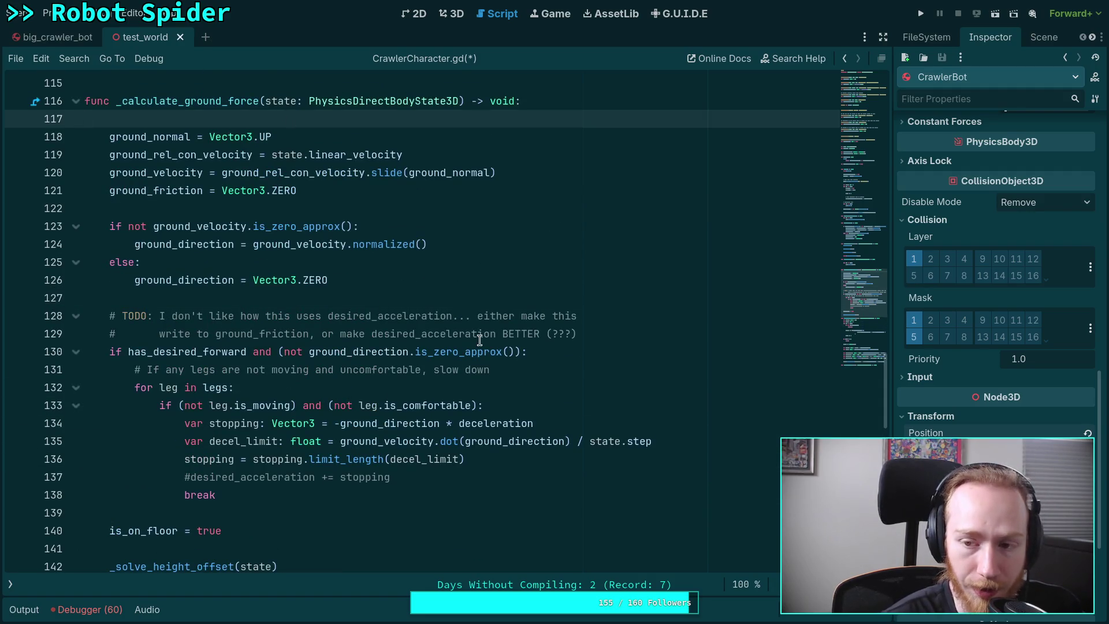
scroll(480, 340, down, 10)
scroll(479, 341, down, 2)
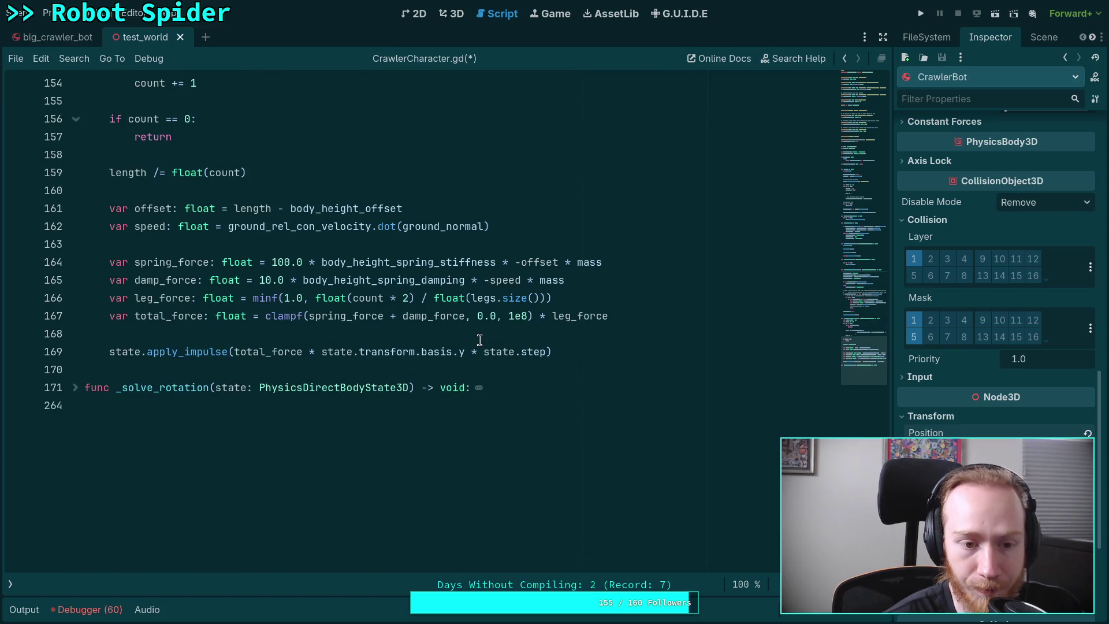
click(478, 371)
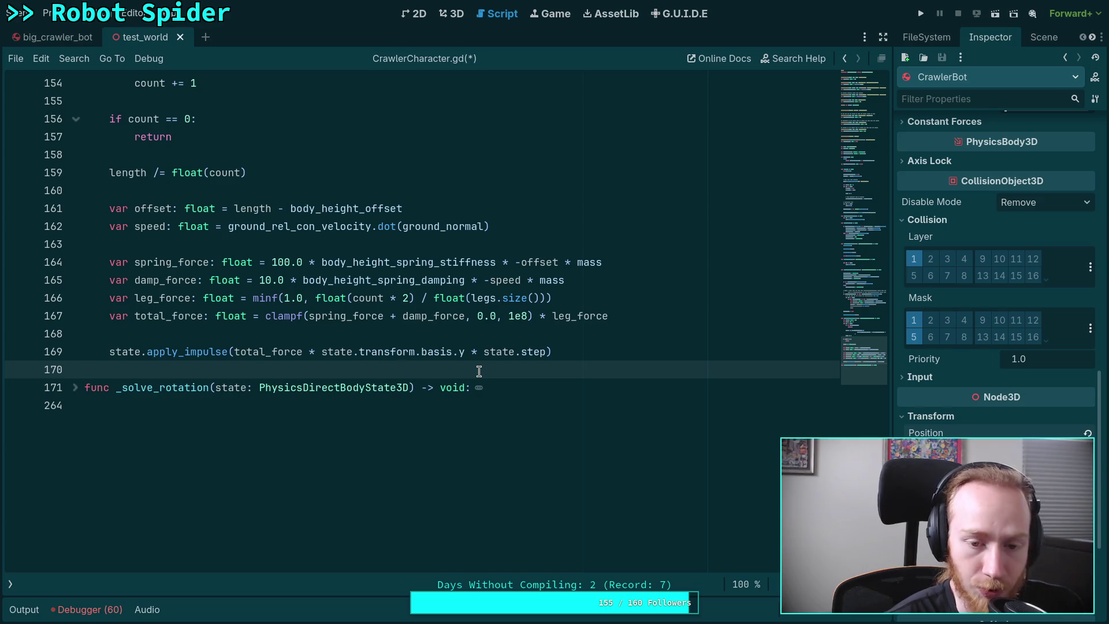
scroll(479, 372, up, 1)
click(176, 387)
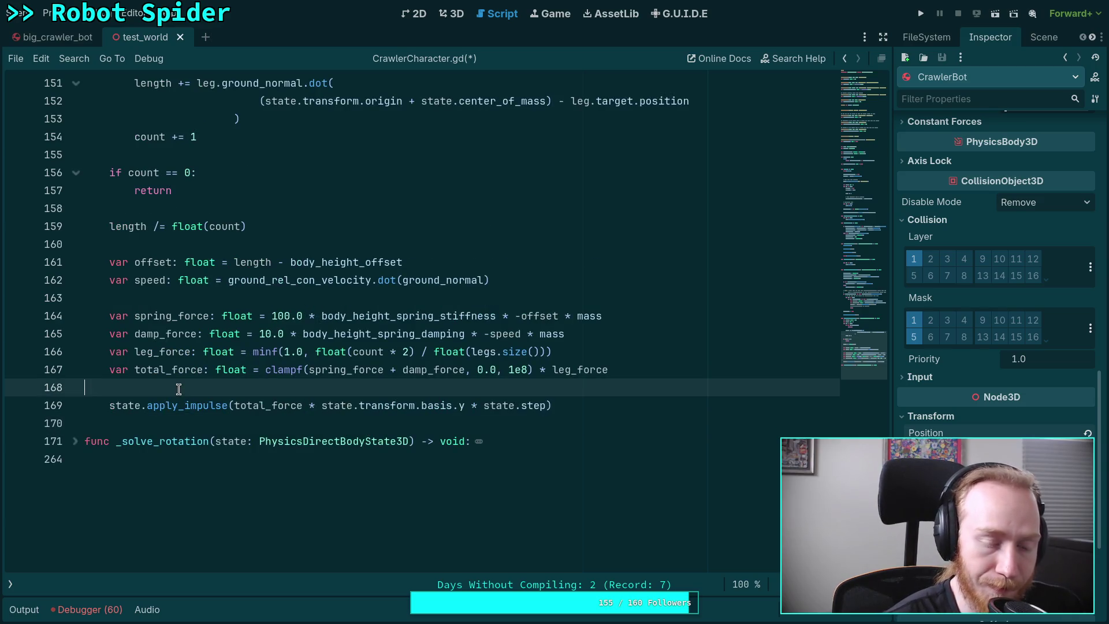
scroll(190, 398, up, 3)
click(184, 453)
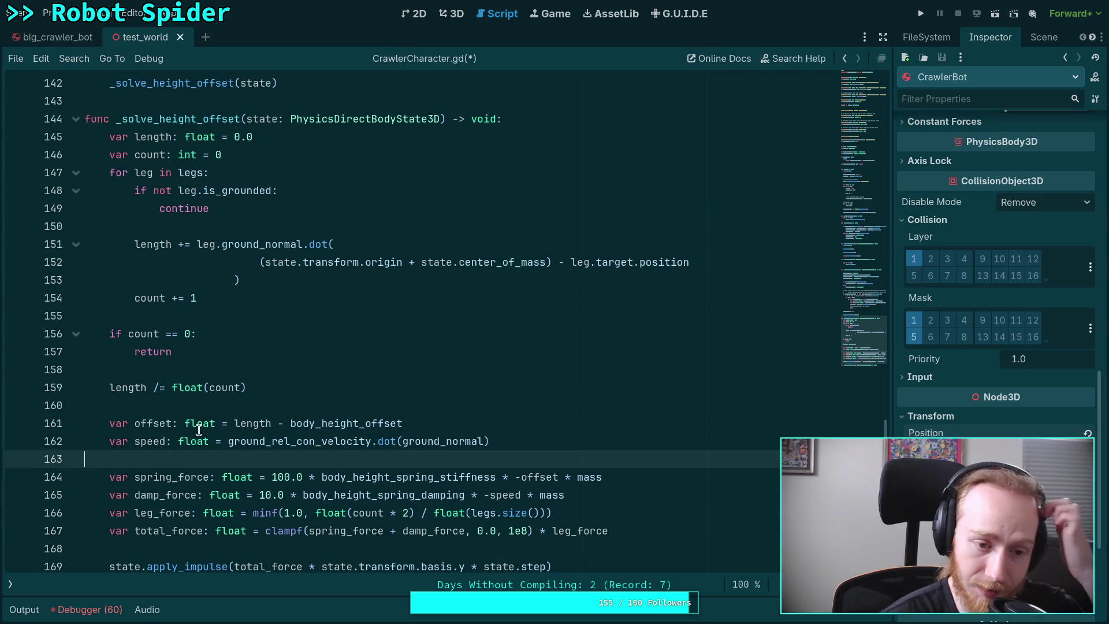
mouse_move(199, 430)
click(159, 406)
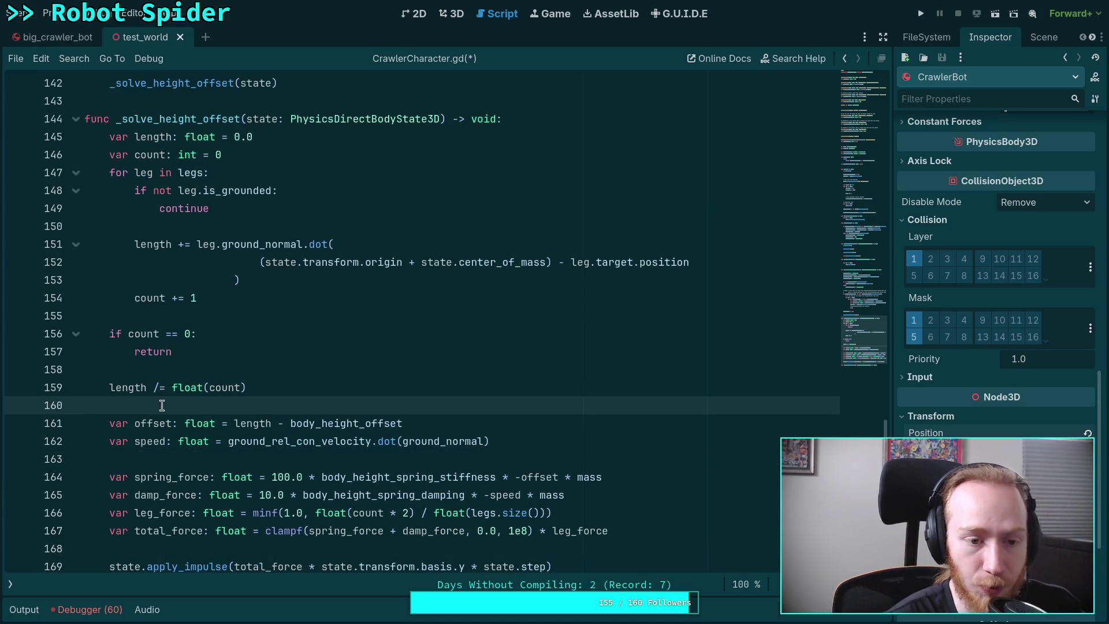
scroll(212, 406, up, 1)
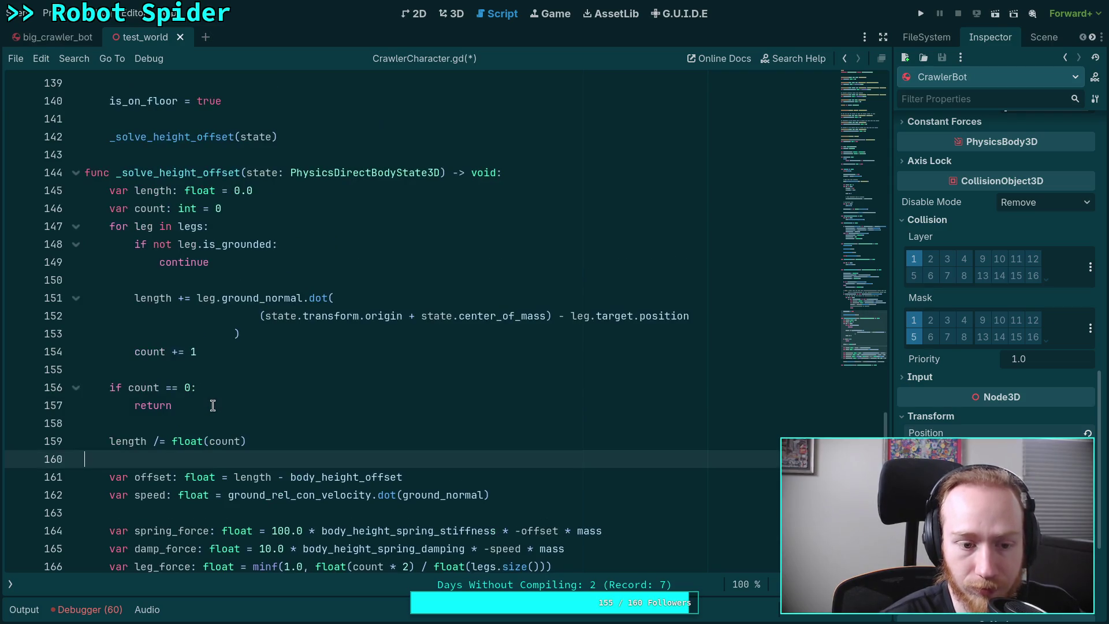
click(196, 423)
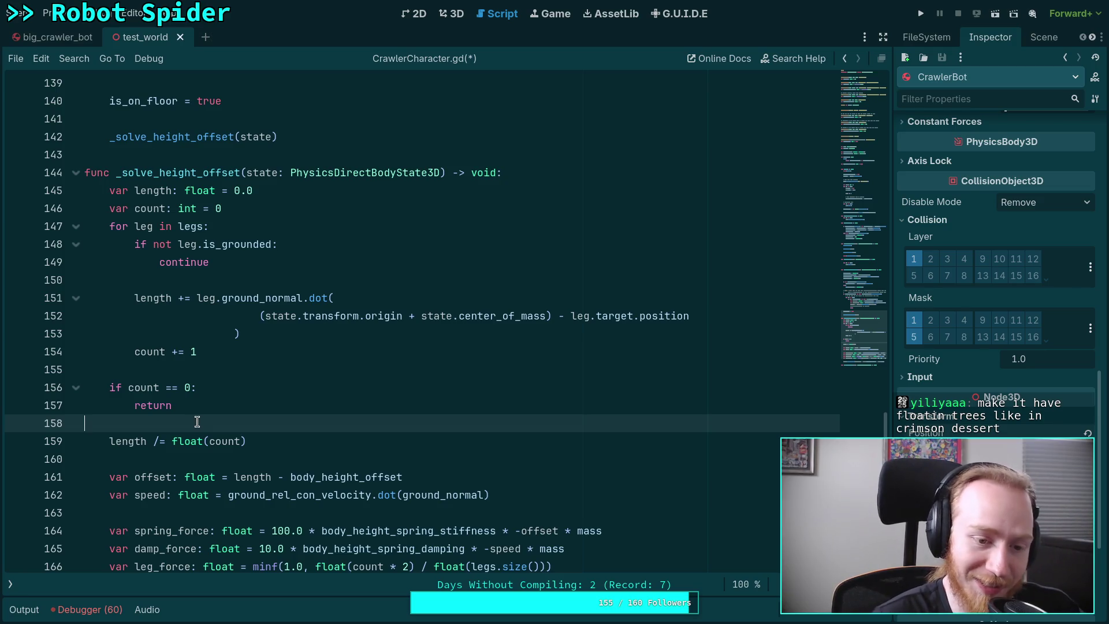
click(156, 356)
click(147, 369)
scroll(220, 388, up, 2)
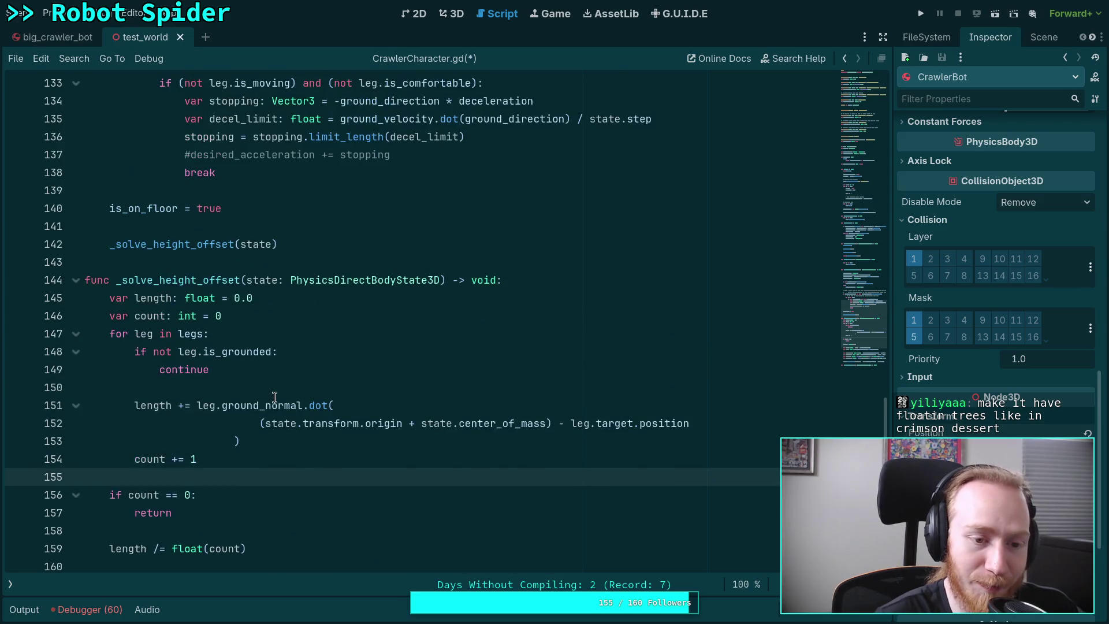
click(220, 388)
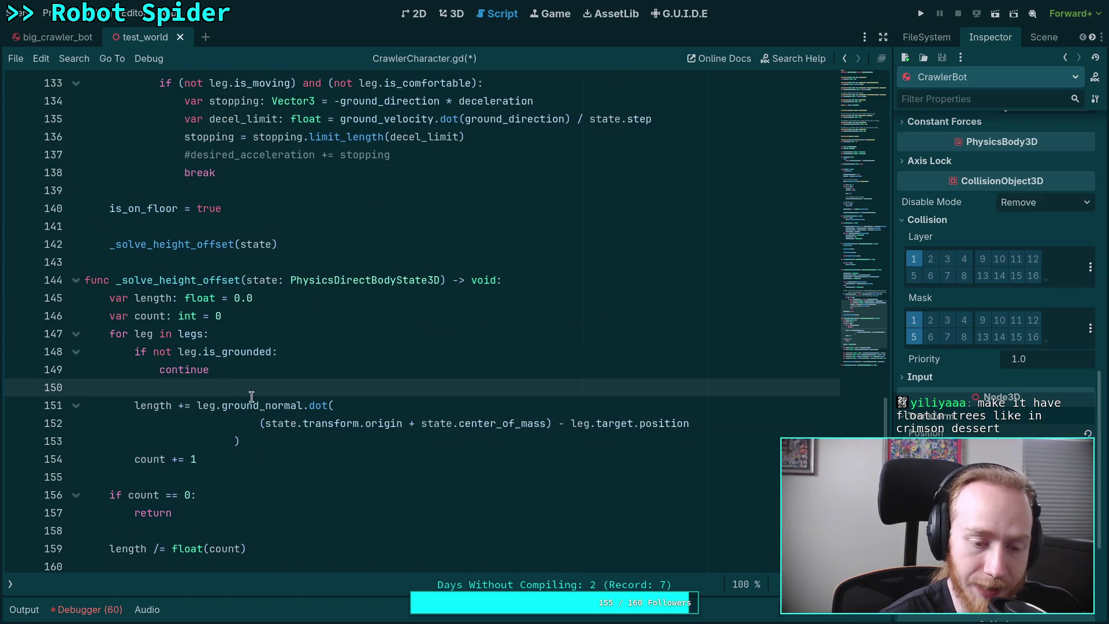
scroll(322, 461, down, 3)
click(233, 279)
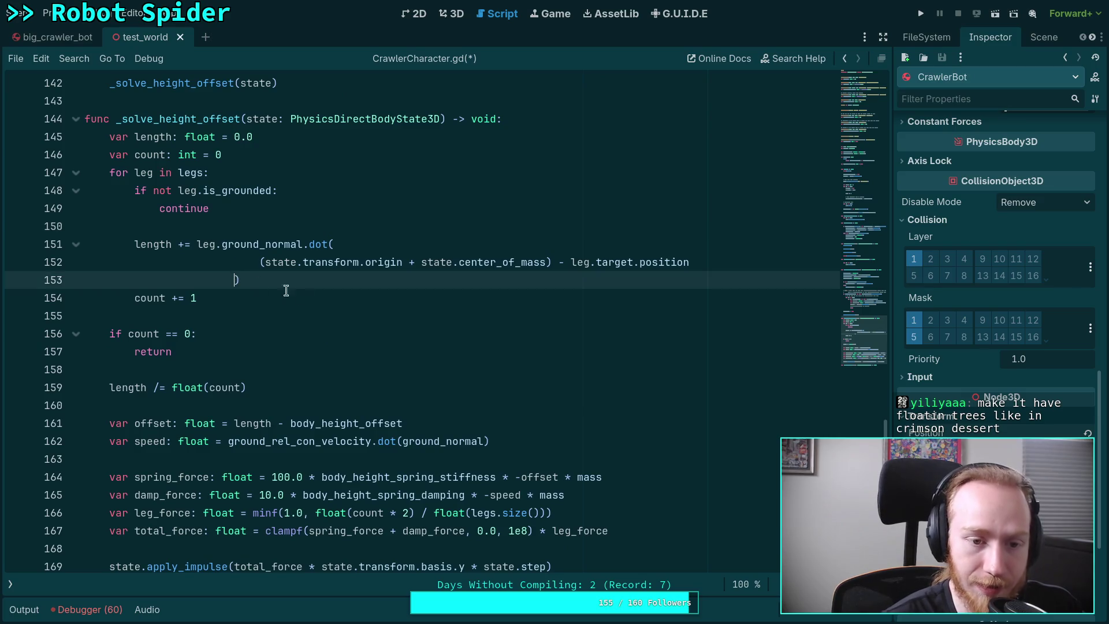
Dedent the closing parenthesis on line 153 to align with the 'length +=' line
key(BackSpace)
key(BackSpace)
key(BackSpace)
key(BackSpace)
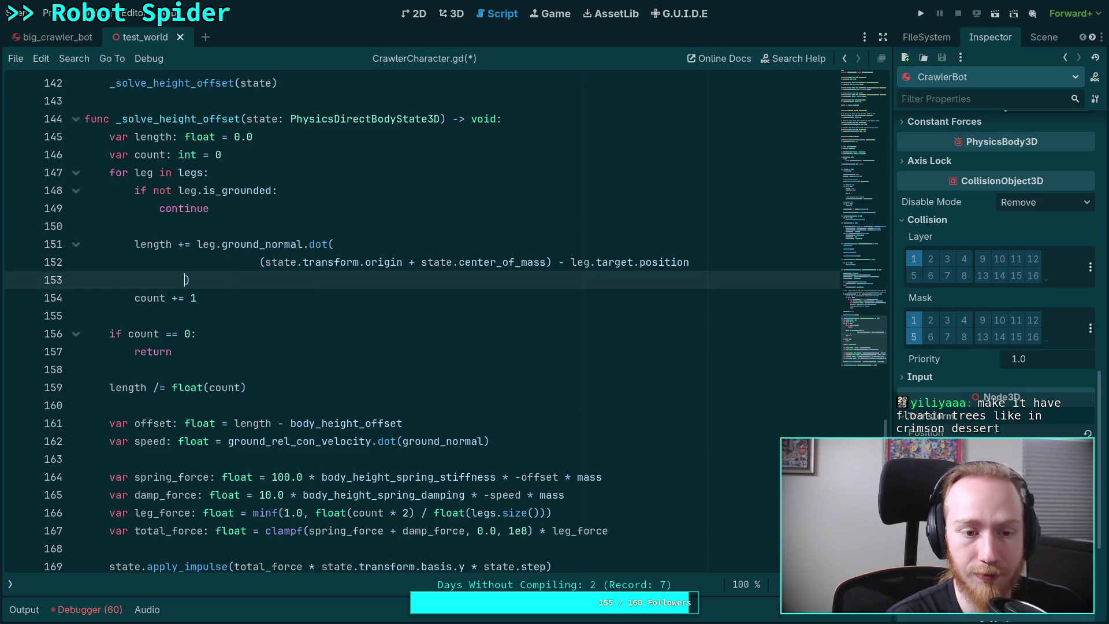
key(Tab)
key(Tab)
key(BackSpace)
key(BackSpace)
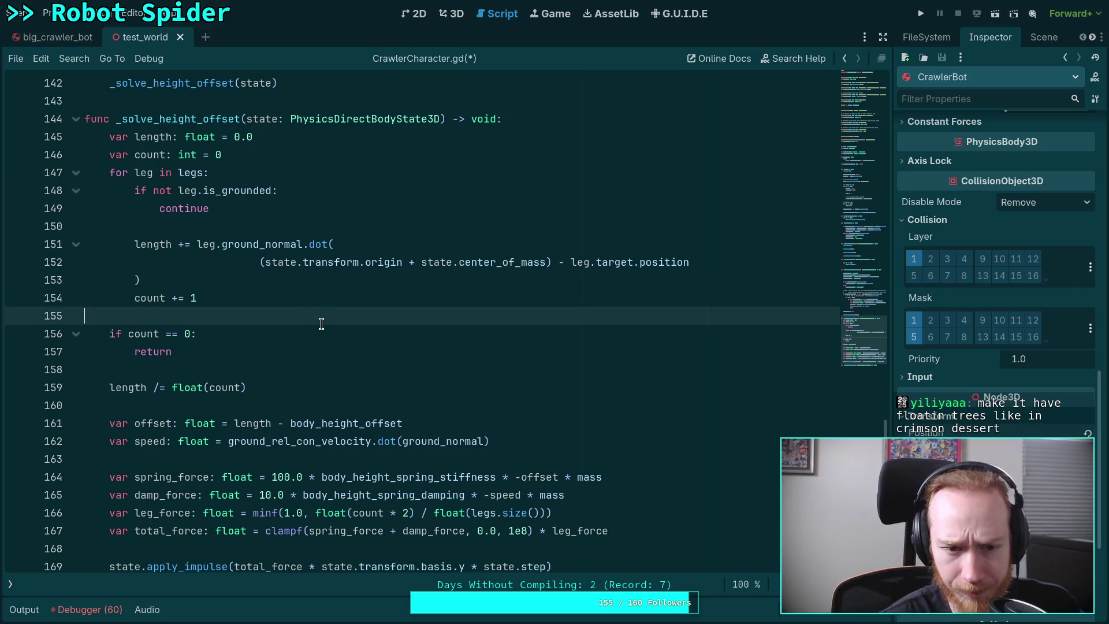
click(138, 281)
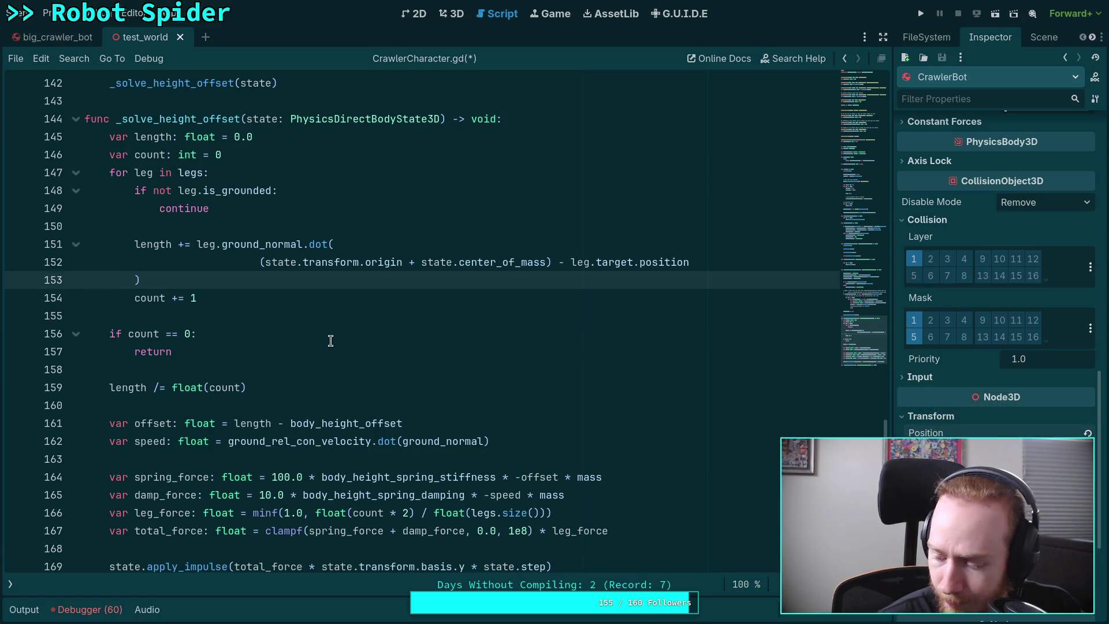
Check the empty lines 150, 155, 158, 160 and 163 for leftover indentation
click(217, 310)
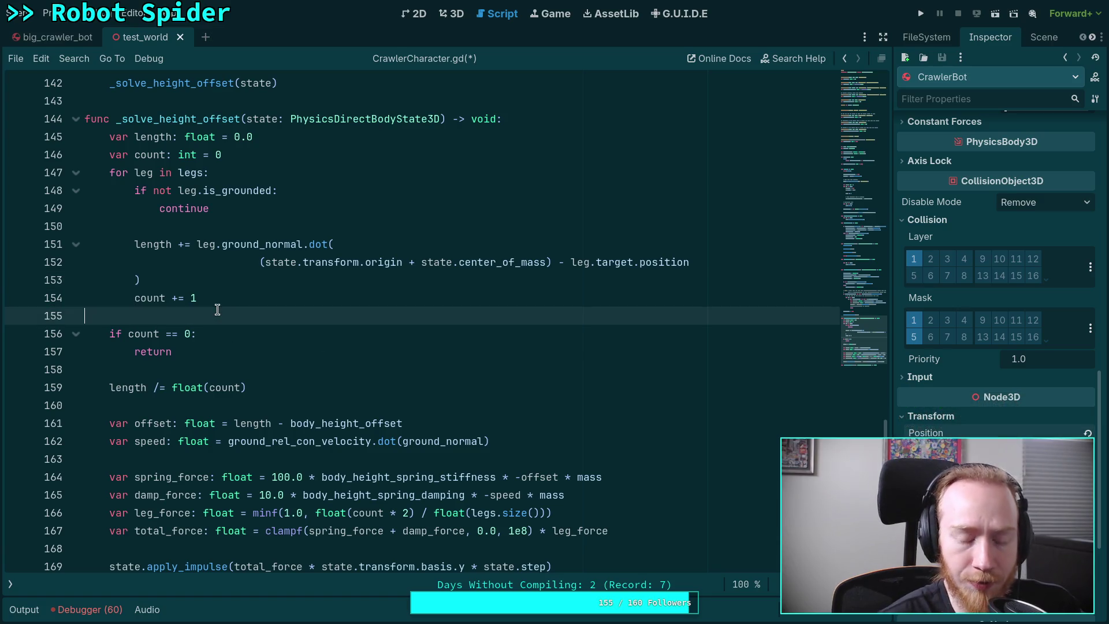
click(216, 226)
click(218, 369)
scroll(224, 369, down, 1)
click(231, 345)
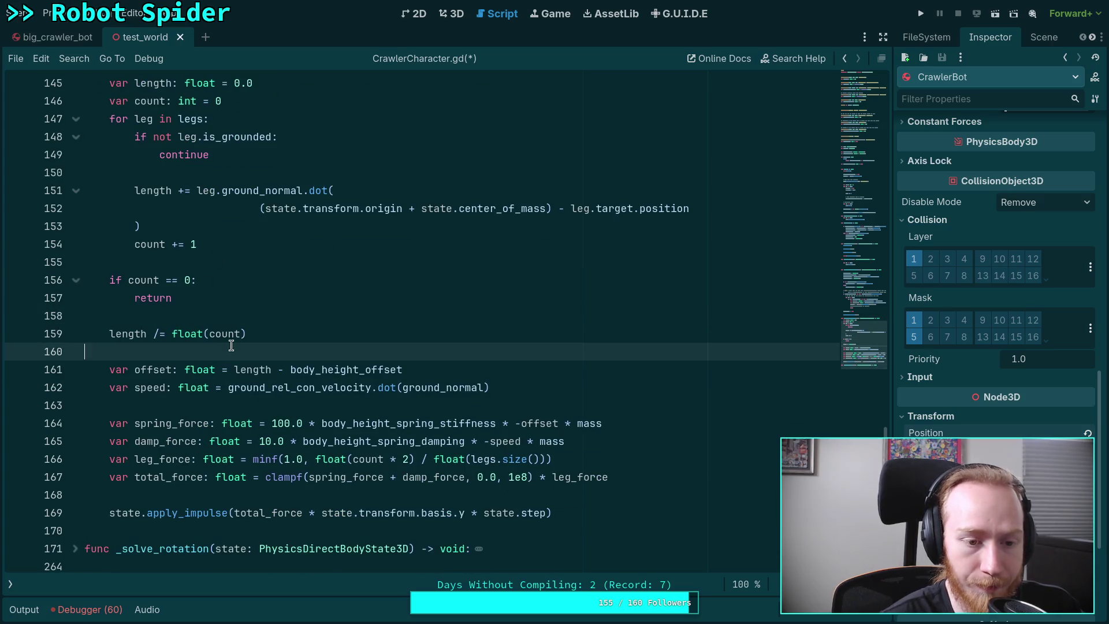
scroll(231, 345, down, 1)
click(224, 351)
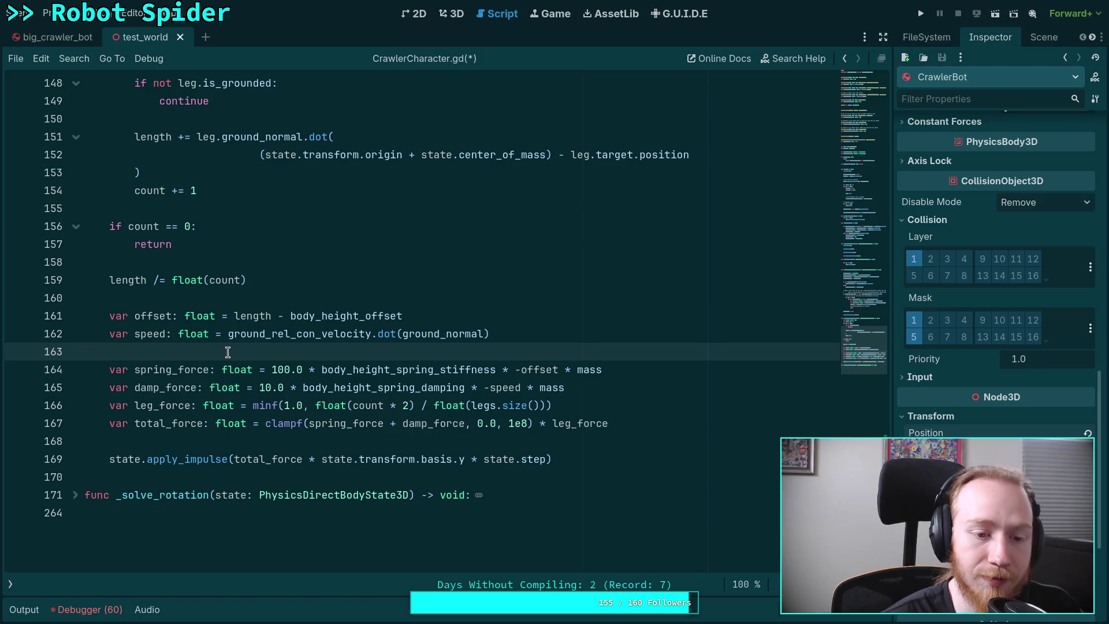
click(178, 441)
click(168, 353)
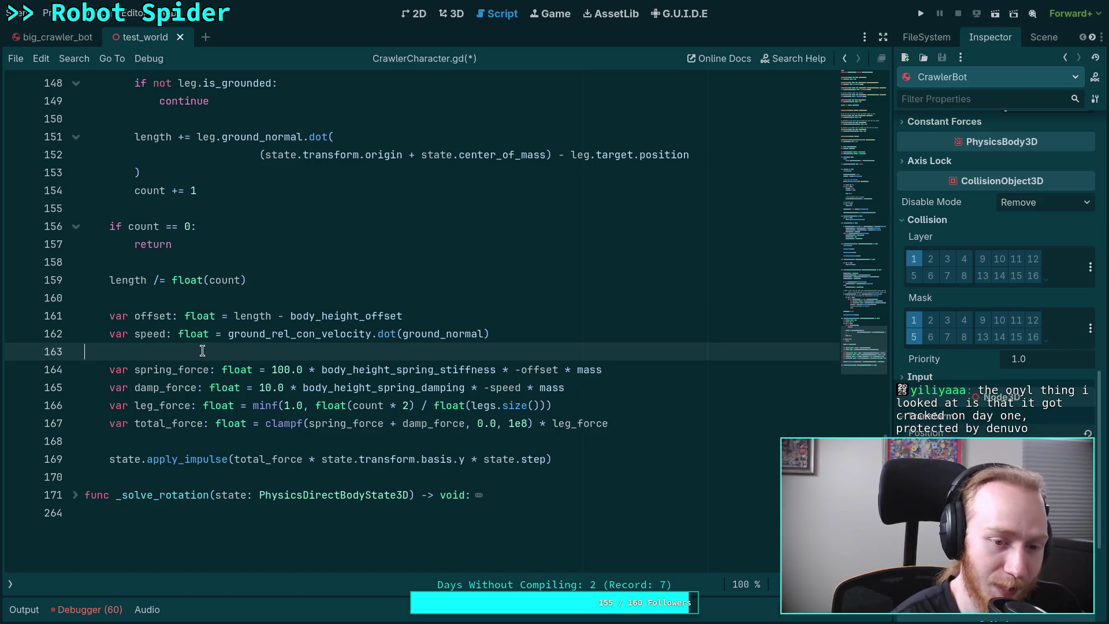
click(170, 443)
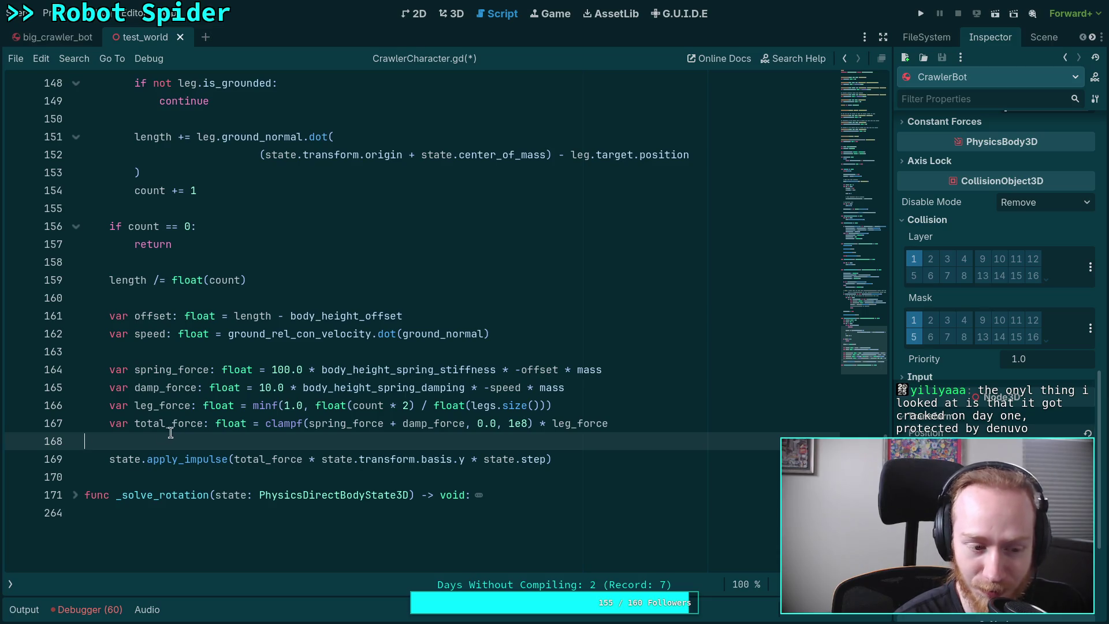
click(127, 476)
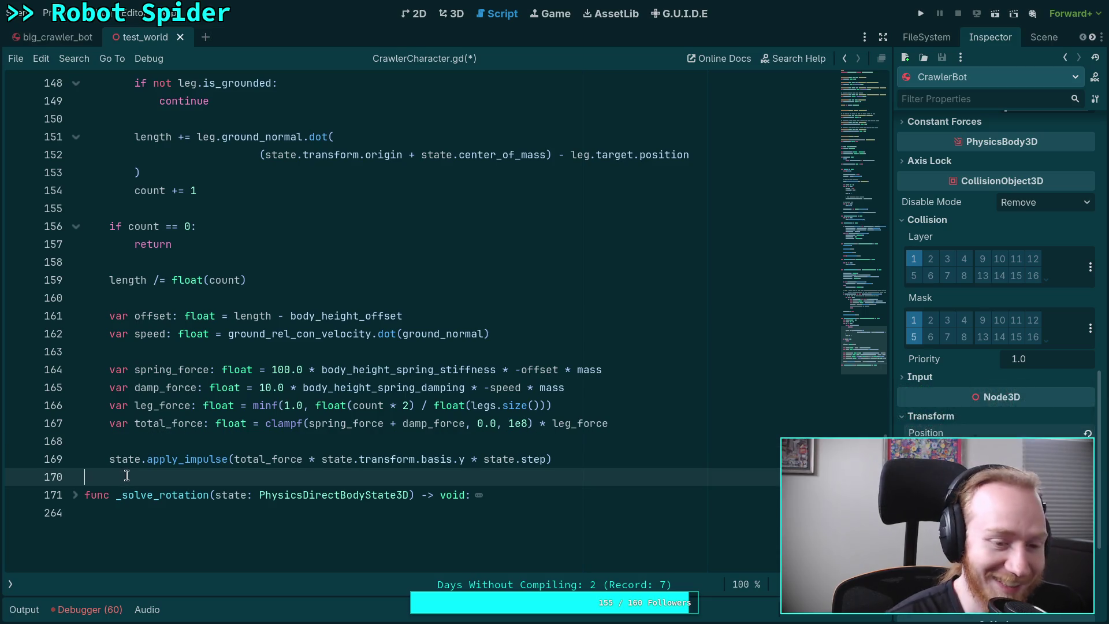
click(146, 440)
click(147, 349)
click(148, 299)
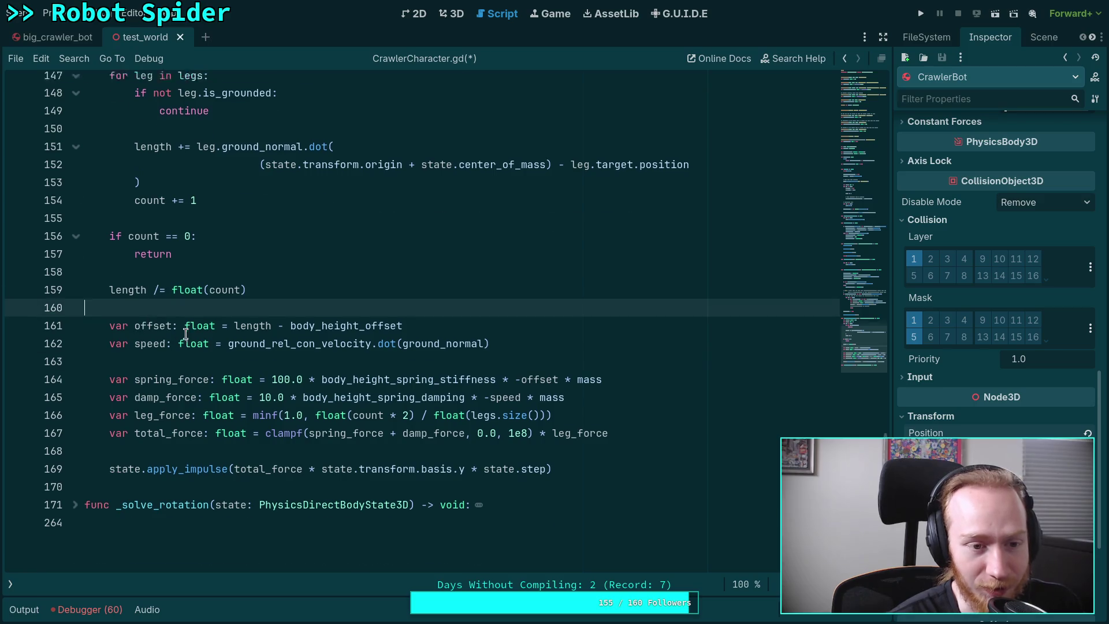
scroll(148, 299, up, 3)
click(166, 373)
key(Down)
key(Down)
key(Down)
click(166, 377)
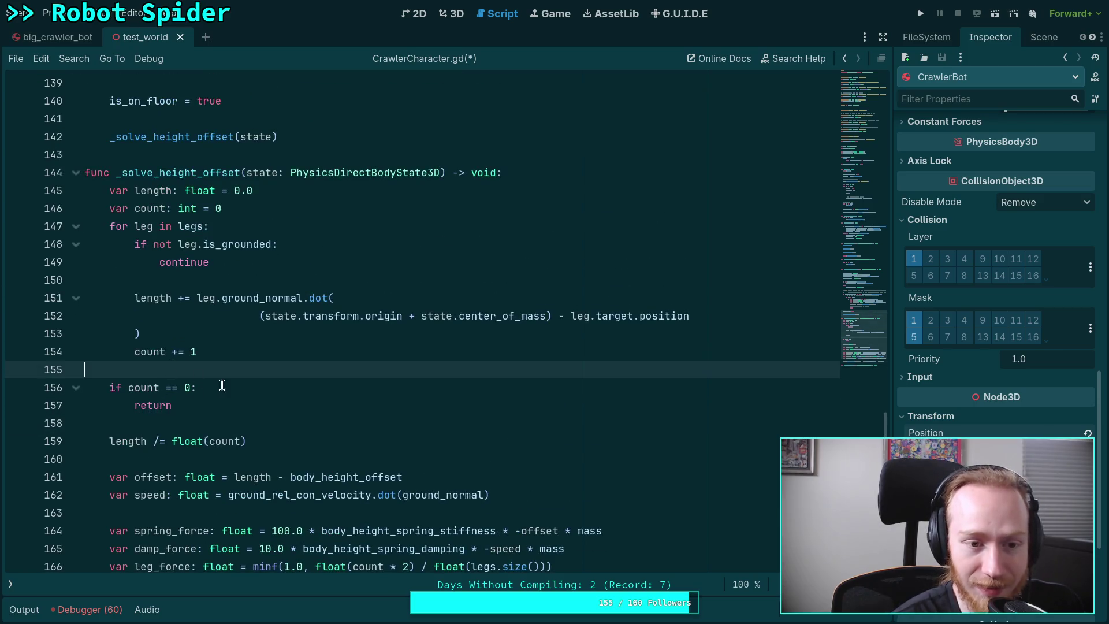
scroll(222, 385, up, 1)
click(197, 329)
scroll(208, 338, up, 4)
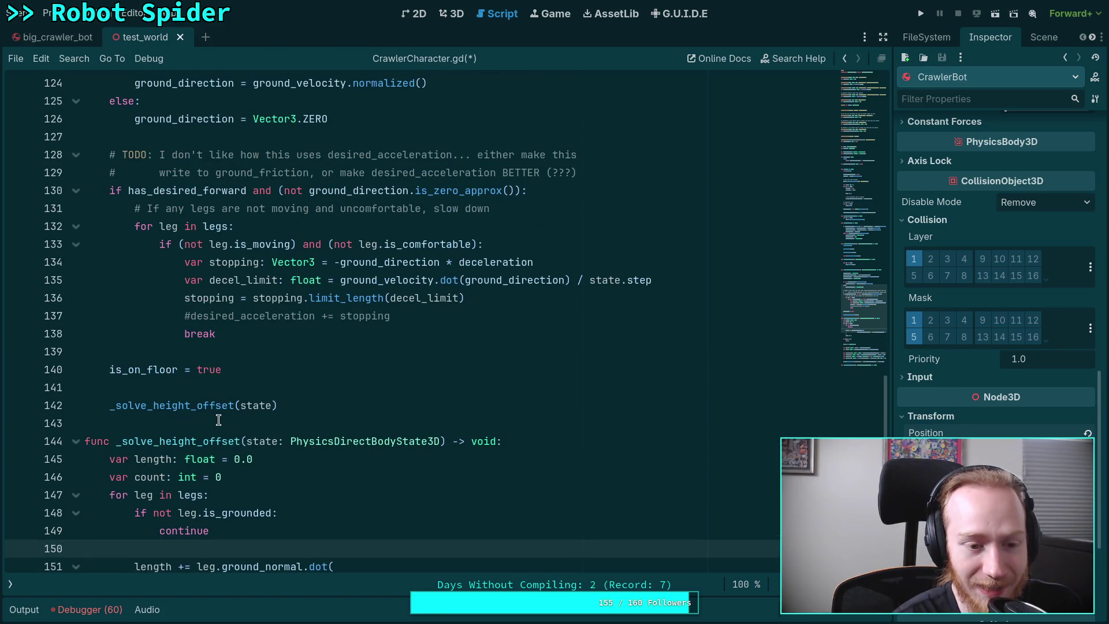
click(234, 389)
scroll(237, 396, up, 1)
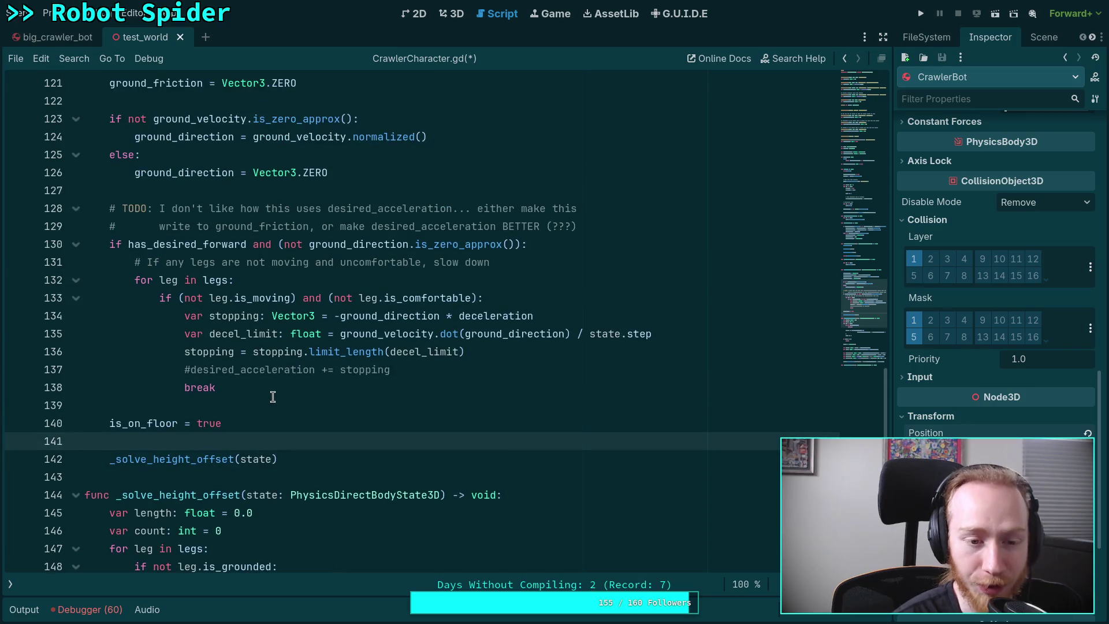
click(189, 405)
scroll(277, 416, up, 3)
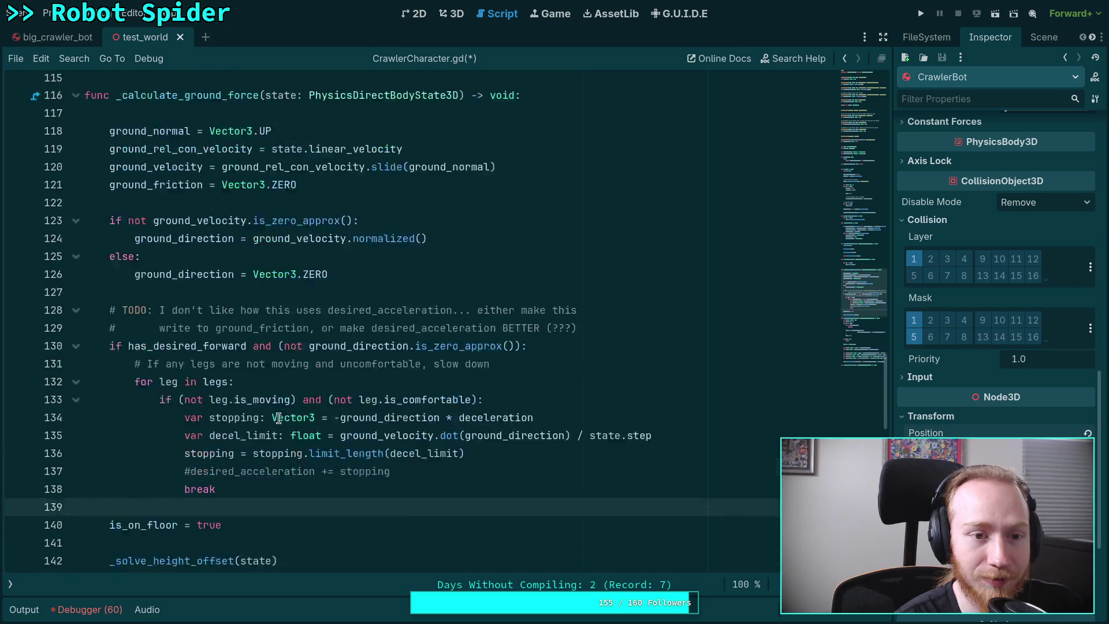
scroll(278, 418, down, 6)
scroll(278, 418, down, 7)
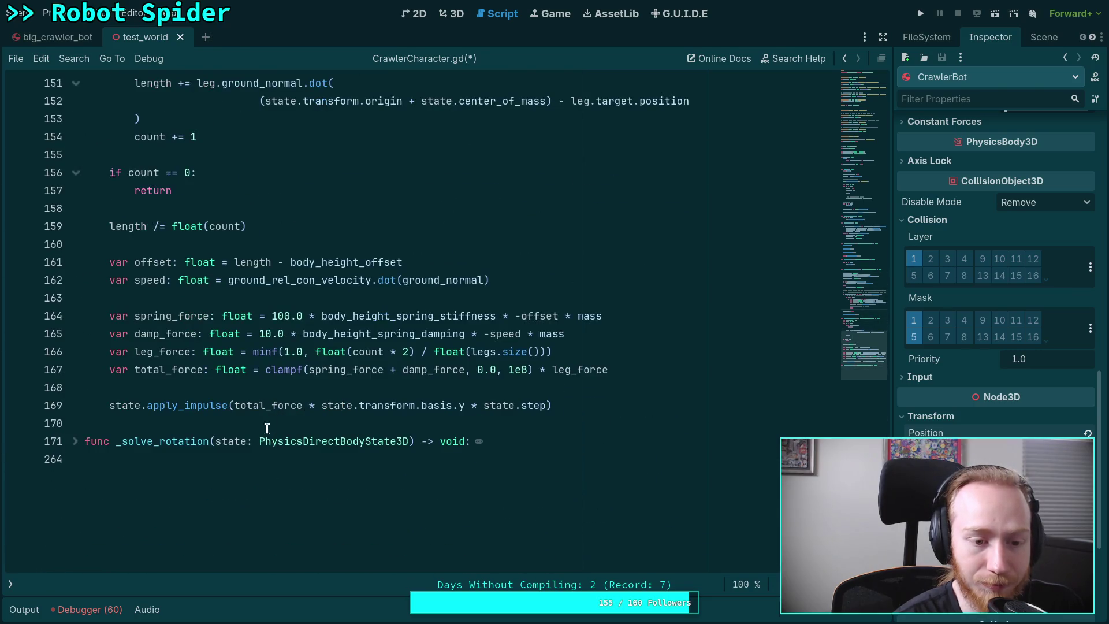
click(265, 423)
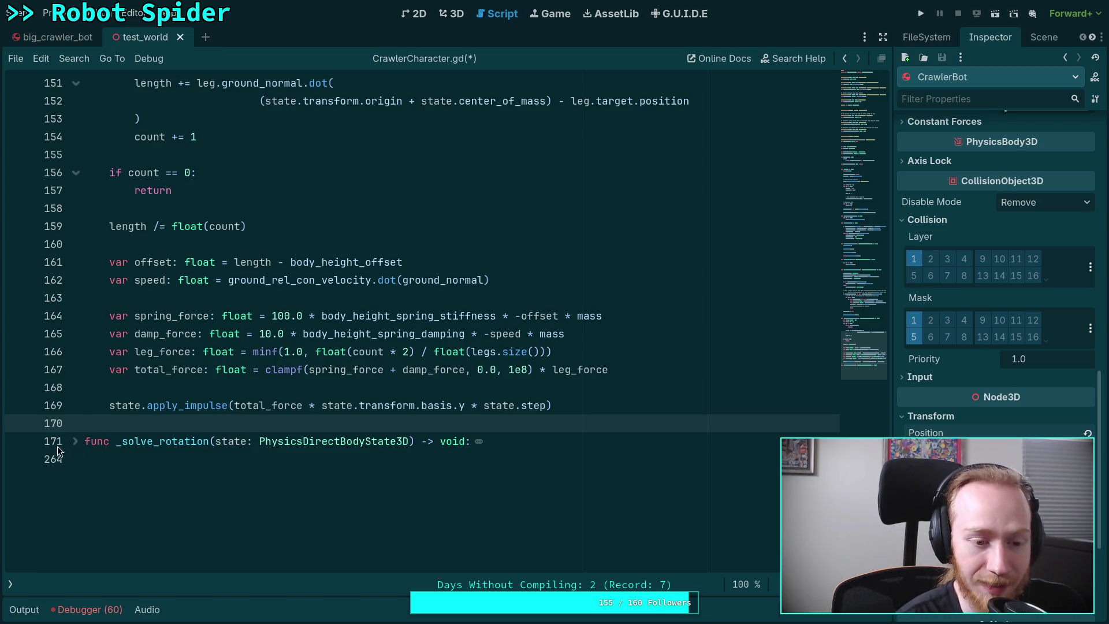
click(75, 441)
scroll(196, 421, down, 3)
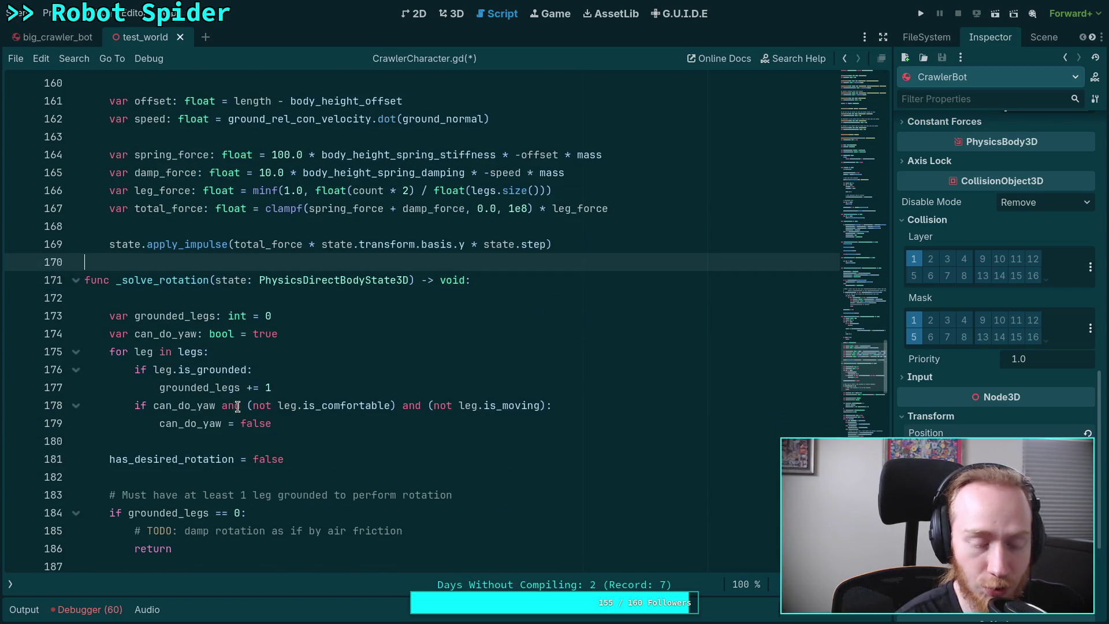
scroll(236, 376, down, 8)
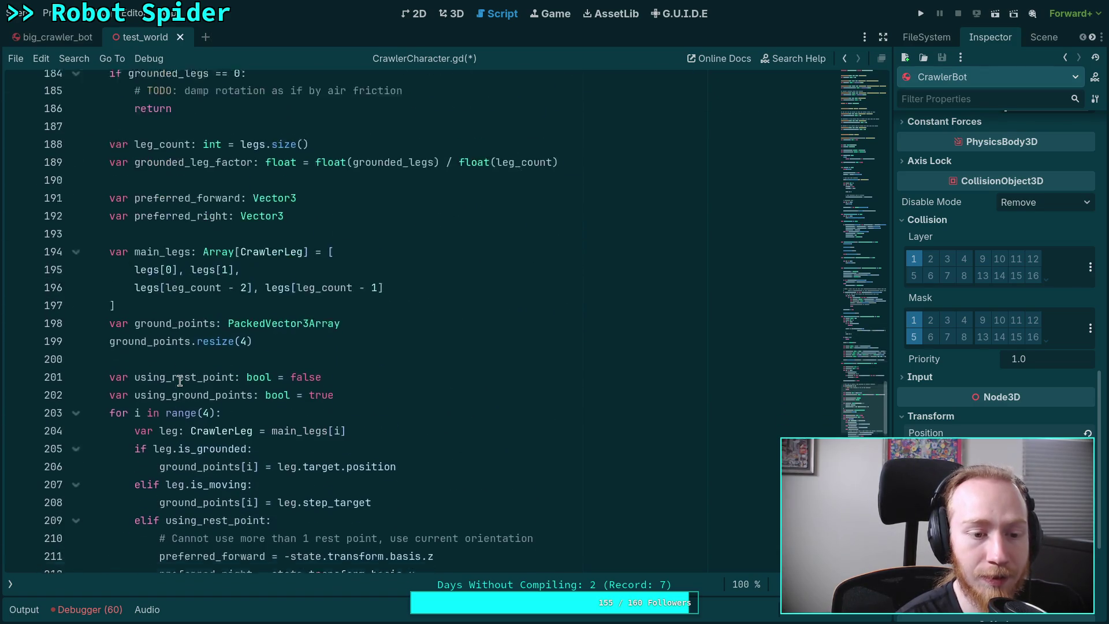
scroll(180, 381, down, 15)
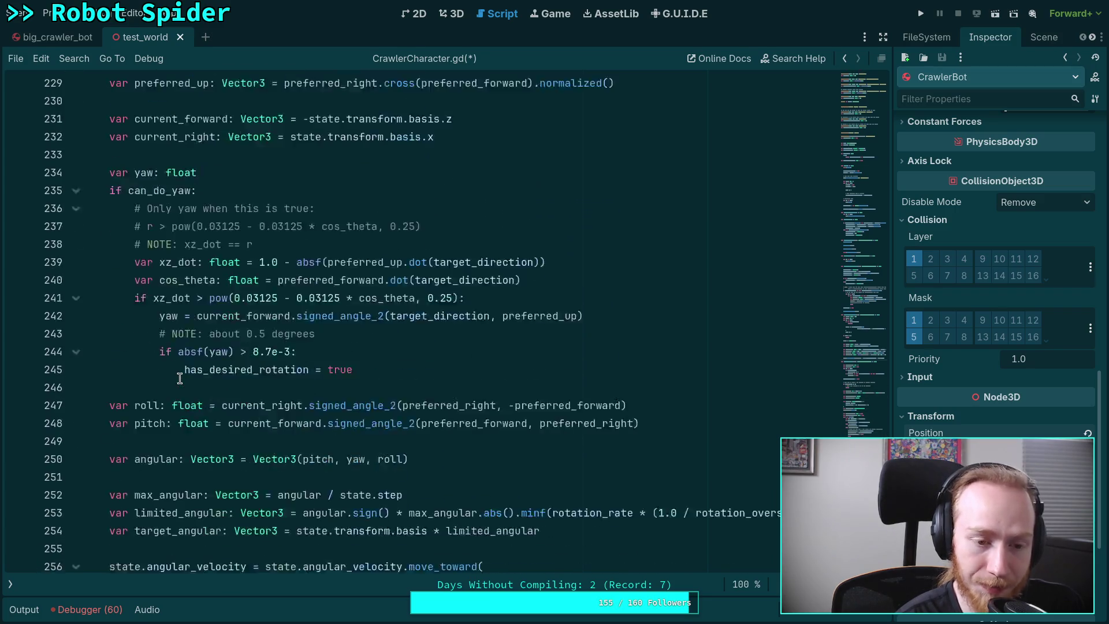
scroll(180, 379, down, 6)
scroll(180, 378, up, 1)
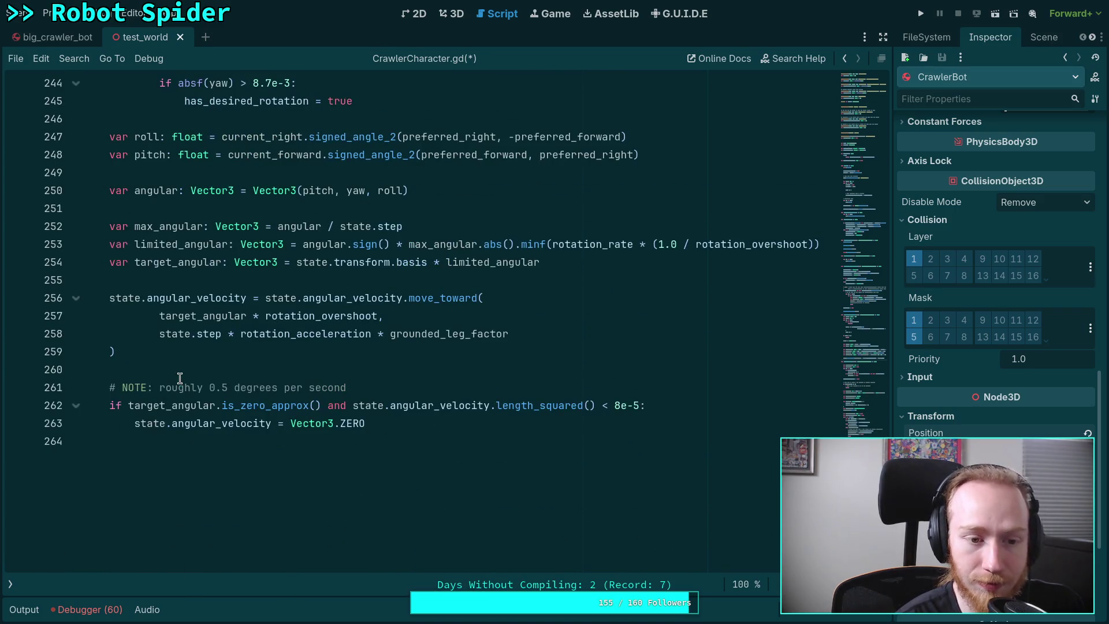
scroll(195, 369, up, 20)
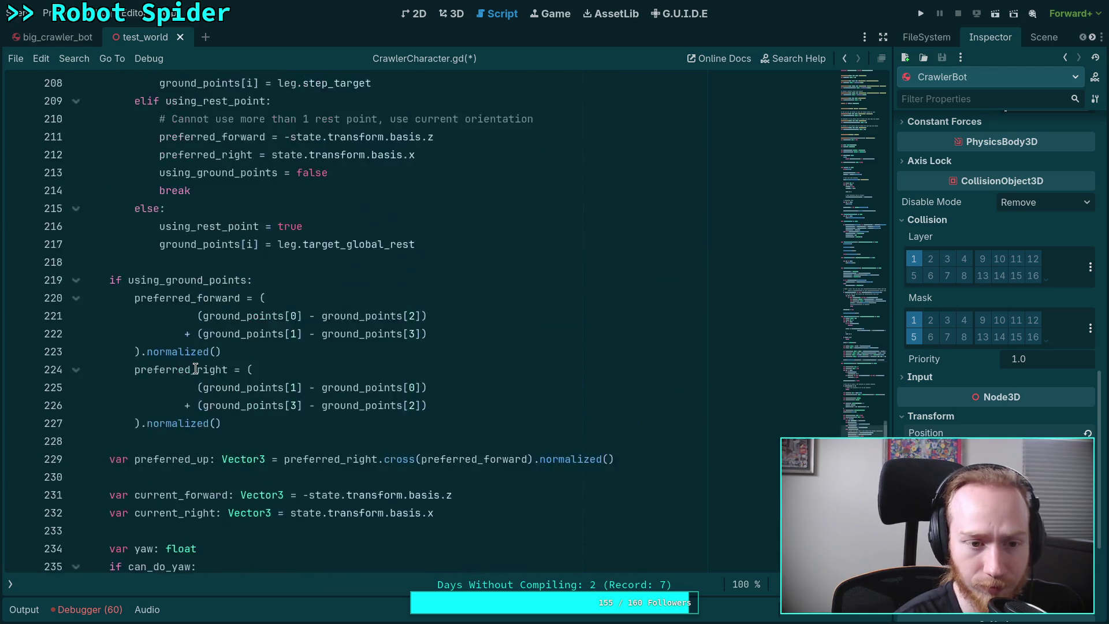
click(75, 118)
scroll(332, 361, up, 11)
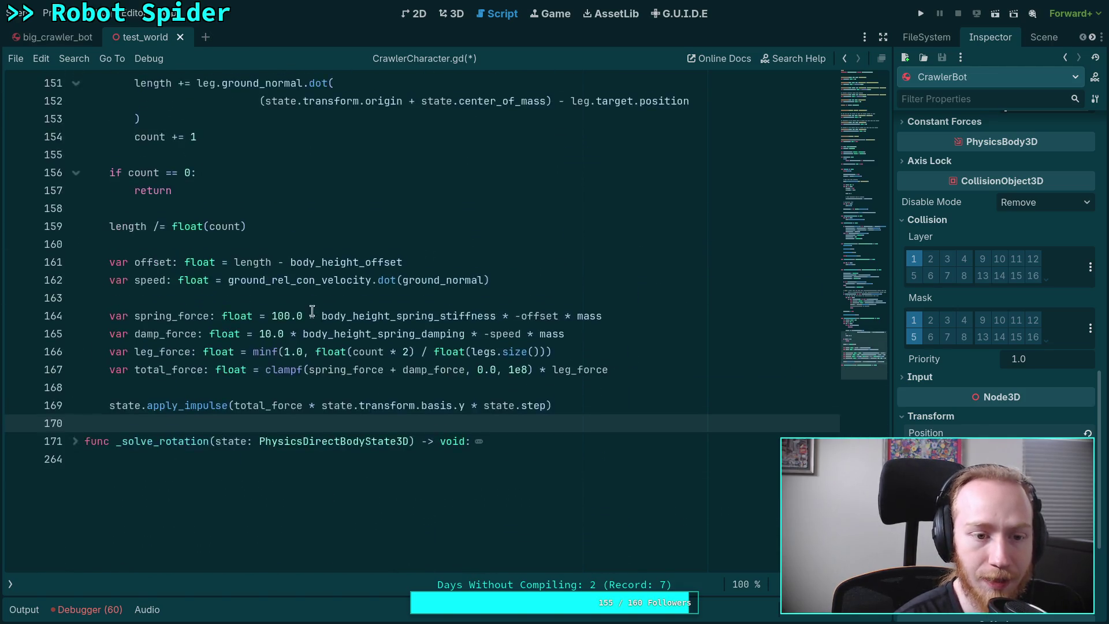
scroll(332, 361, down, 2)
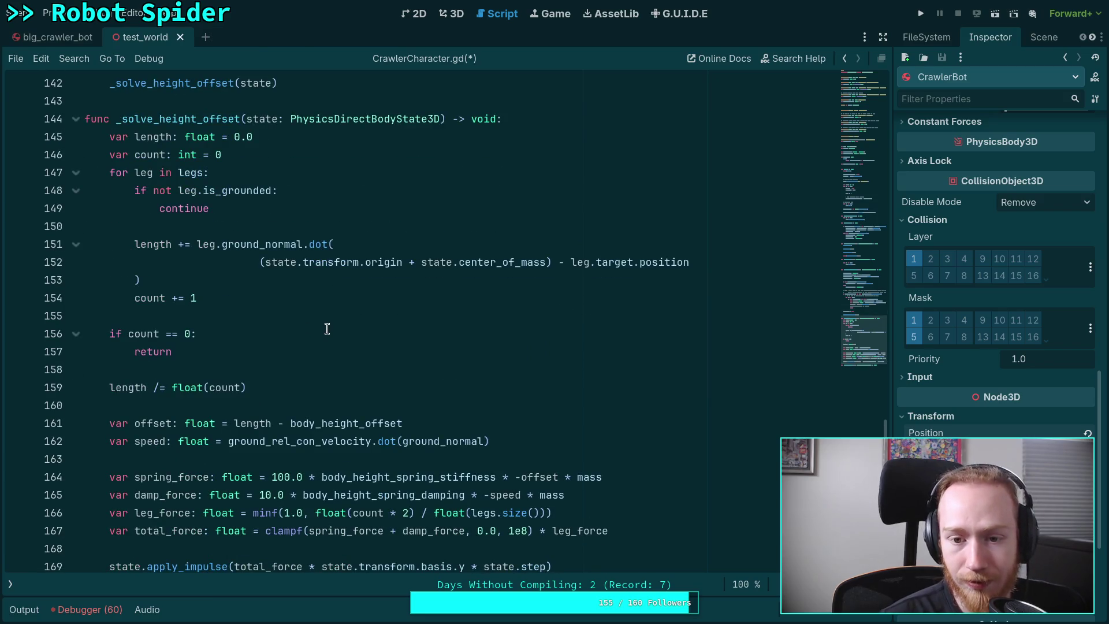
click(415, 141)
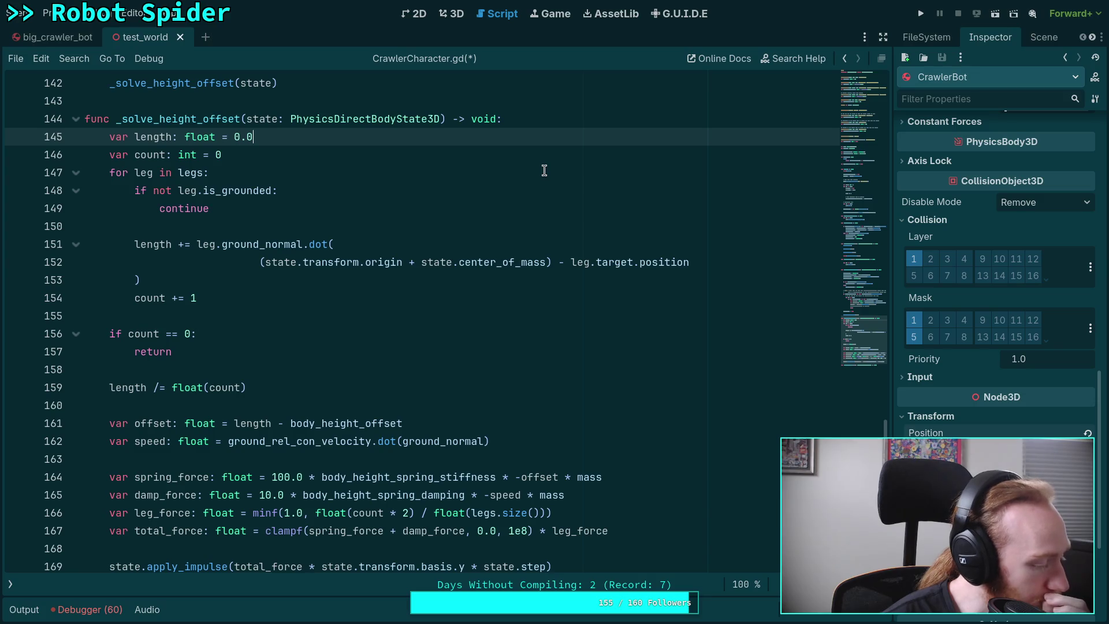
Declare 'var grounded_legs: Array[CrawlerLeg]' on a new line after the length declaration
key(Return)
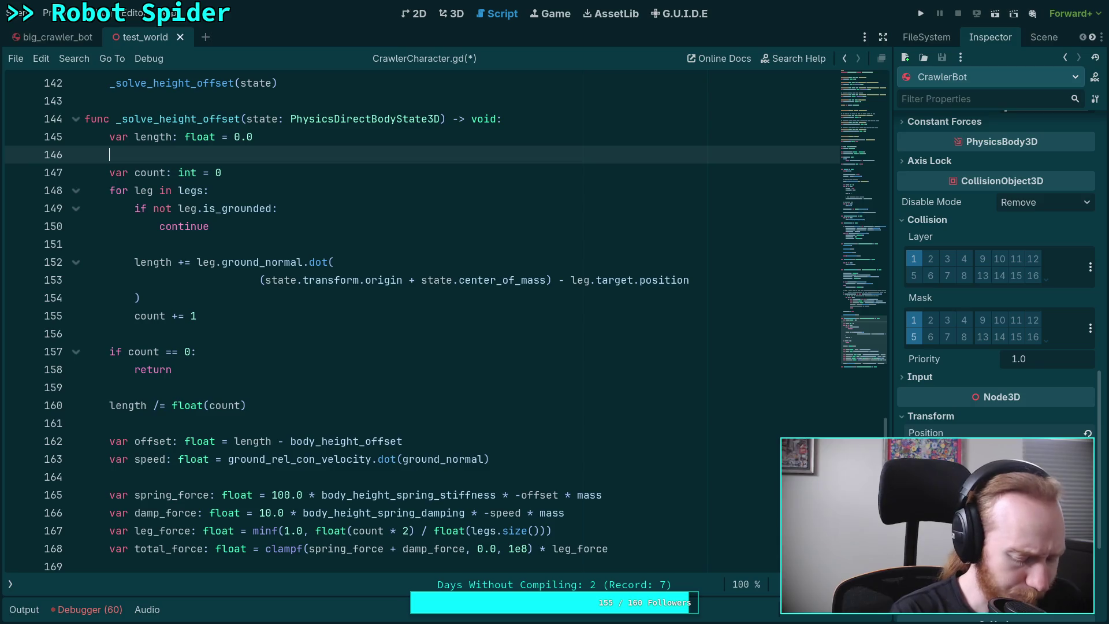
text(var )
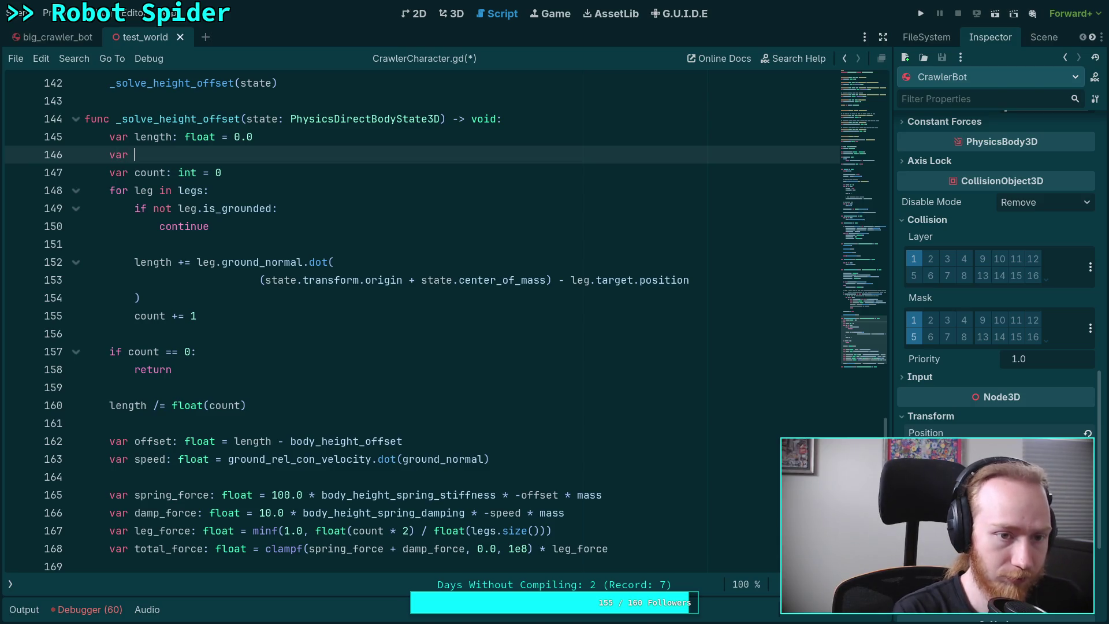
text(l)
key(BackSpace)
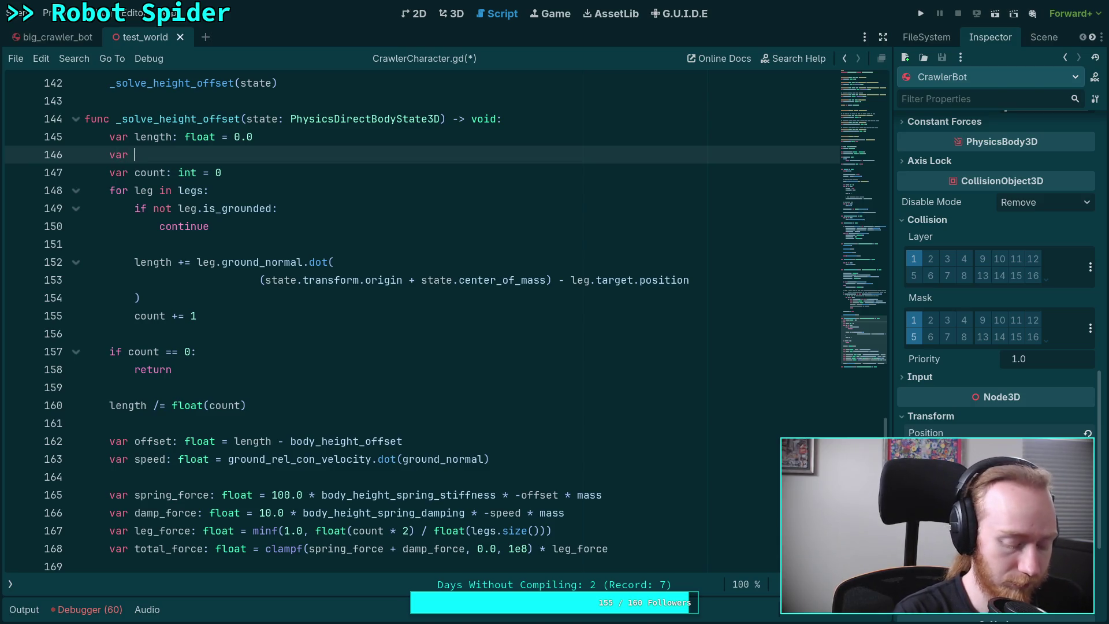
text(grounded)
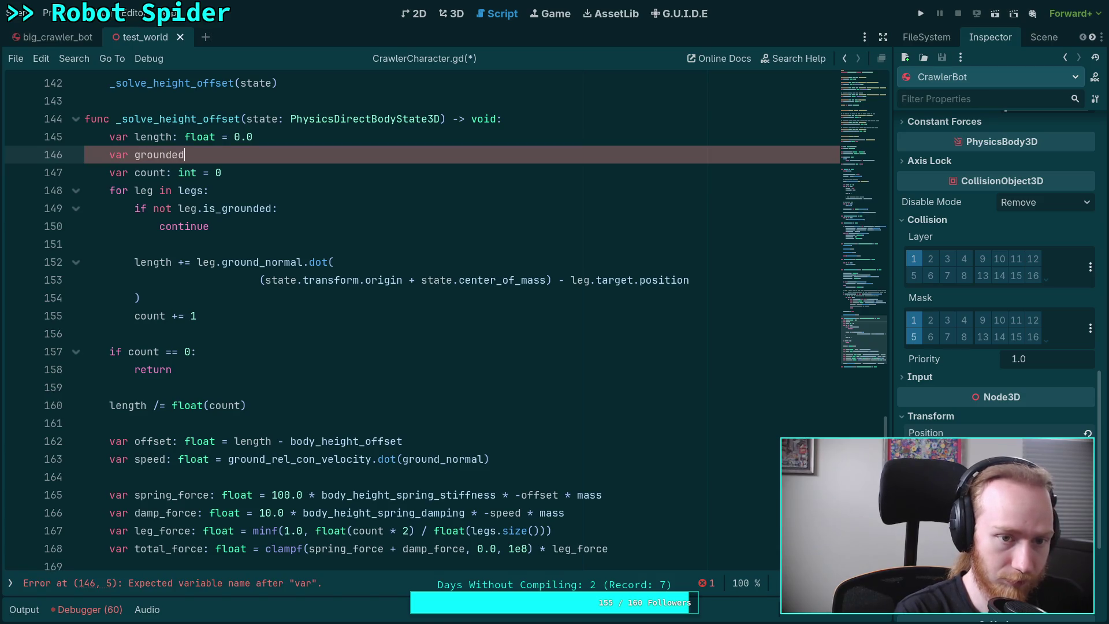
text(_legs: Arra)
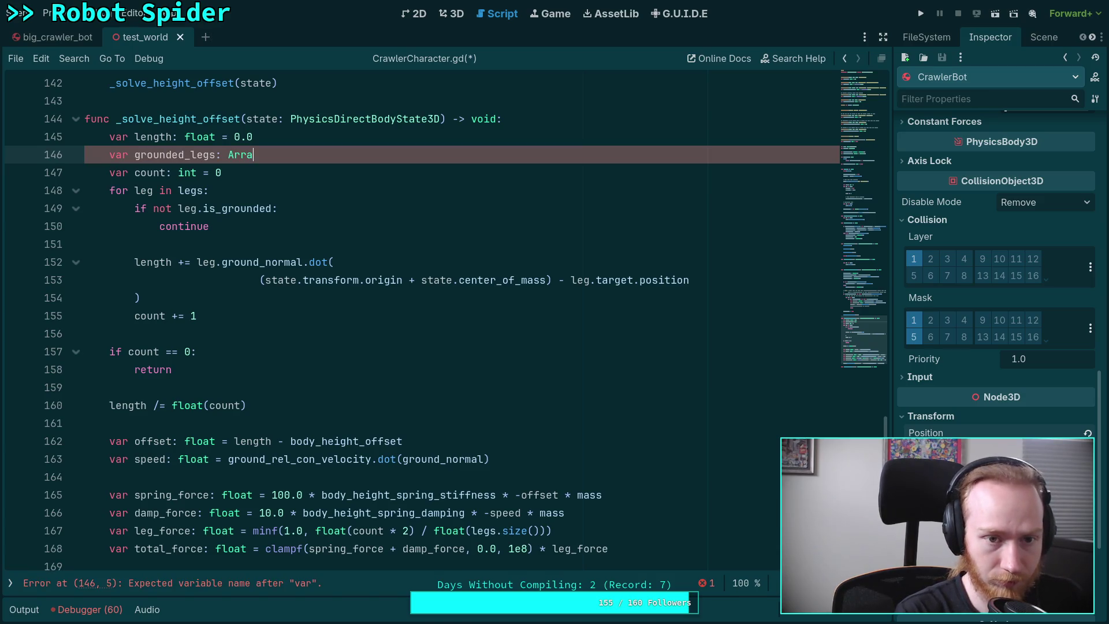
text(y[]C)
key(Down)
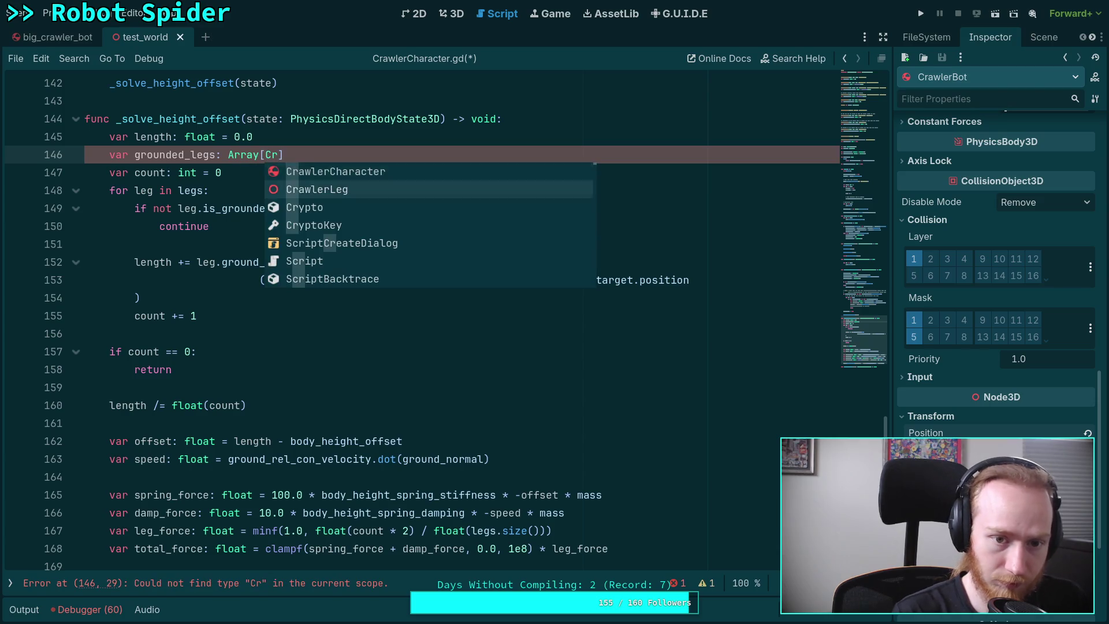
Start a 'grounded_legs.sort_custom' call on the line below
key(Return)
key(Return)
text(ground)
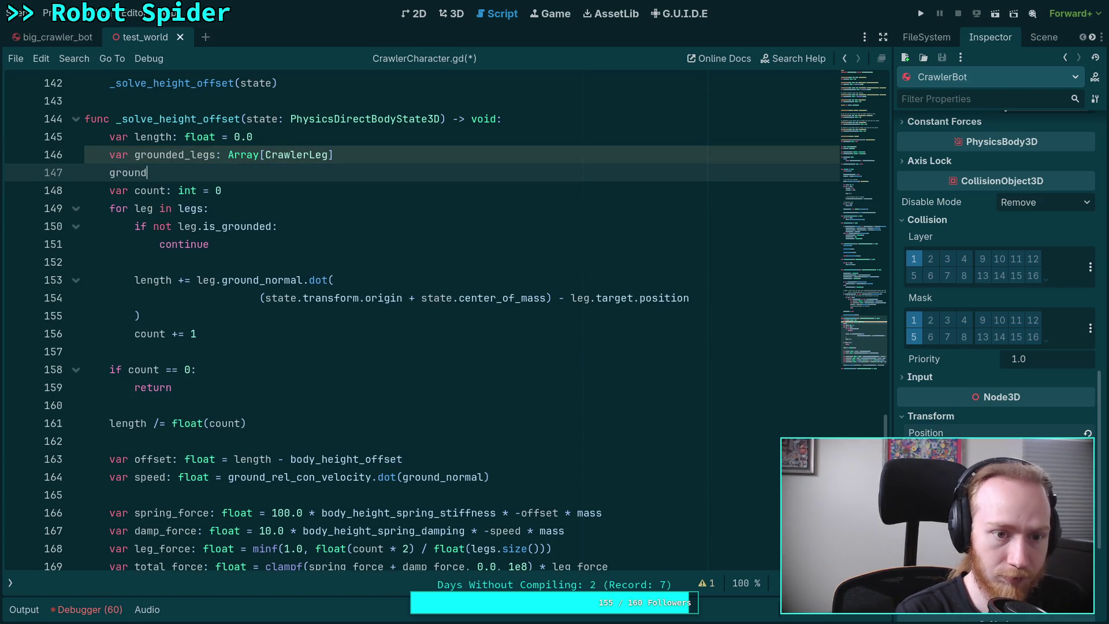
key(Return)
text(.sort)
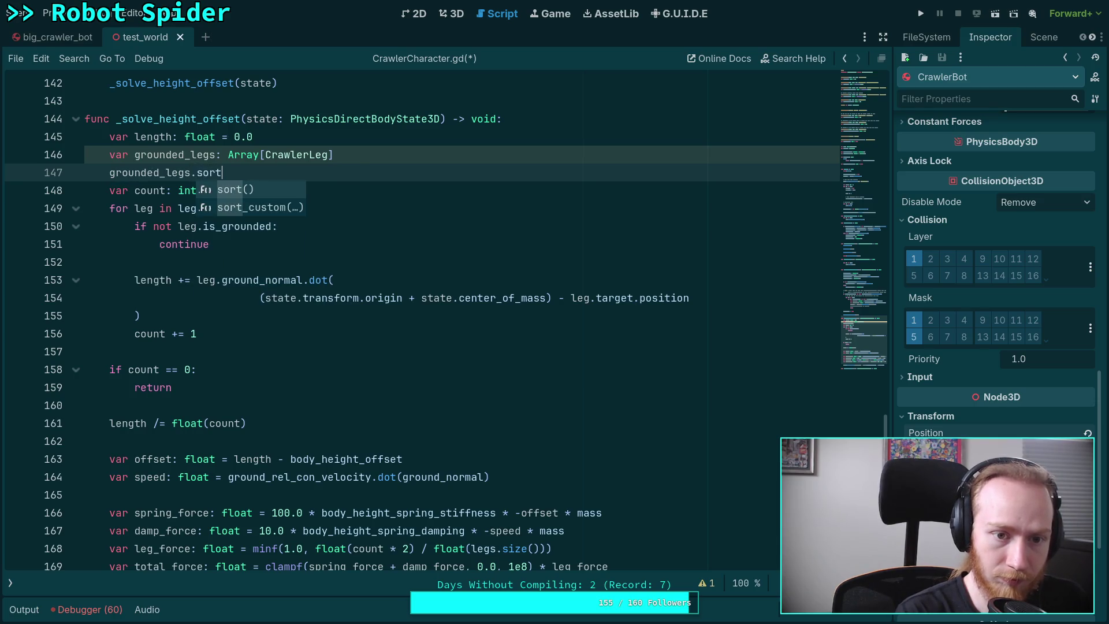
key(Down)
key(Return)
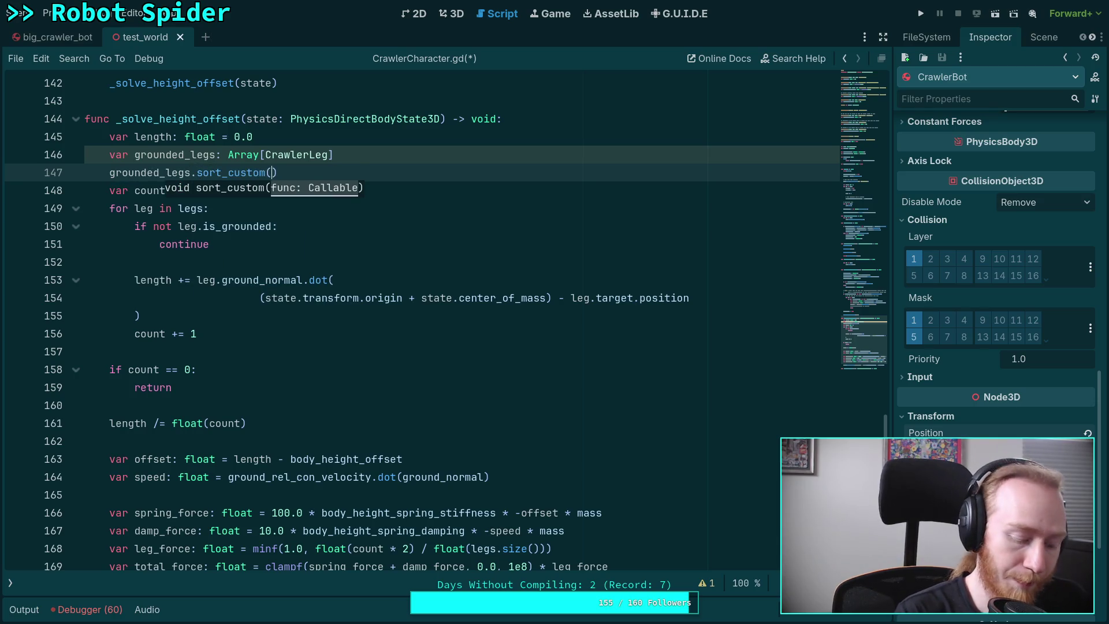
Type '(a: CrawlerLeg, b: CrawlerLeg) -> bool:' inside sort_custom with an empty body line
text(()
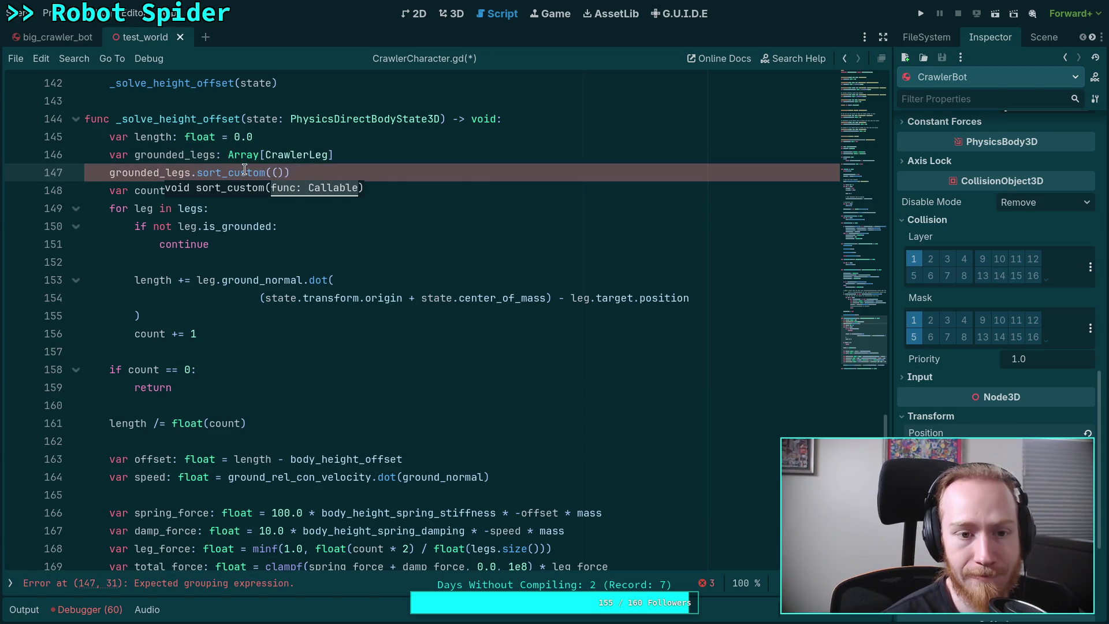
mouse_move(244, 169)
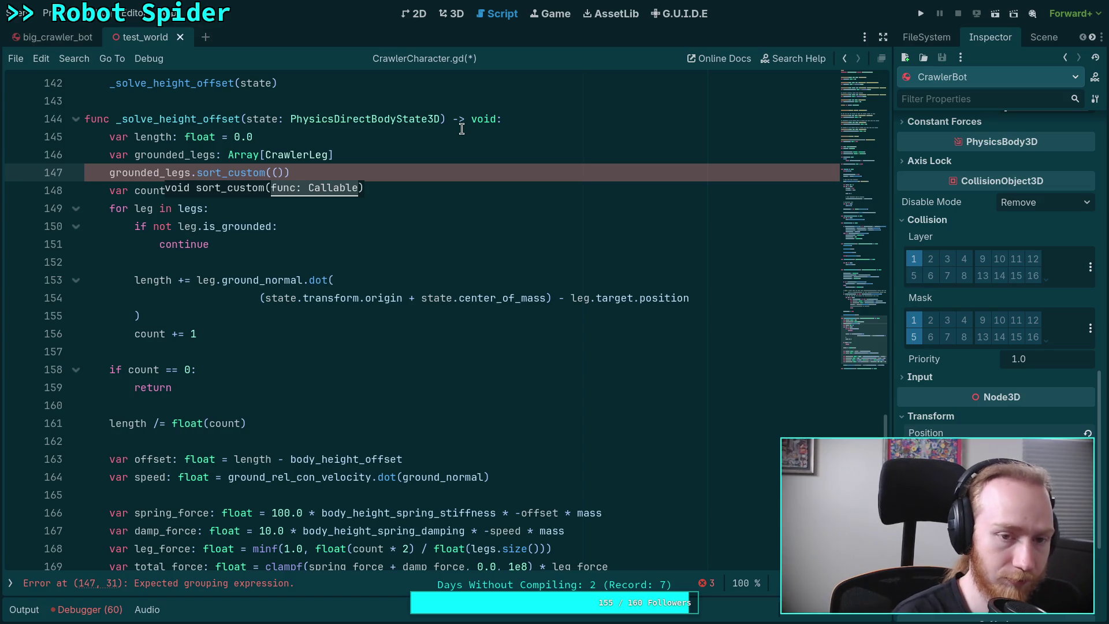
text(a: Crawle)
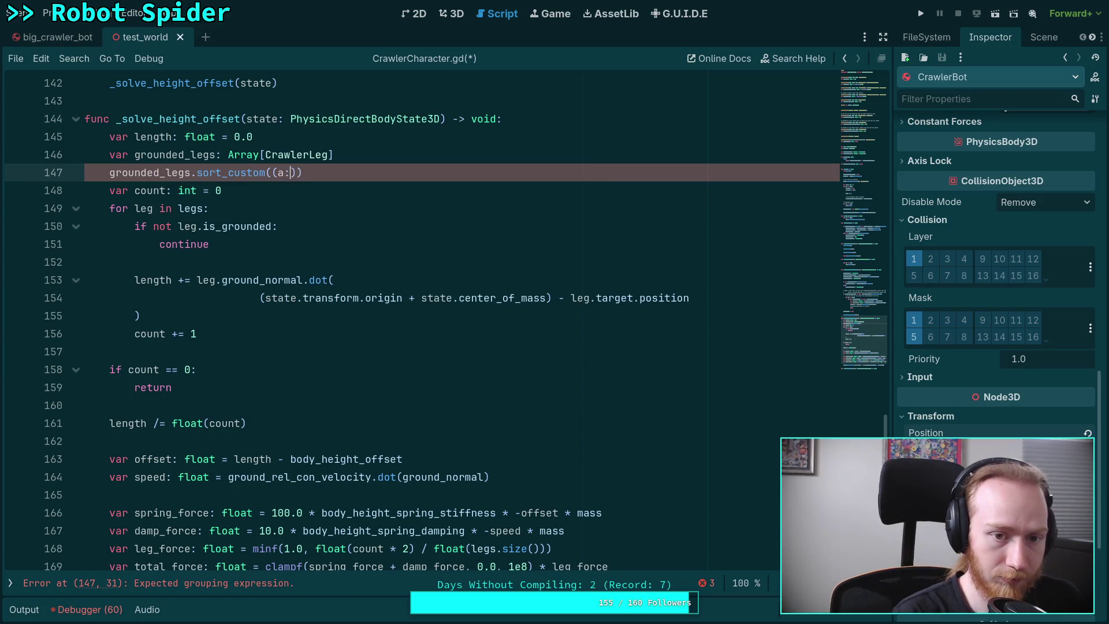
text(rLeg, b)
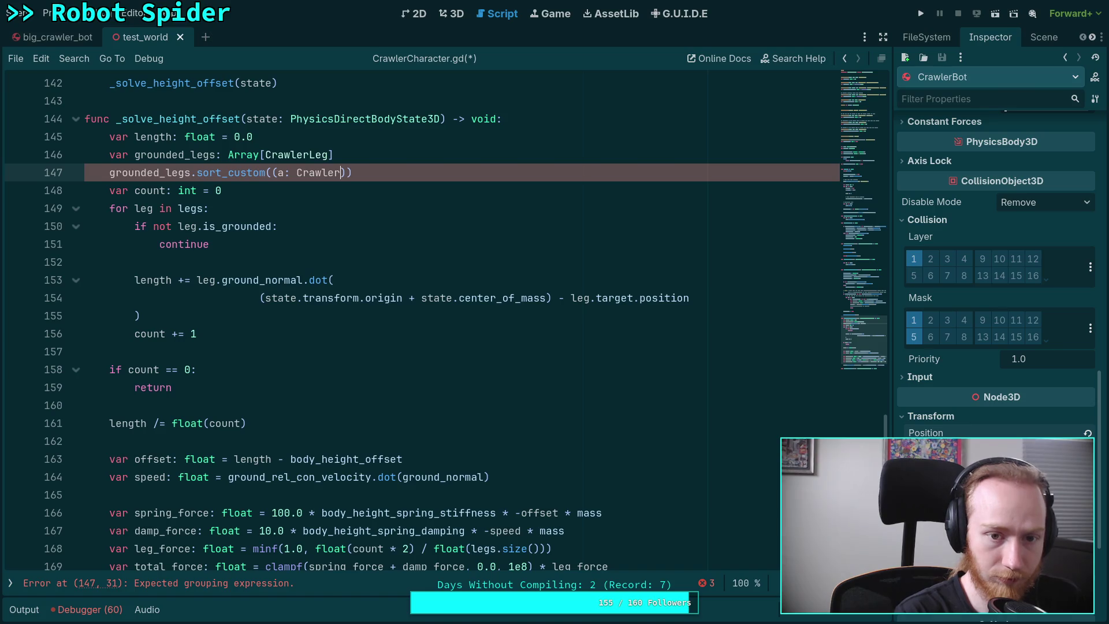
text(: Crav)
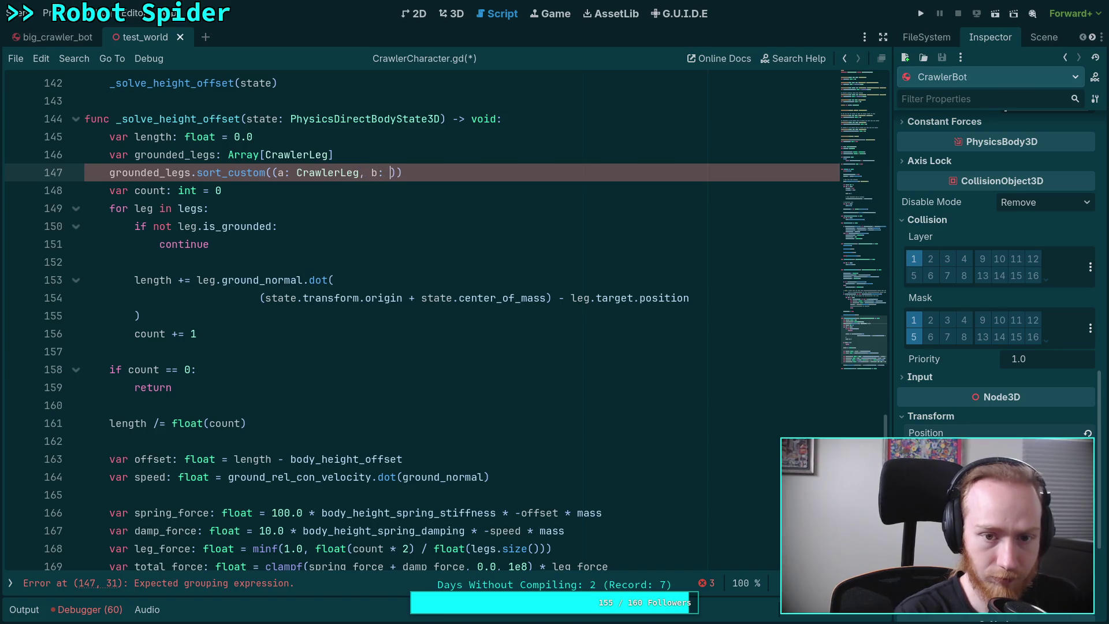
key(BackSpace)
text(wler)
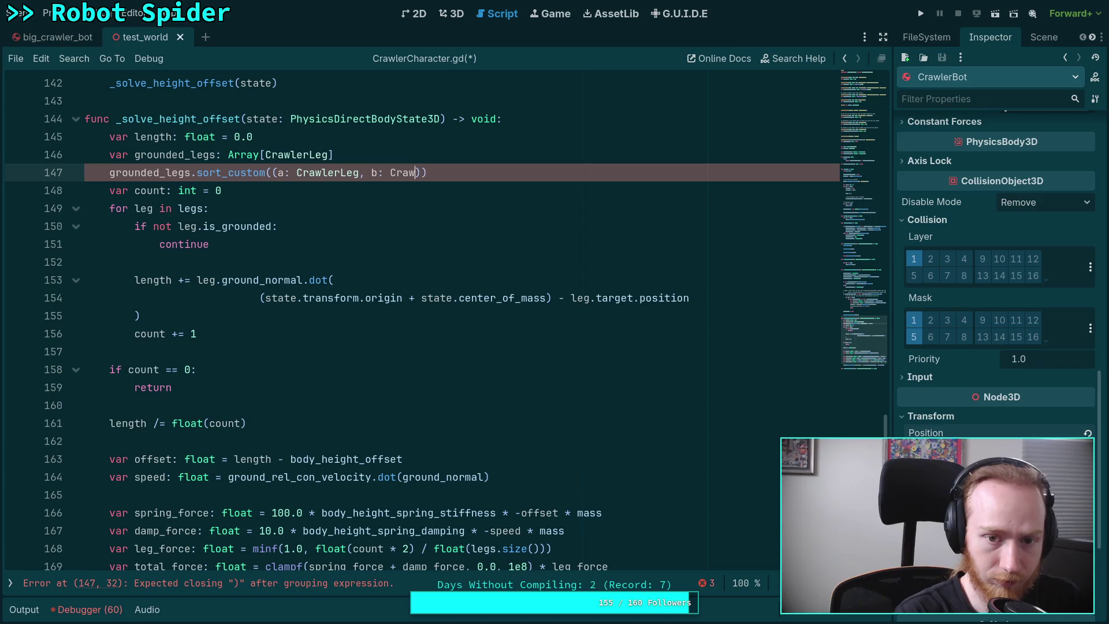
text(Leg) -)
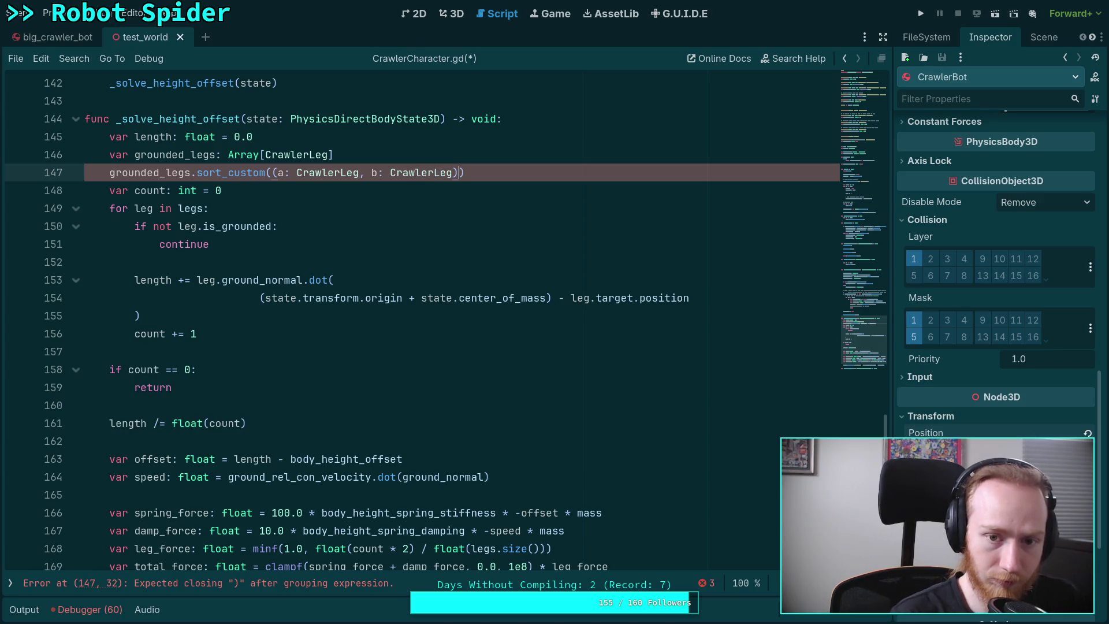
text(> bool)
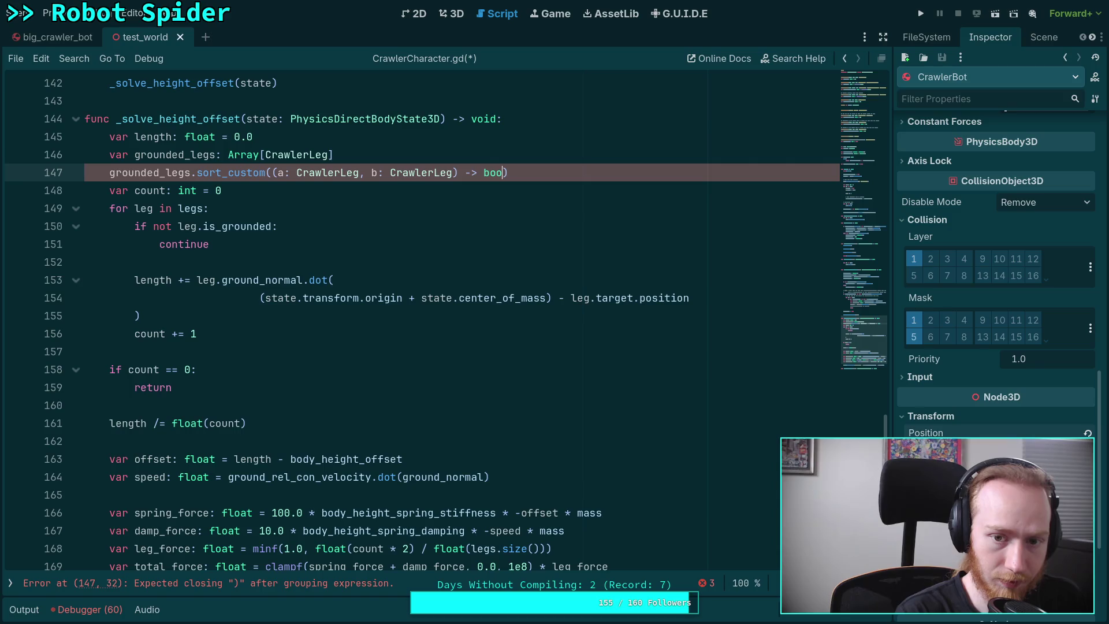
text(:)
key(Return)
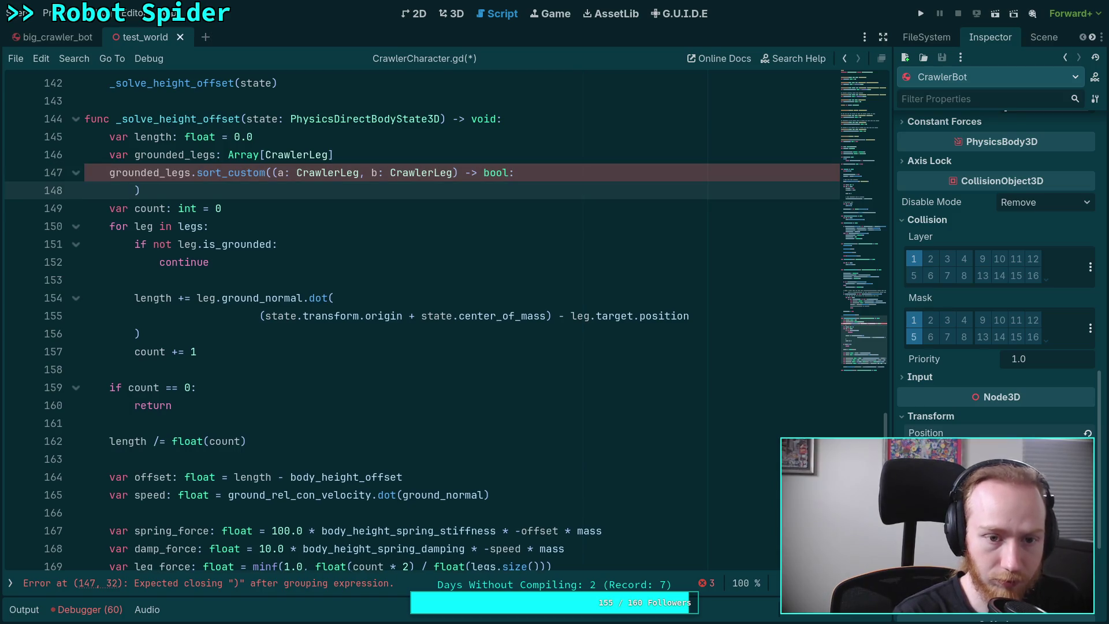
key(Return)
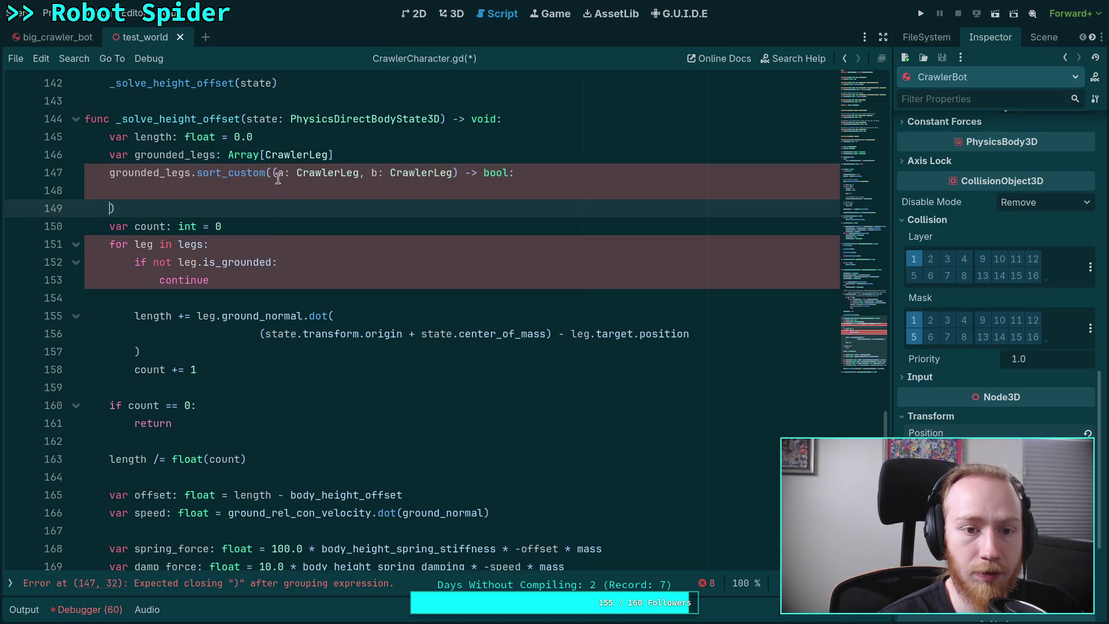
Put 'func' before the parameters on its own line, keeping the lambda body empty
click(272, 172)
key(Return)
text(func)
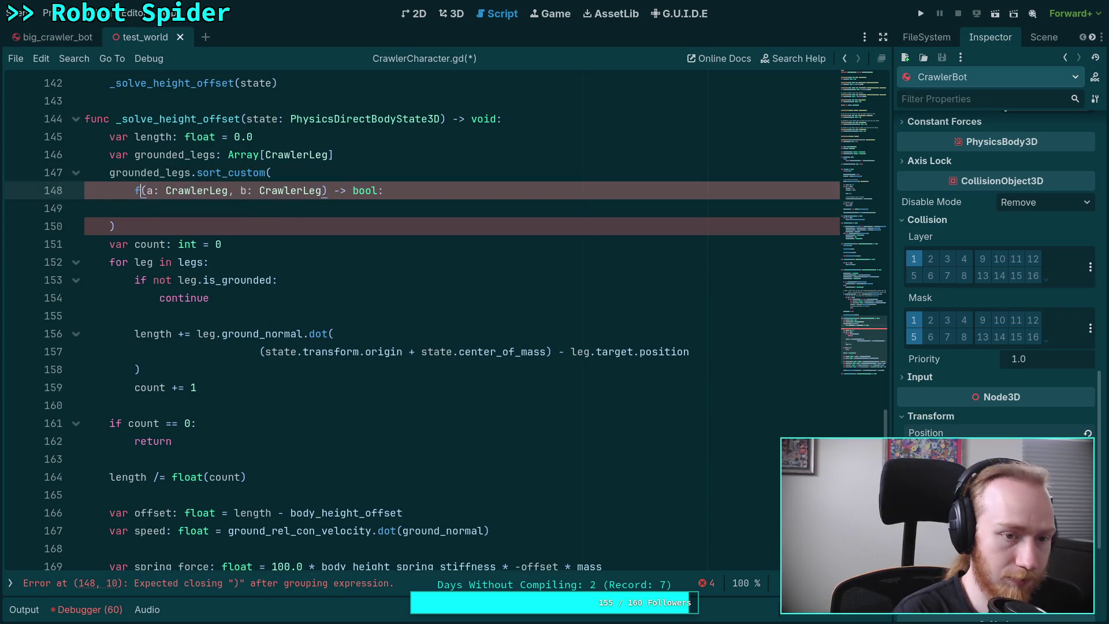
click(360, 208)
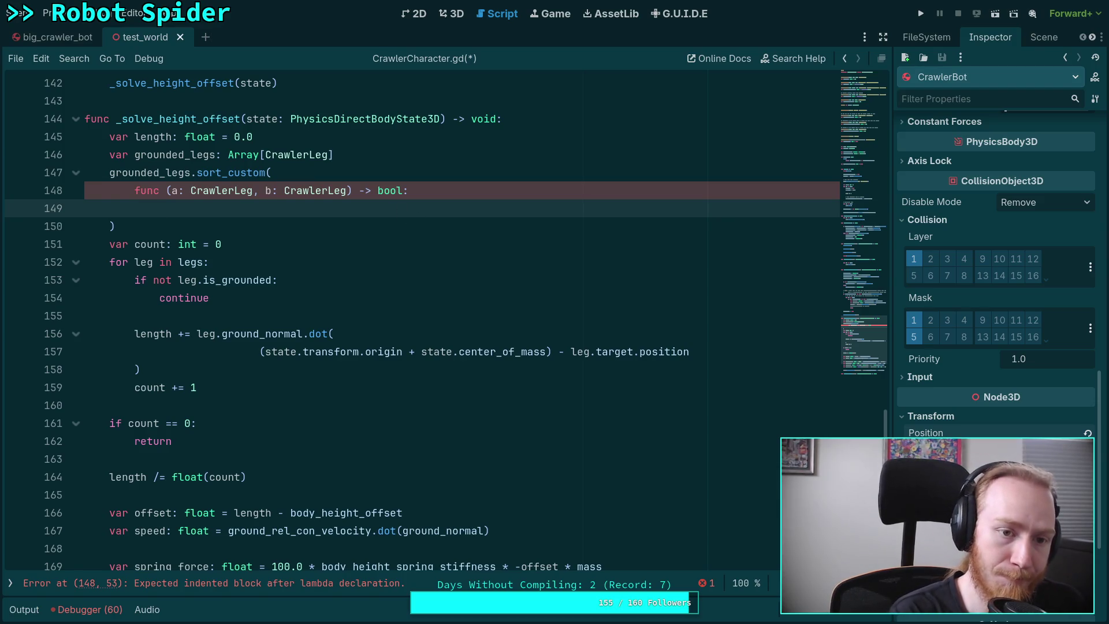
text(if a.index)
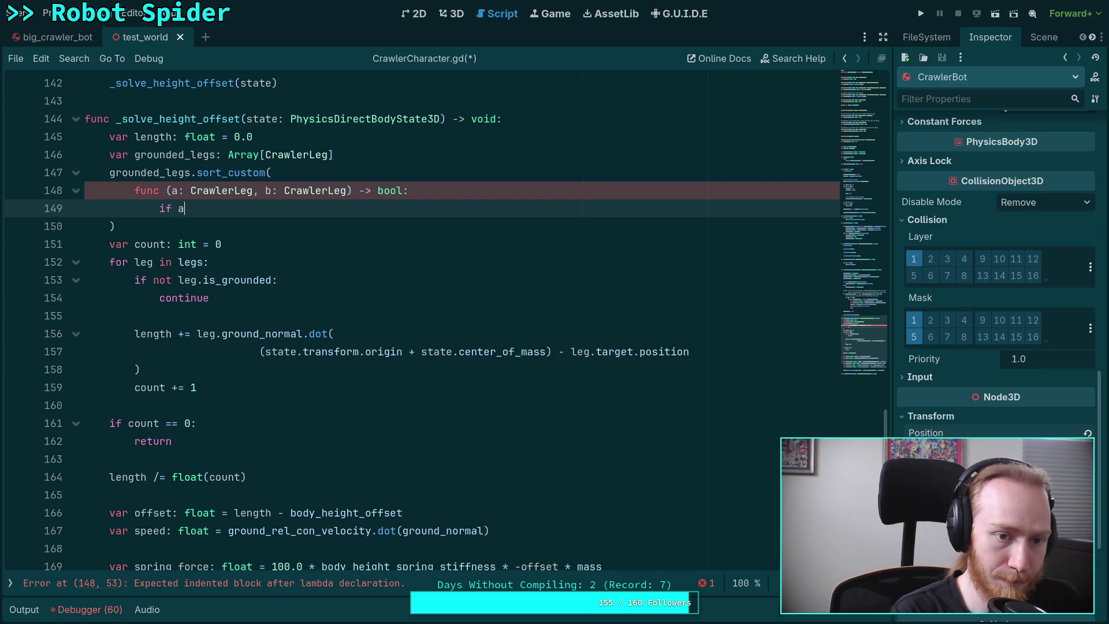
key(BackSpace)
key(BackSpace)
key(BackSpace)
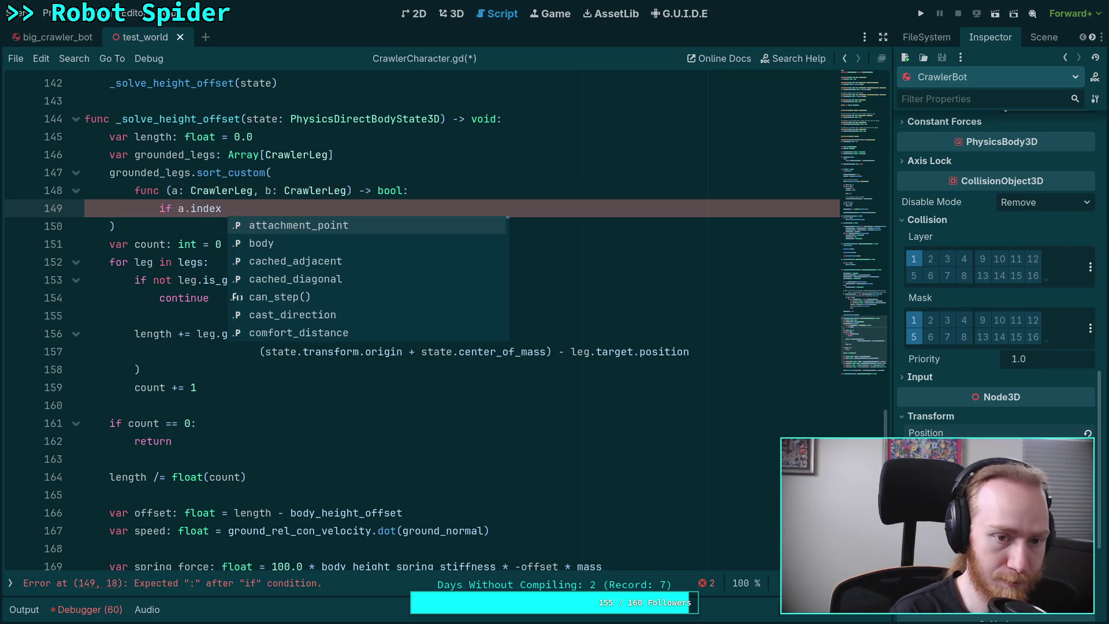
key(BackSpace)
key(BackSpace)
key(BackSpace)
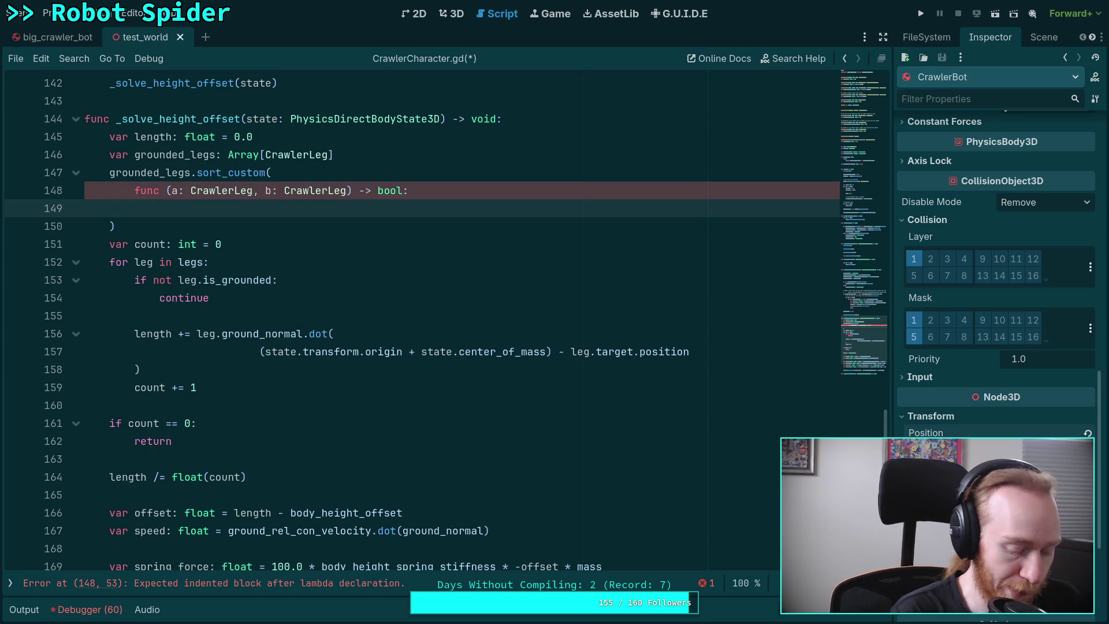
click(263, 457)
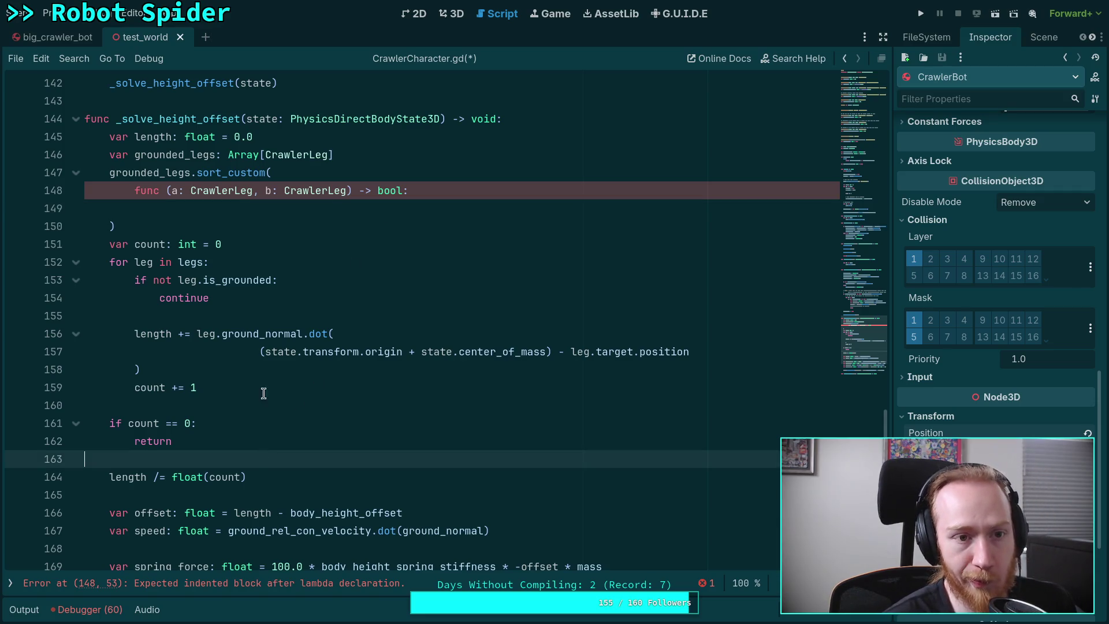
Open CrawlerLeg.gd, delete the local is_left line in update(), and view the variable declarations
click(10, 584)
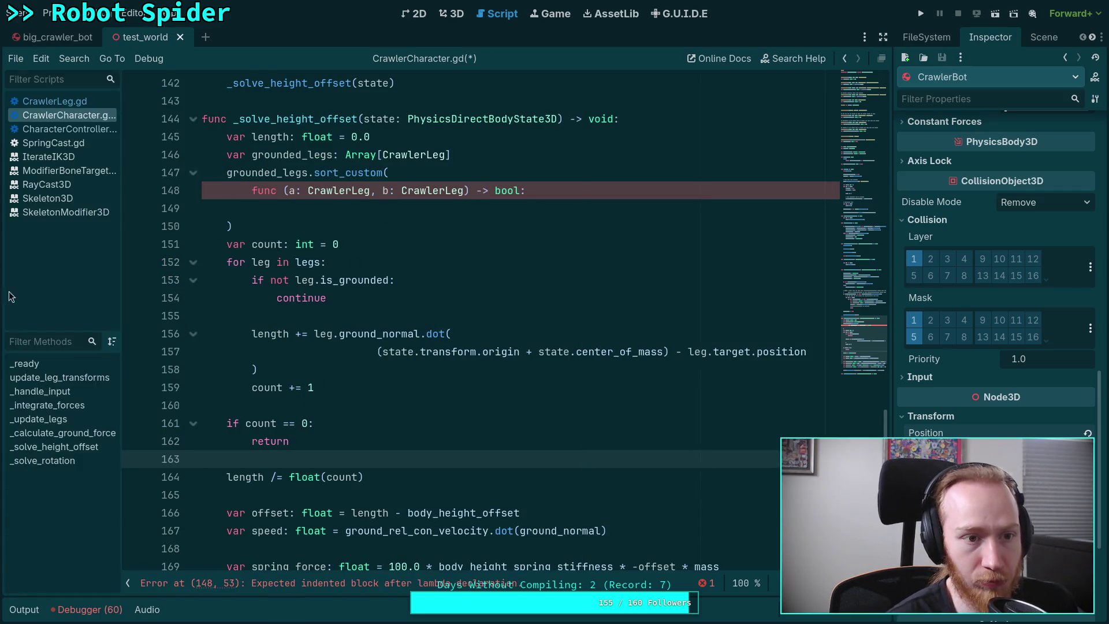
click(70, 101)
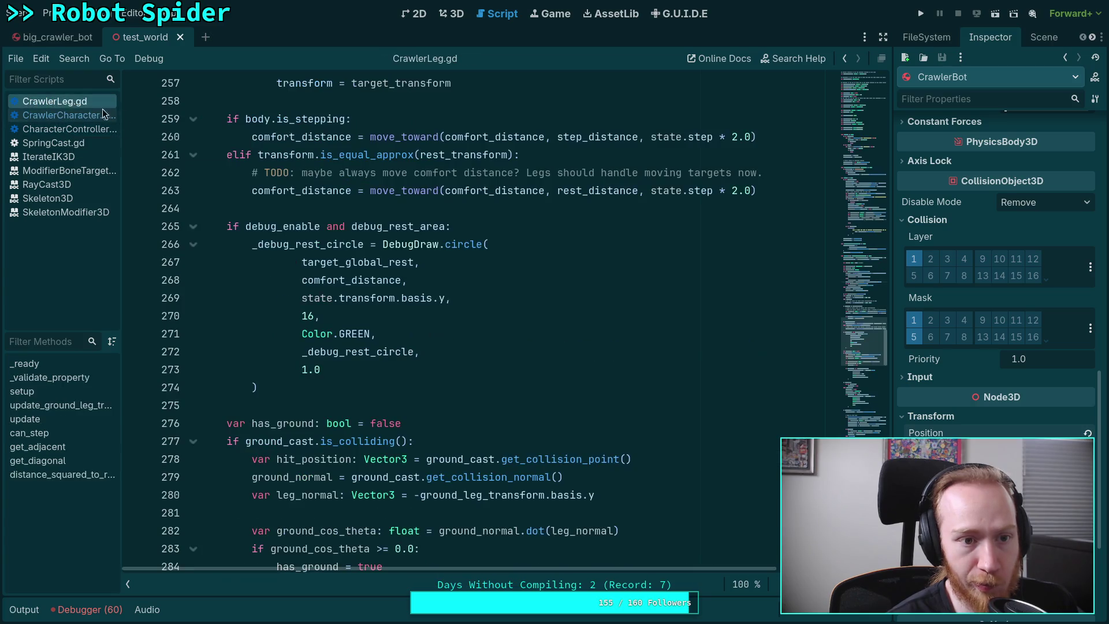
scroll(657, 354, up, 20)
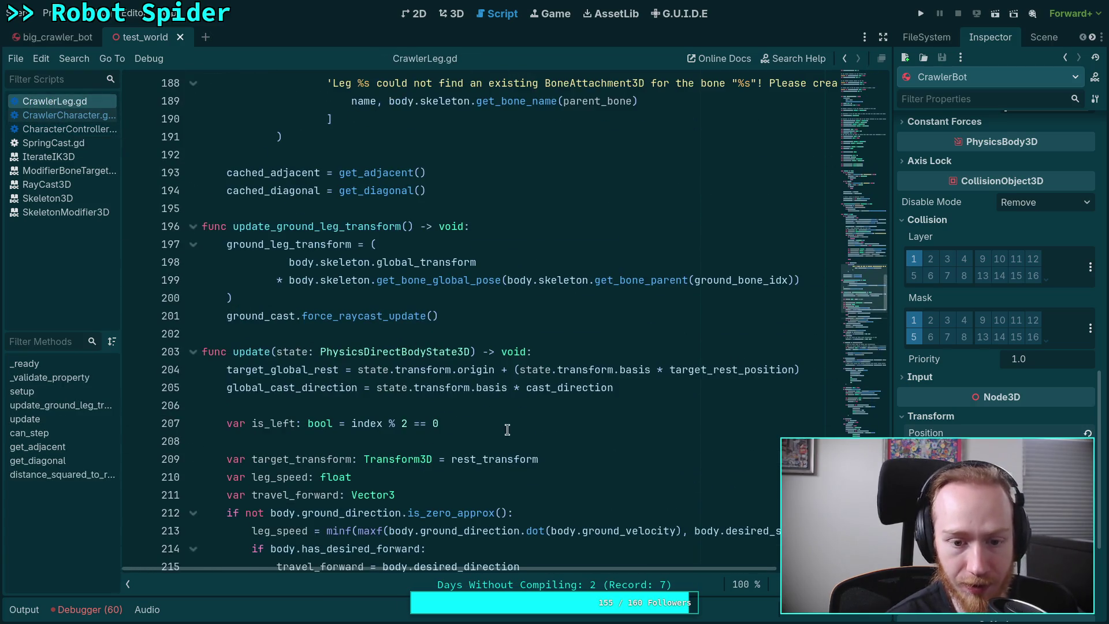
drag(507, 427, 485, 411)
key(BackSpace)
key(BackSpace)
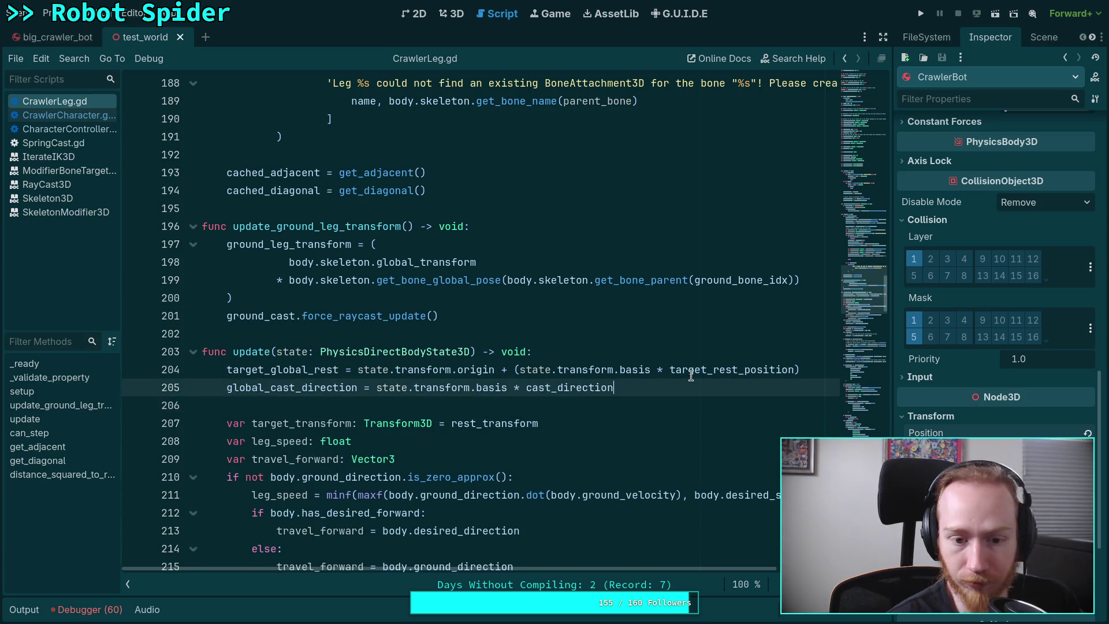
drag(887, 295, 881, 179)
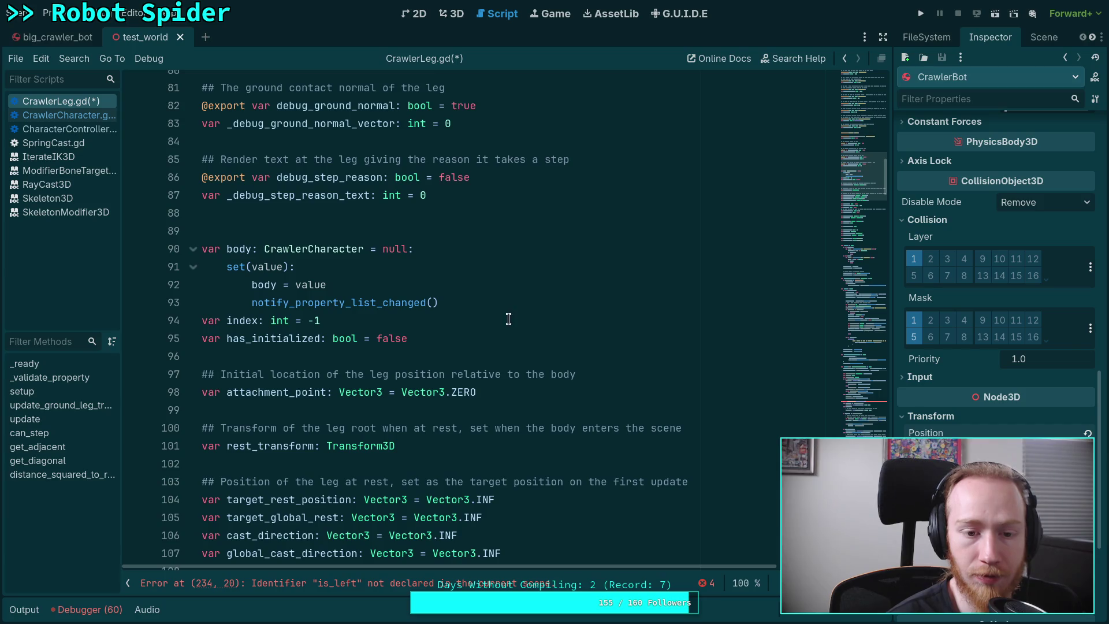